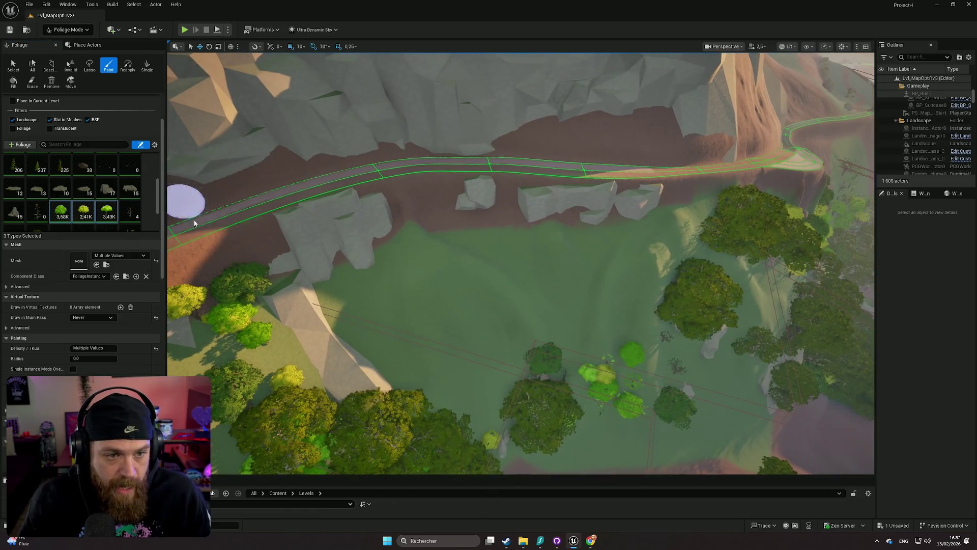
- Resize the foliage brush to about 1942 and paint trees into the clearing below the path
scroll(104, 326, up, 3)
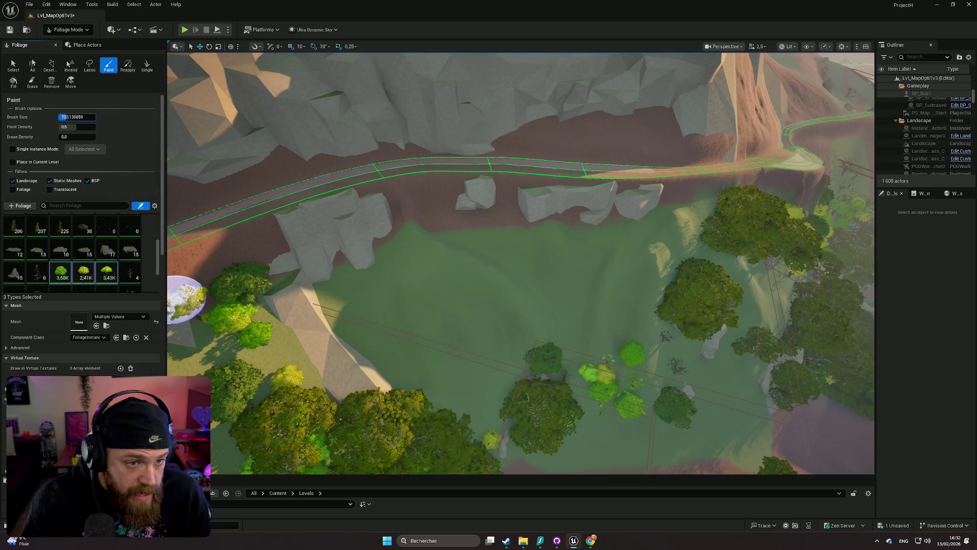
mouse_move(424, 302)
mouse_down()
mouse_move(331, 229)
mouse_move(142, 143)
mouse_up()
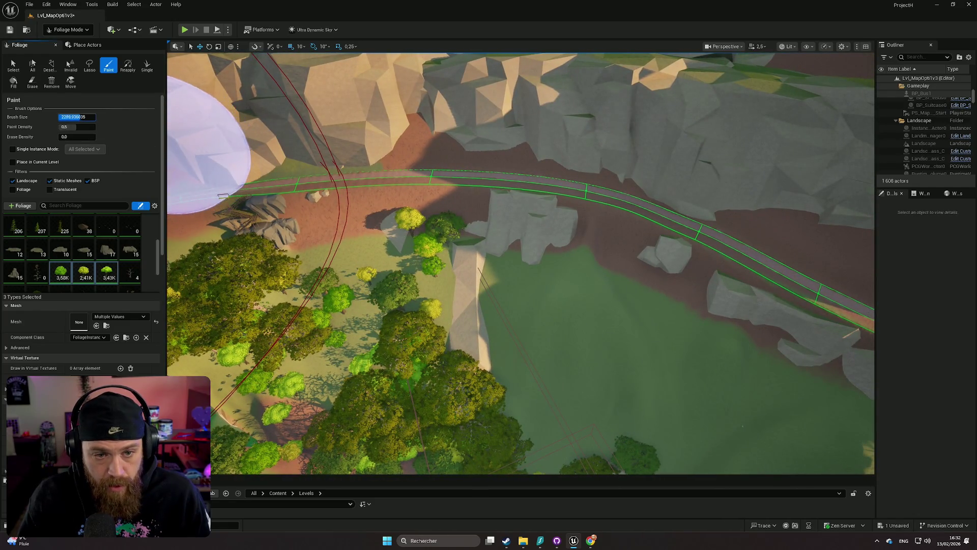
drag(414, 277, 395, 301)
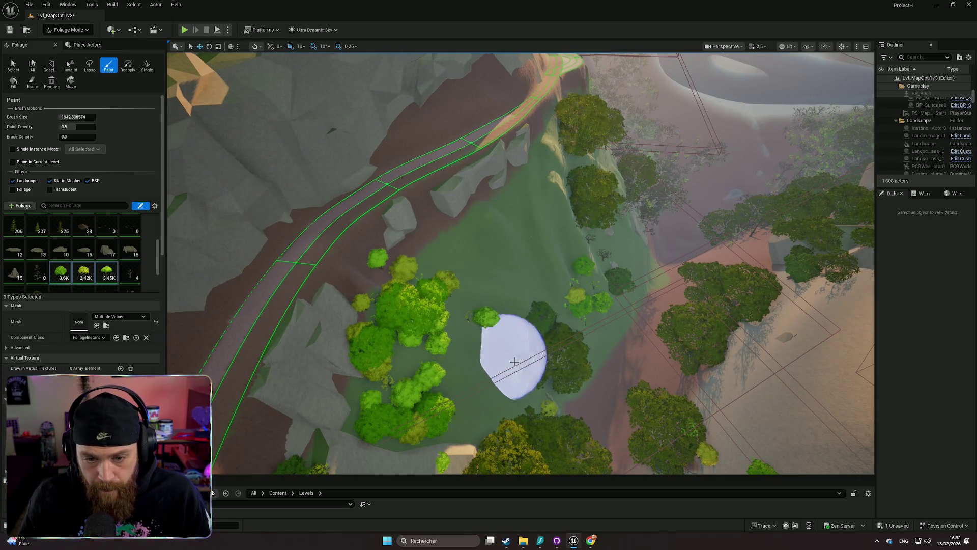
drag(491, 390, 491, 326)
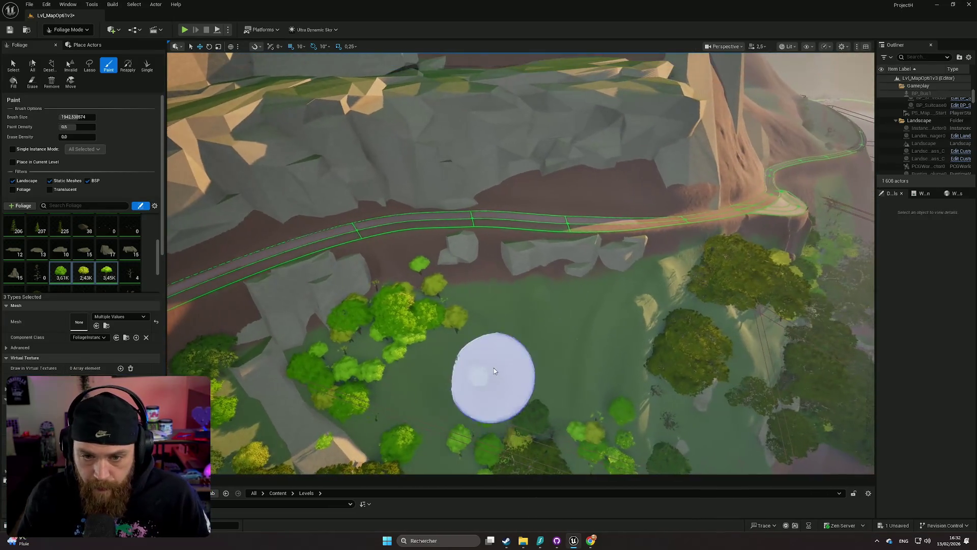
- Undo the last two foliage strokes and fly the camera over the forest
mouse_move(605, 387)
mouse_down()
mouse_move(578, 371)
mouse_move(578, 341)
mouse_move(568, 356)
mouse_up()
key(ctrl+z)
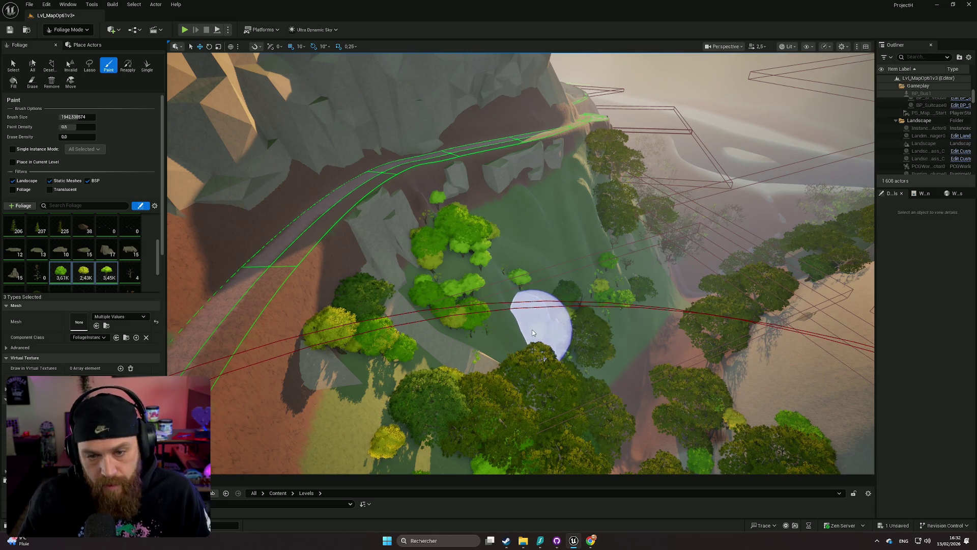
key(ctrl+z)
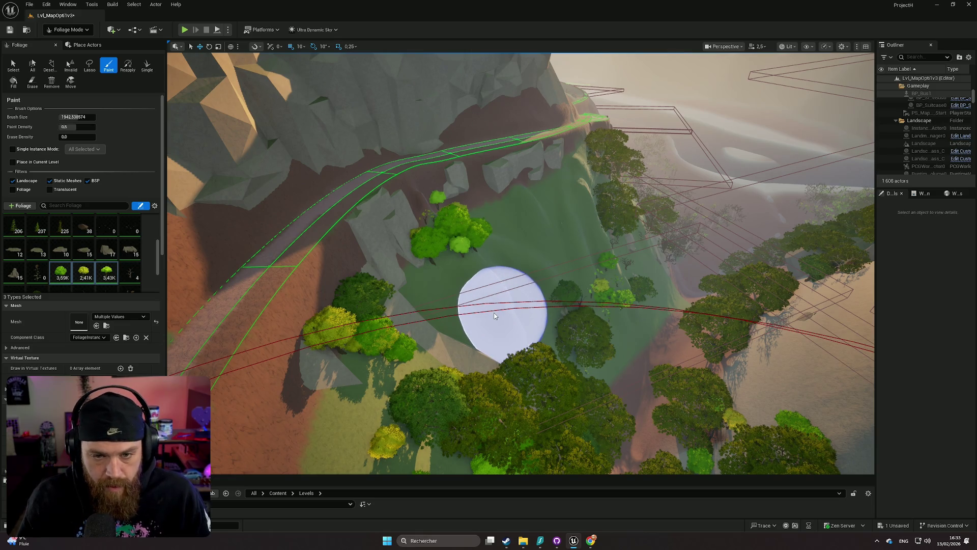
key(w)
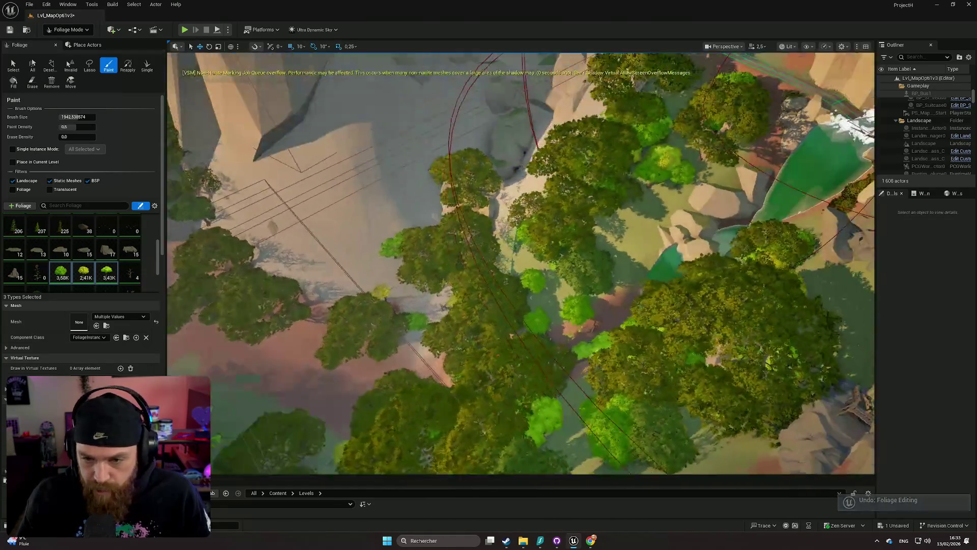
scroll(80, 236, down, 1)
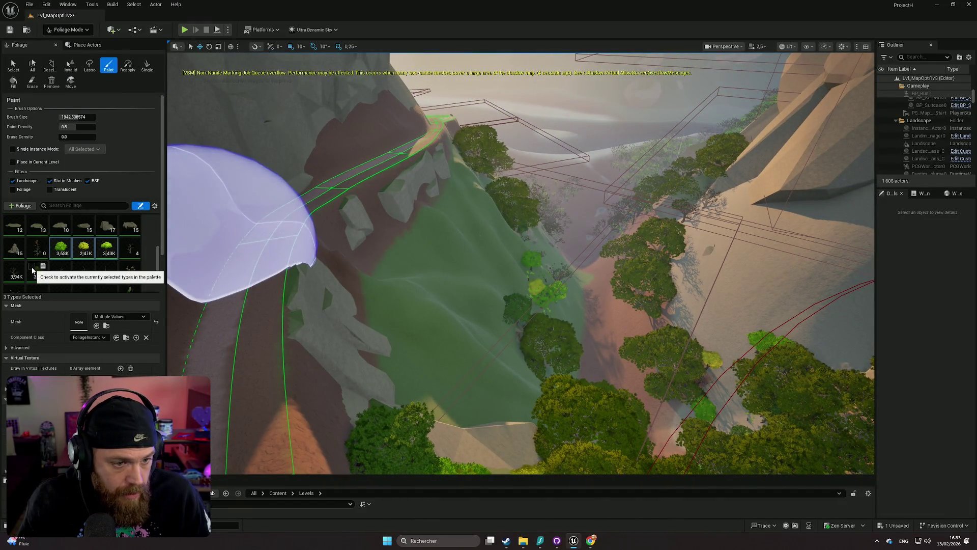
scroll(340, 333, up, 2)
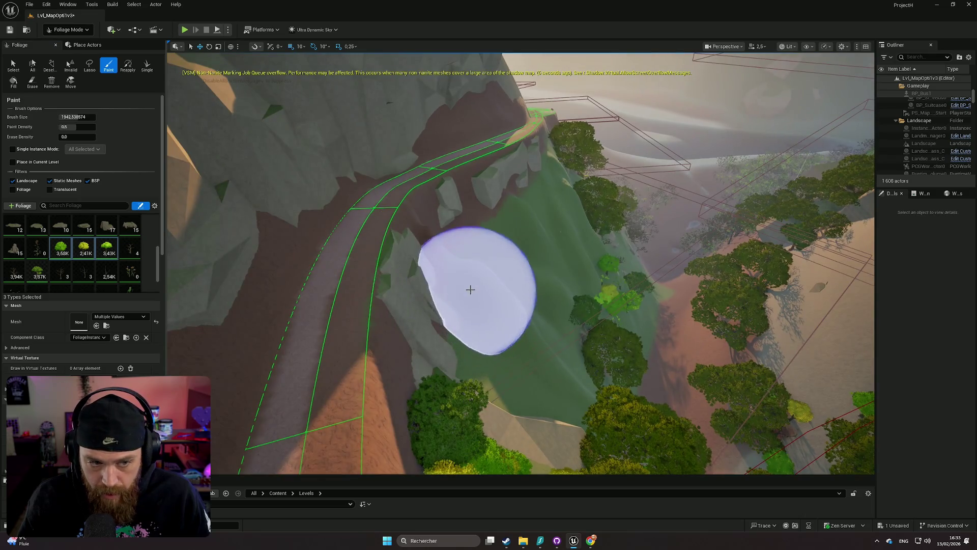
- Paint more trees around the clearing below the path
key(e)
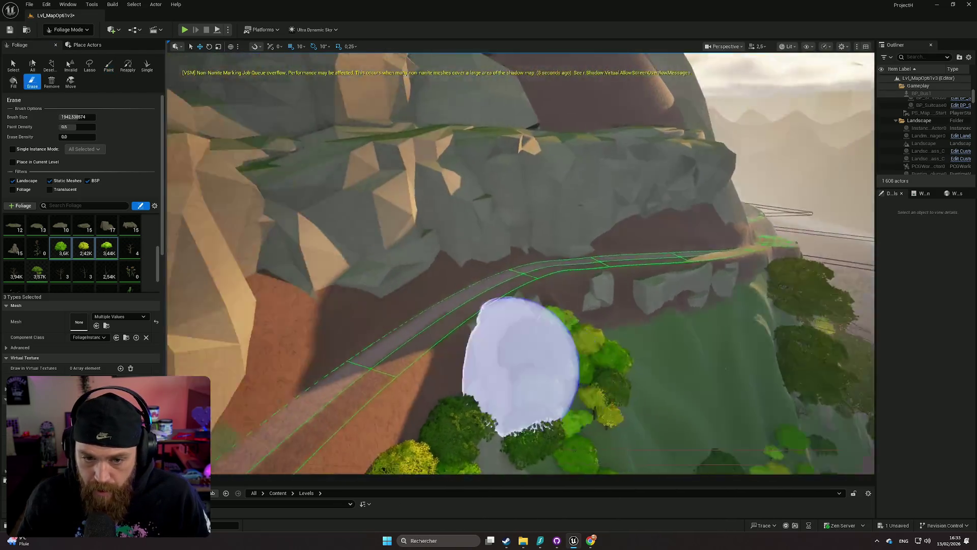
key(p)
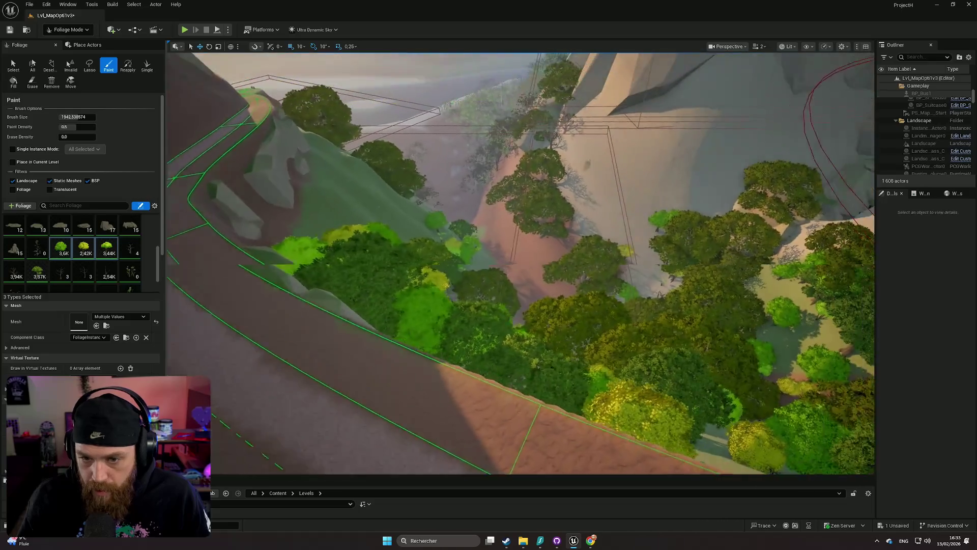
scroll(541, 387, up, 3)
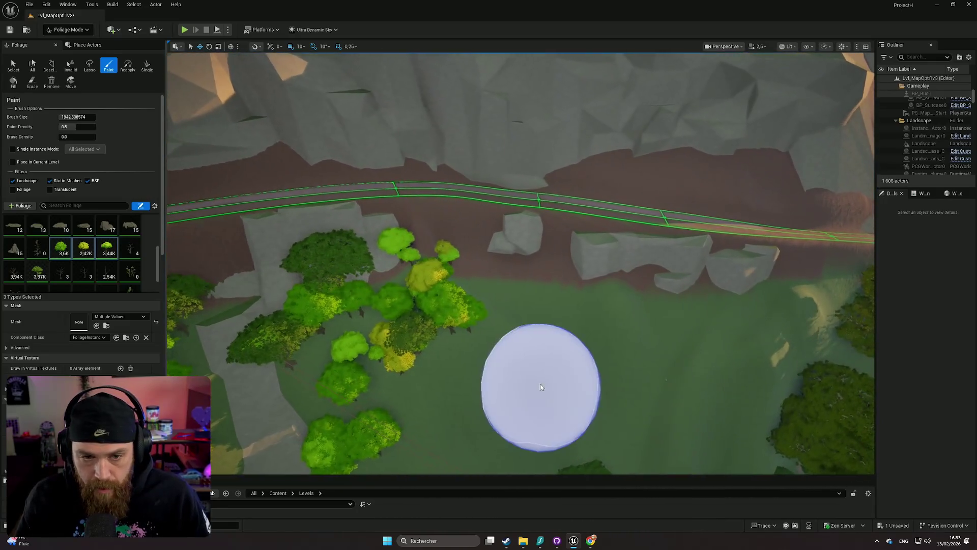
mouse_move(541, 386)
mouse_down()
mouse_move(621, 377)
mouse_move(532, 367)
mouse_move(521, 255)
mouse_move(534, 310)
mouse_move(486, 324)
mouse_up()
- Fly closer to the cliff path and survey the painted trees from above
mouse_move(508, 385)
mouse_down()
mouse_move(498, 328)
mouse_move(642, 315)
mouse_move(570, 350)
mouse_up()
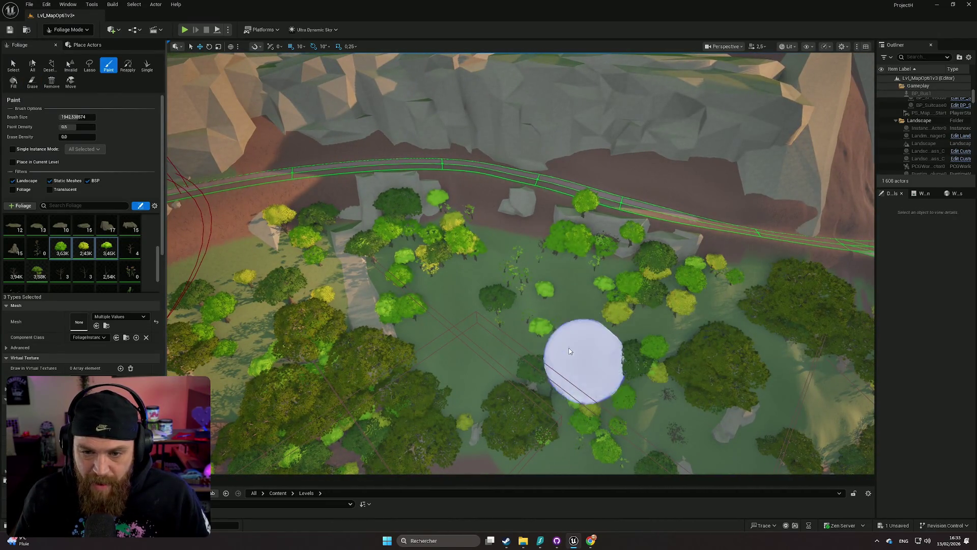
drag(450, 226, 498, 265)
mouse_move(505, 317)
mouse_down()
mouse_move(477, 275)
mouse_move(477, 193)
mouse_move(496, 203)
mouse_move(468, 289)
mouse_move(448, 310)
mouse_move(458, 372)
mouse_move(554, 320)
mouse_up()
mouse_move(632, 402)
mouse_down()
mouse_move(356, 229)
mouse_move(107, 148)
mouse_up()
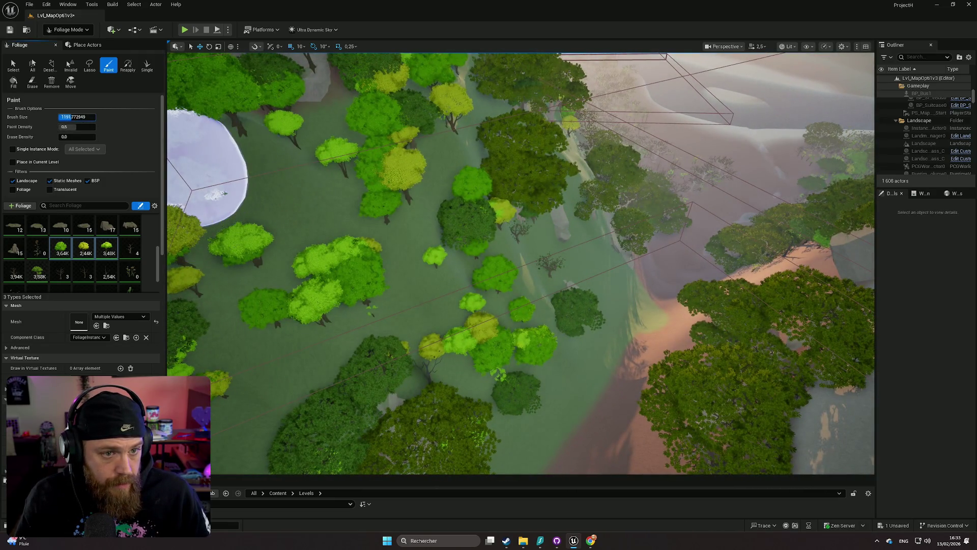
drag(336, 148, 557, 346)
drag(628, 375, 469, 307)
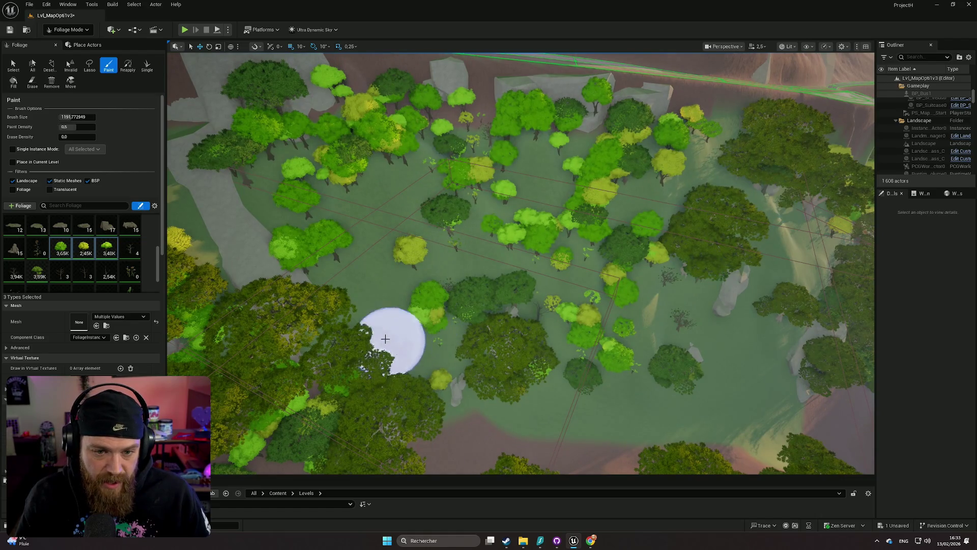
mouse_move(305, 224)
mouse_down()
mouse_move(346, 184)
mouse_move(361, 148)
mouse_up()
- Fly along the path toward the waterfall and rocks, and switch the brush to Erase
scroll(781, 303, up, 2)
mouse_move(781, 303)
mouse_down()
mouse_move(778, 366)
mouse_move(781, 303)
mouse_move(712, 307)
mouse_move(692, 346)
mouse_move(682, 316)
mouse_move(672, 356)
mouse_move(669, 311)
mouse_move(658, 326)
mouse_move(306, 273)
mouse_up()
scroll(713, 308, down, 1)
scroll(682, 315, down, 3)
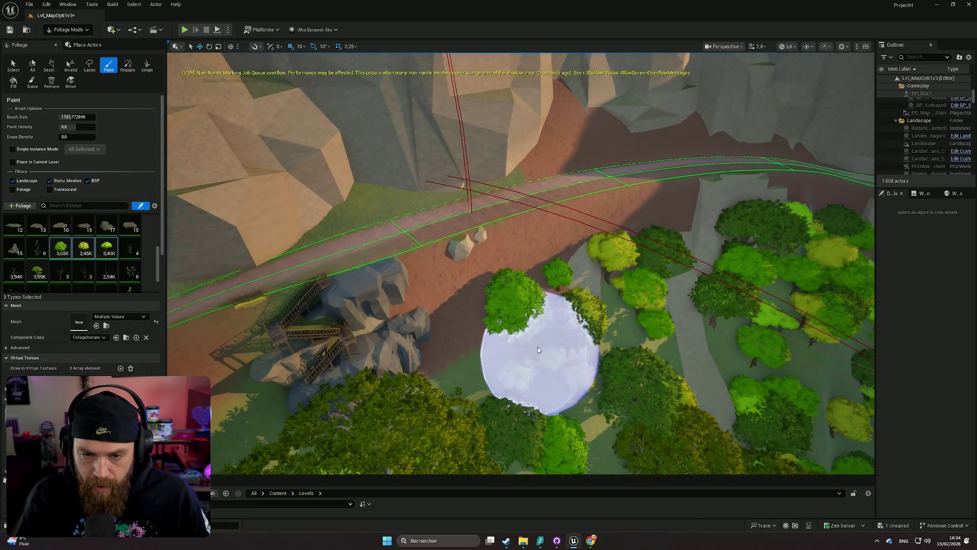
mouse_move(585, 425)
mouse_down()
mouse_move(592, 366)
mouse_move(541, 356)
mouse_move(535, 342)
mouse_up()
mouse_move(537, 242)
mouse_down()
mouse_move(537, 222)
mouse_move(557, 221)
mouse_move(552, 360)
mouse_up()
key(shift)
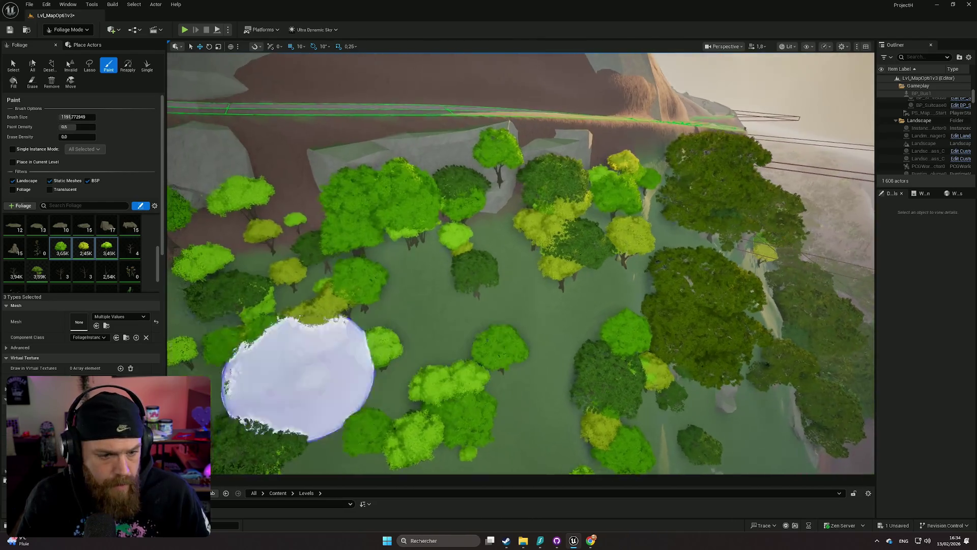
- Scroll the Foliage palette and add another tree type so 4 types are selected
scroll(81, 254, down, 1)
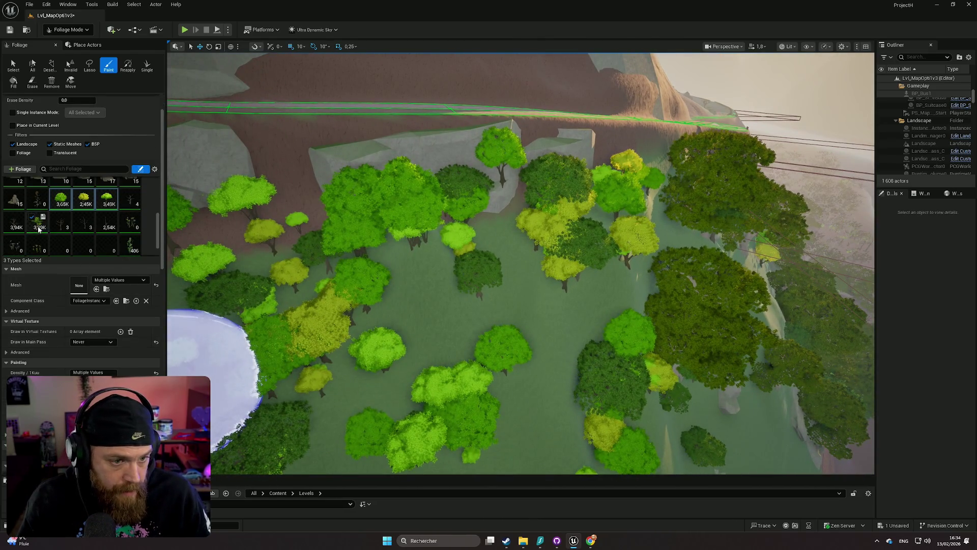
scroll(52, 238, down, 4)
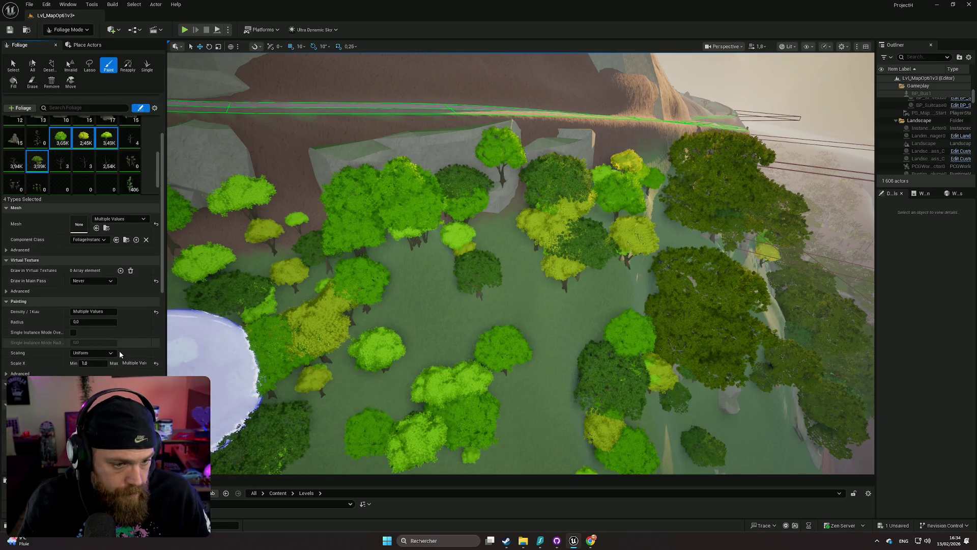
scroll(123, 355, down, 1)
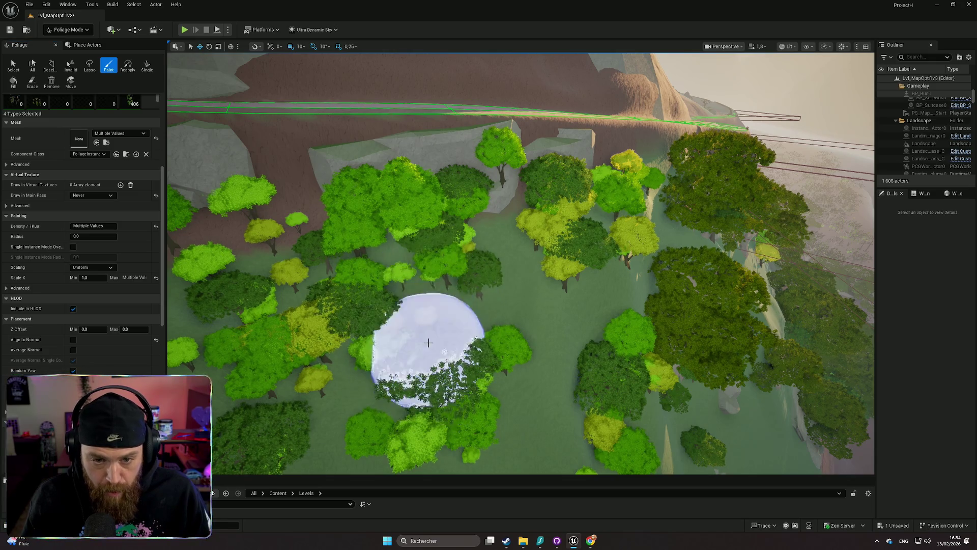
scroll(428, 343, up, 5)
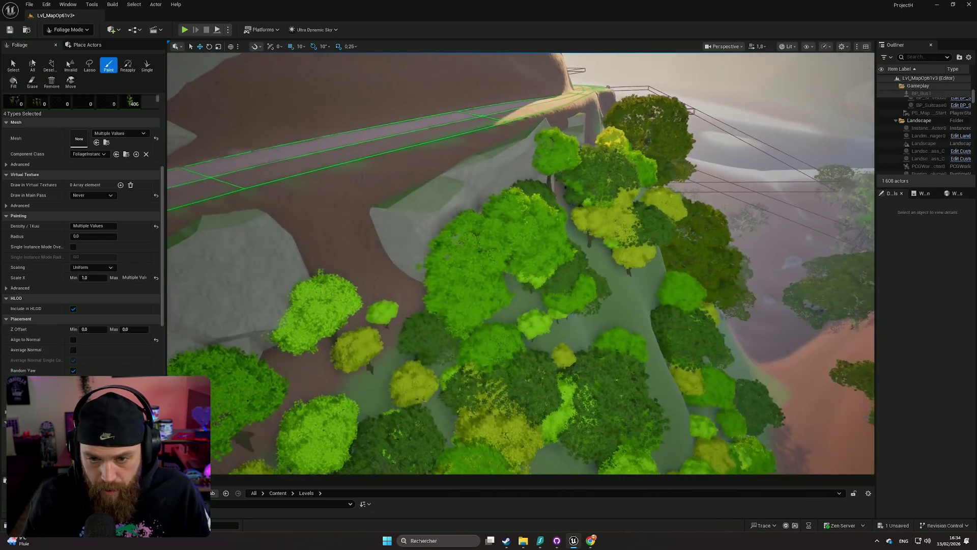
- Undo the last stroke and place a single dark tree in the clearing
key(ctrl+z)
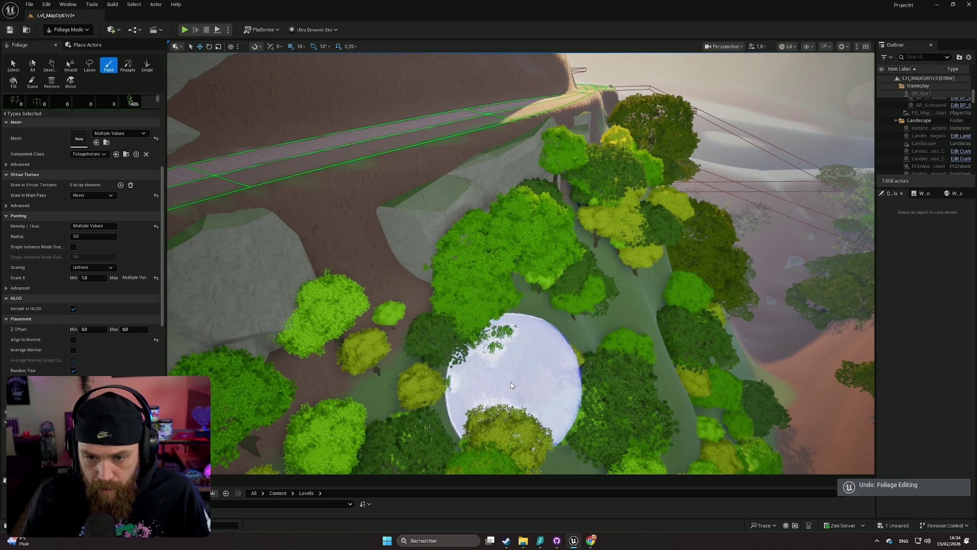
scroll(511, 386, up, 2)
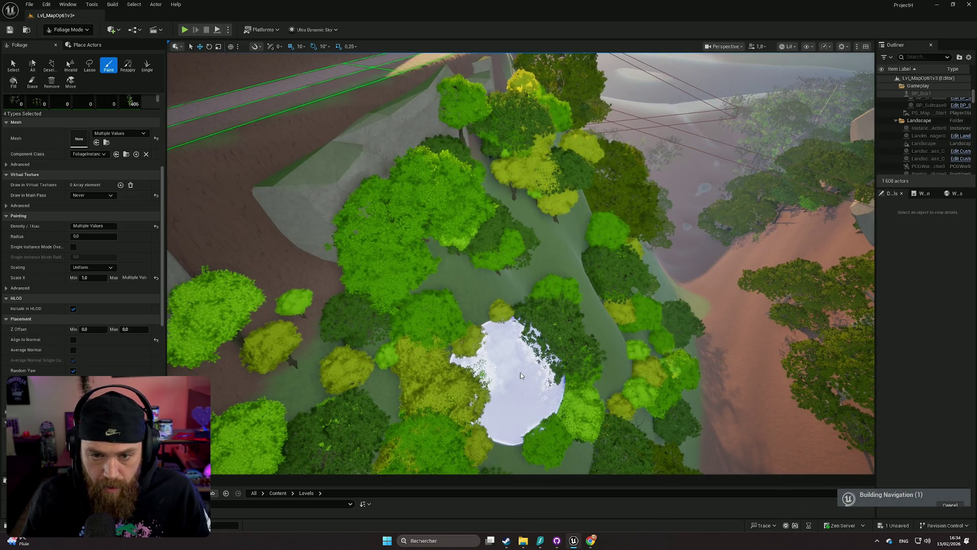
click(520, 371)
scroll(520, 371, up, 3)
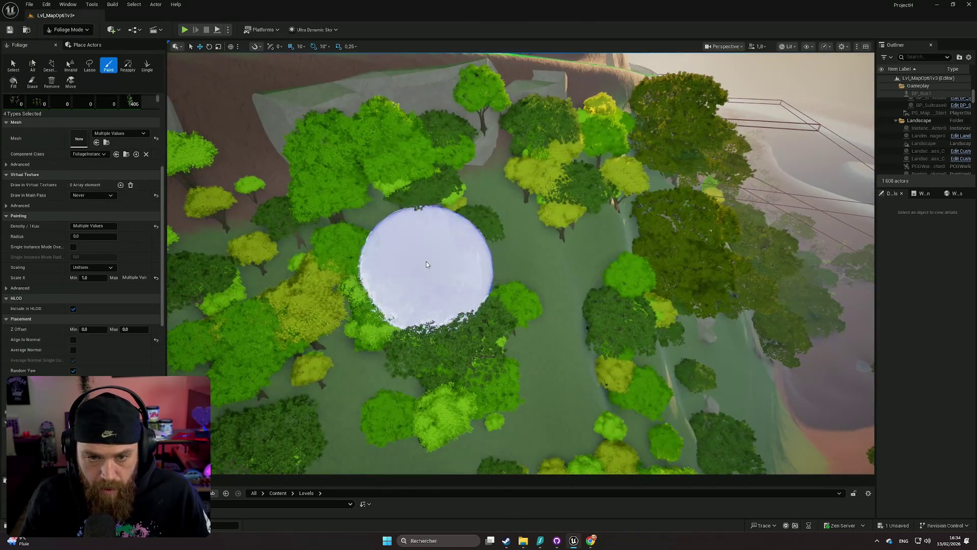
mouse_move(326, 288)
mouse_down()
mouse_move(326, 214)
mouse_move(295, 196)
mouse_move(296, 278)
mouse_move(295, 239)
mouse_move(285, 239)
mouse_move(335, 244)
mouse_move(323, 247)
mouse_move(339, 234)
mouse_move(346, 290)
mouse_move(461, 315)
mouse_up()
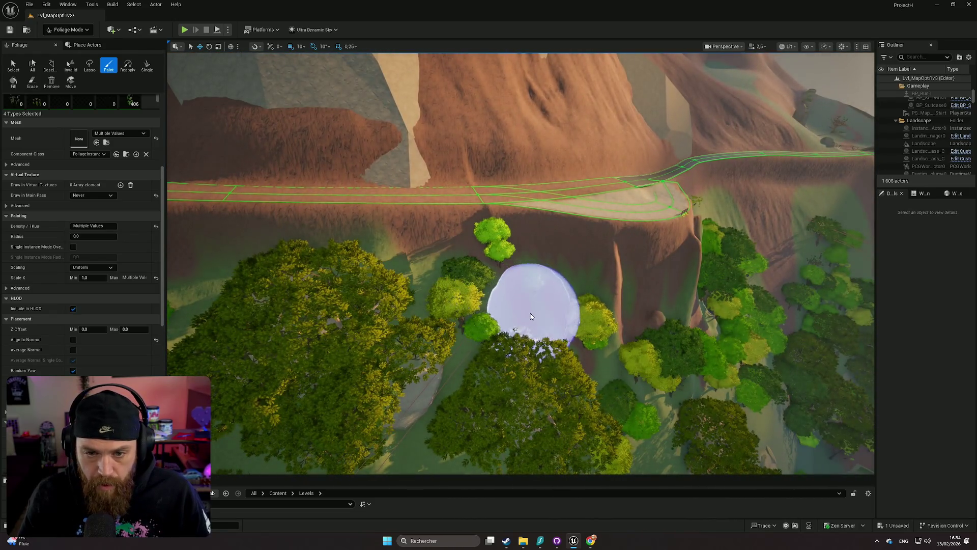
- Paint trees across the slope below the sunlit mountain road
mouse_move(566, 355)
mouse_down()
mouse_move(555, 269)
mouse_move(560, 346)
mouse_move(588, 388)
mouse_up()
scroll(554, 285, up, 1)
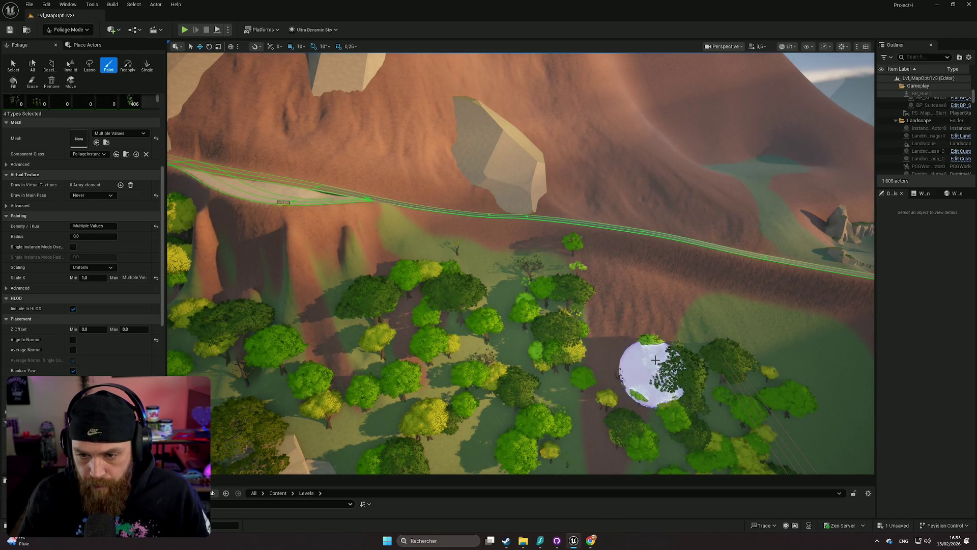
drag(717, 331, 565, 313)
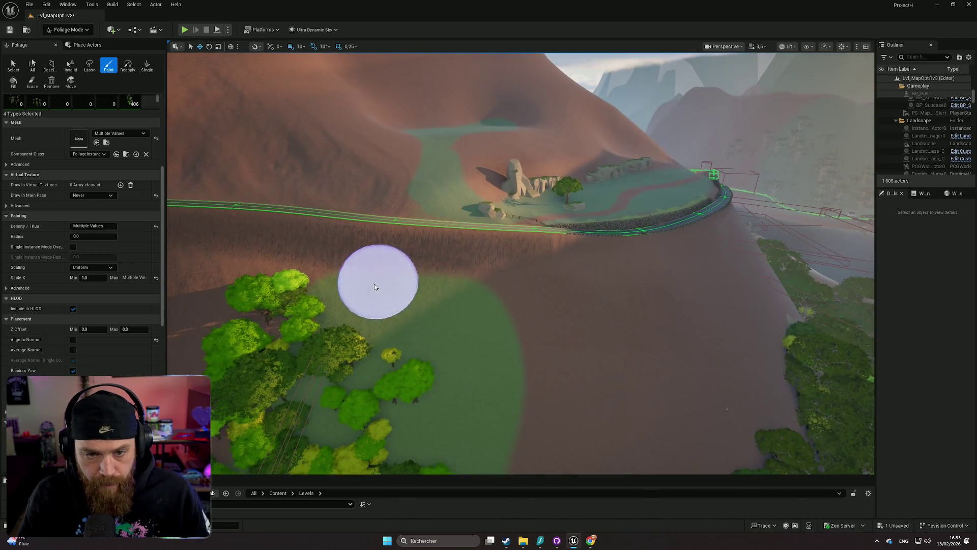
mouse_move(463, 315)
mouse_down()
mouse_move(512, 419)
mouse_move(494, 413)
mouse_move(471, 382)
mouse_move(509, 326)
mouse_up()
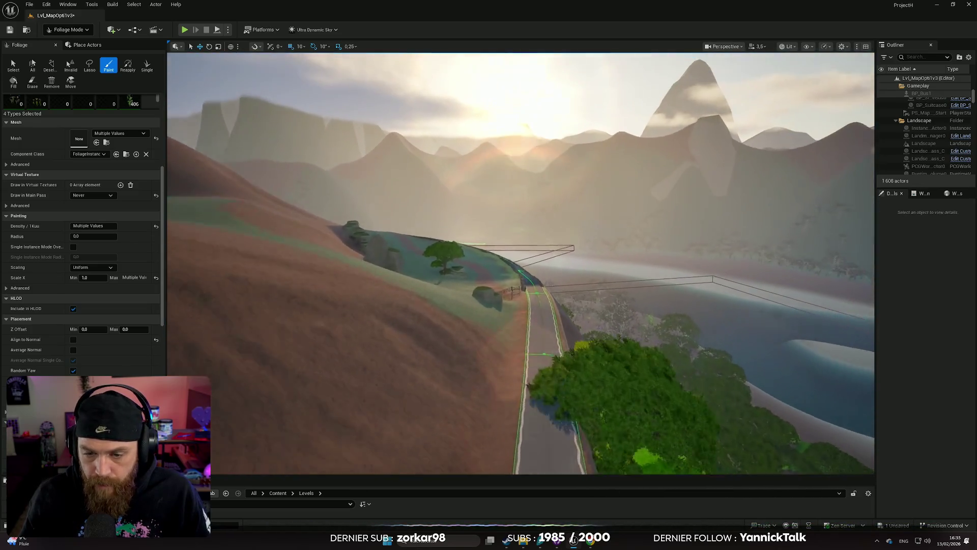
- Toggle the brush to Erase and back to Paint, then look up toward the trail
key(shift+2)
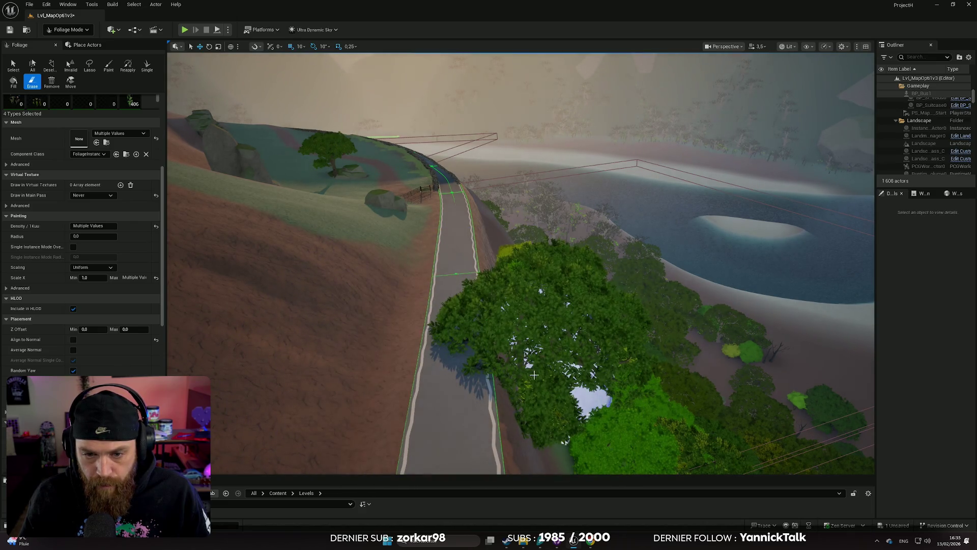
key(p)
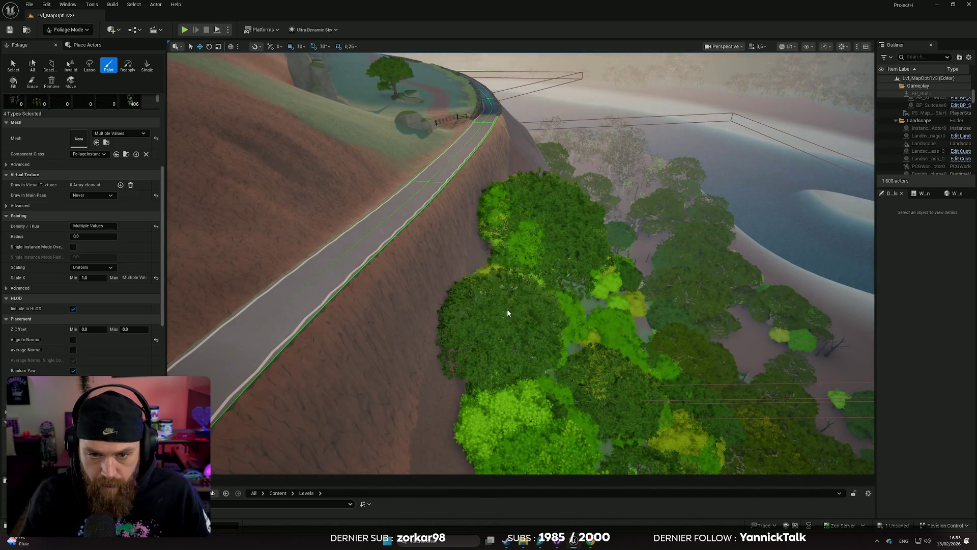
mouse_move(507, 313)
mouse_down()
mouse_move(512, 241)
mouse_move(514, 325)
mouse_move(516, 297)
mouse_move(503, 285)
mouse_up()
scroll(139, 337, down, 3)
- Enlarge the Content Browser showing the Levels folder by dragging its splitter upward
scroll(139, 337, up, 6)
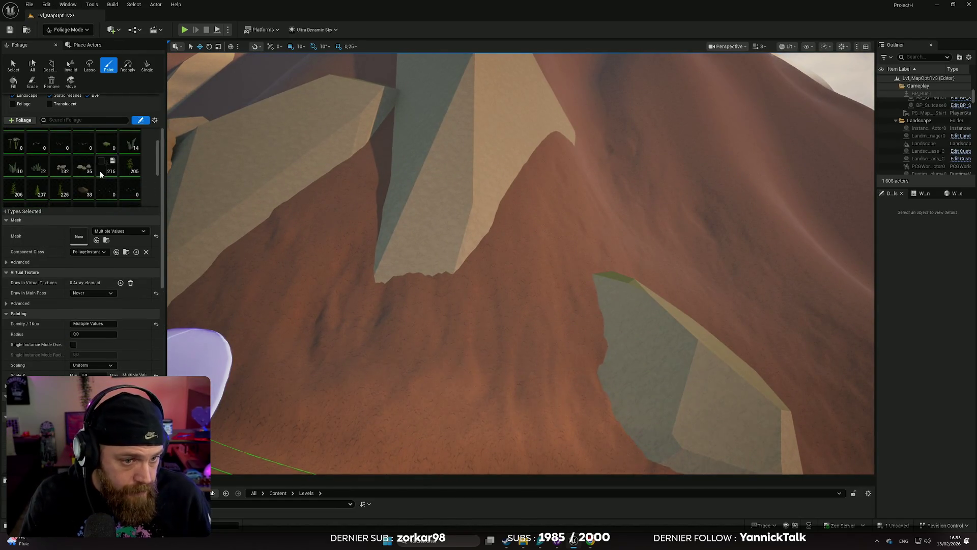
scroll(100, 171, down, 5)
scroll(108, 175, up, 1)
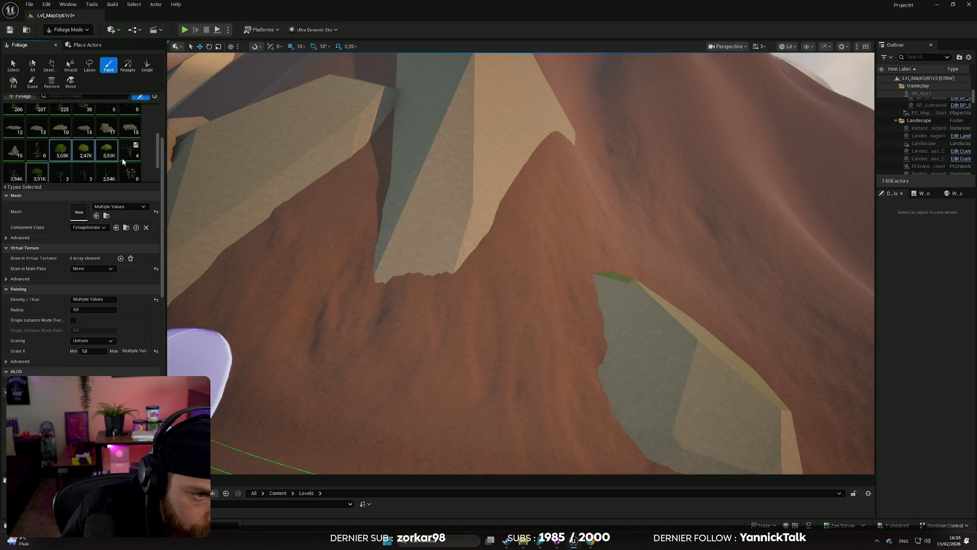
scroll(129, 168, up, 3)
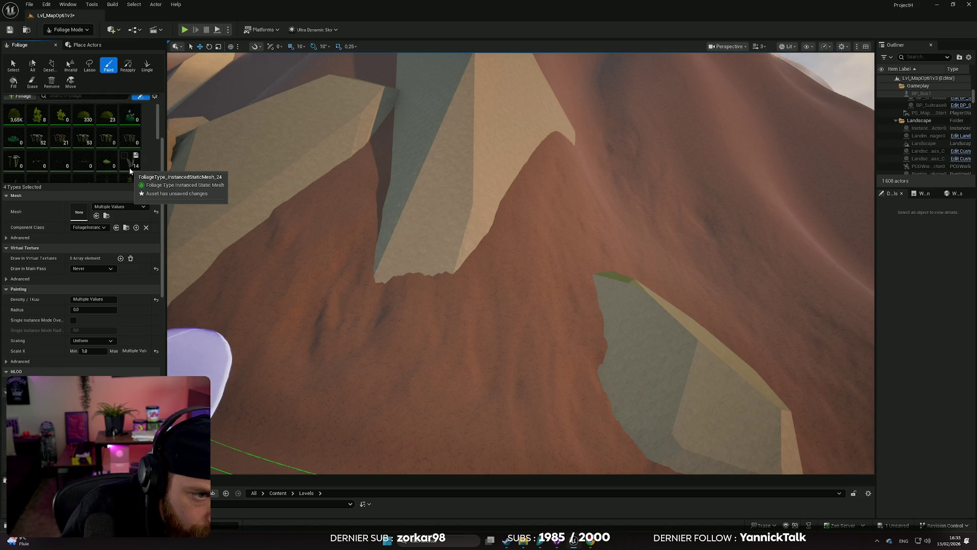
scroll(122, 158, down, 3)
scroll(117, 149, down, 2)
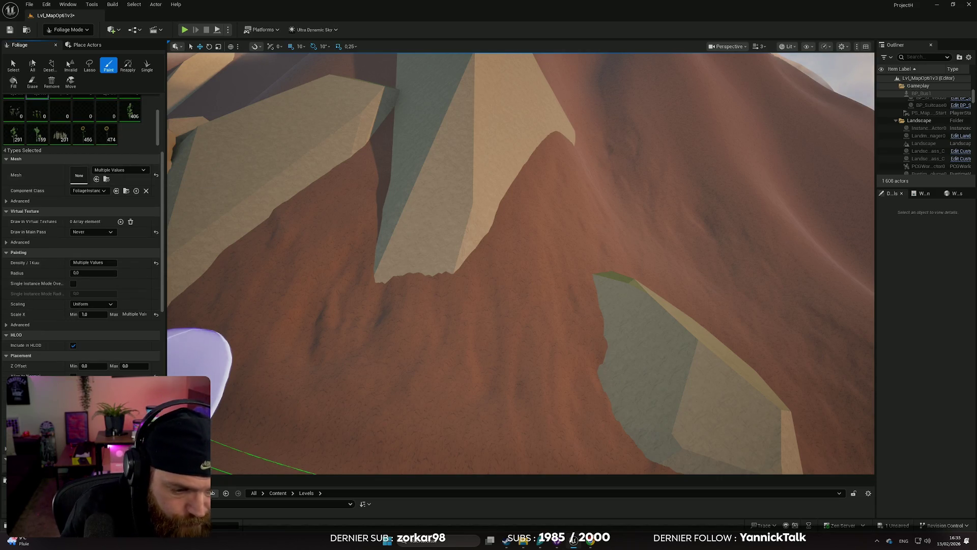
drag(146, 479, 146, 347)
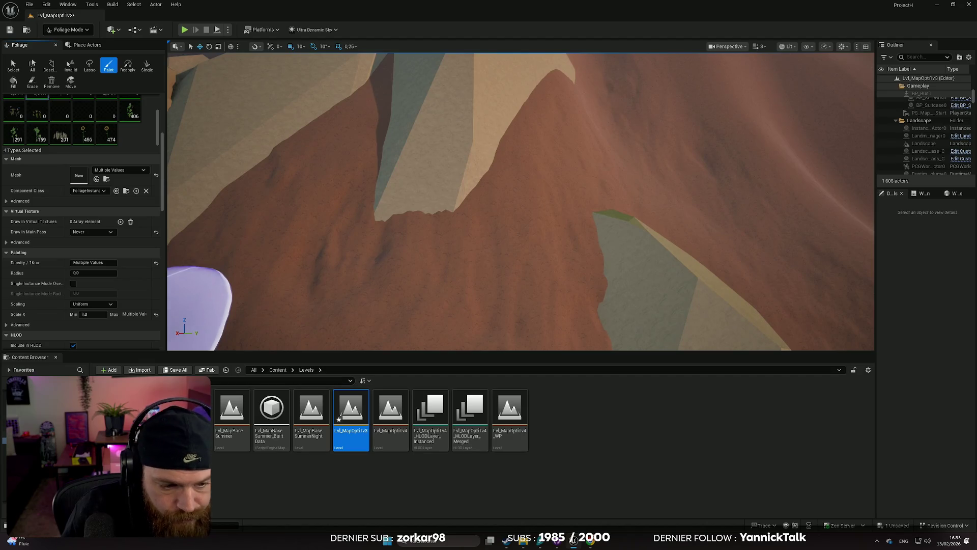
- Go to the Meshes folder and open its Environments subfolder
click(41, 422)
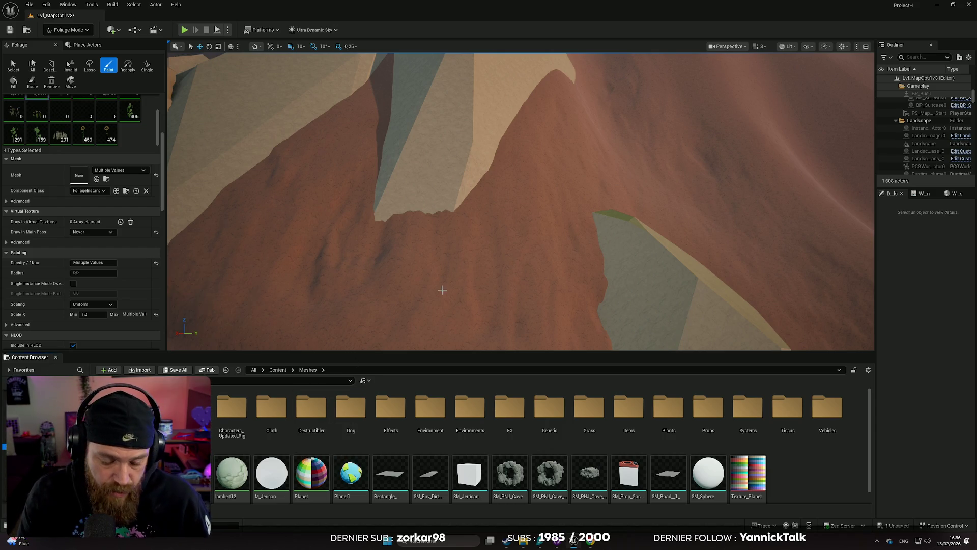
scroll(442, 284, down, 5)
scroll(442, 284, up, 5)
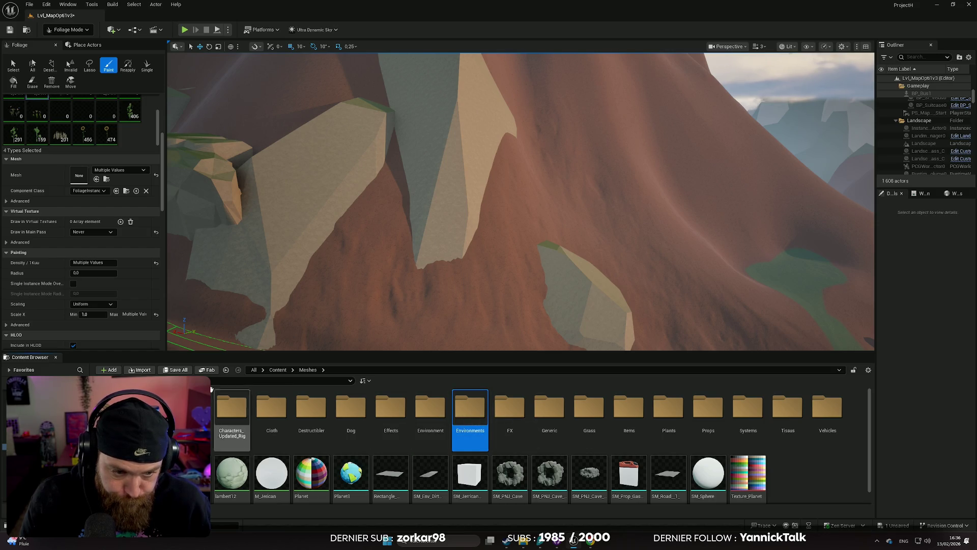
double_click(470, 407)
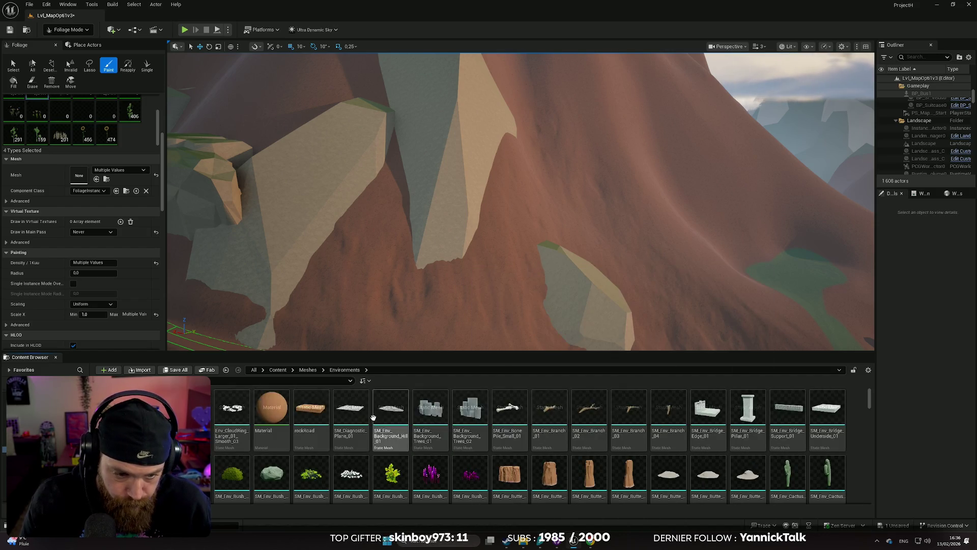
- Search for 'stu' and drag SM_Env_Tree_Stump_03 and another stump mesh into the foliage types
scroll(225, 407, down, 3)
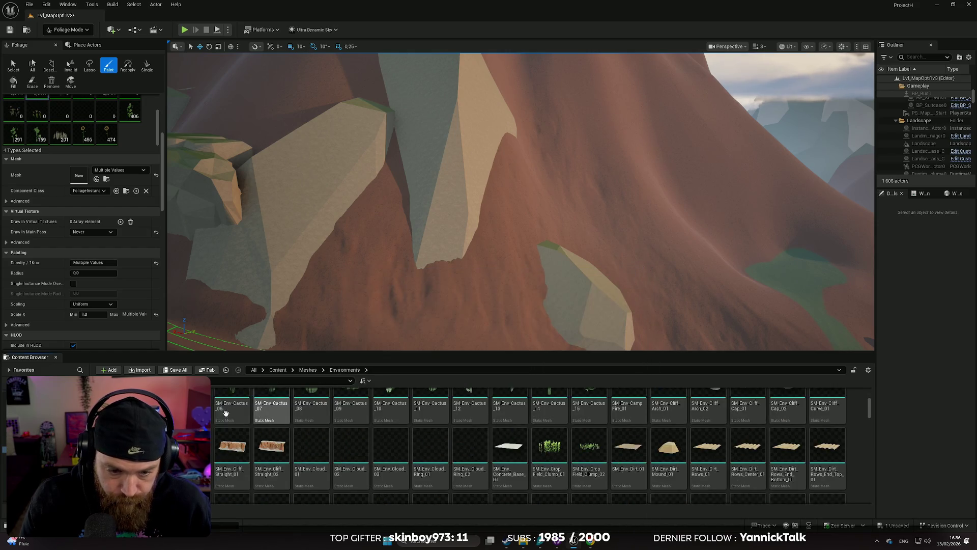
scroll(233, 433, up, 3)
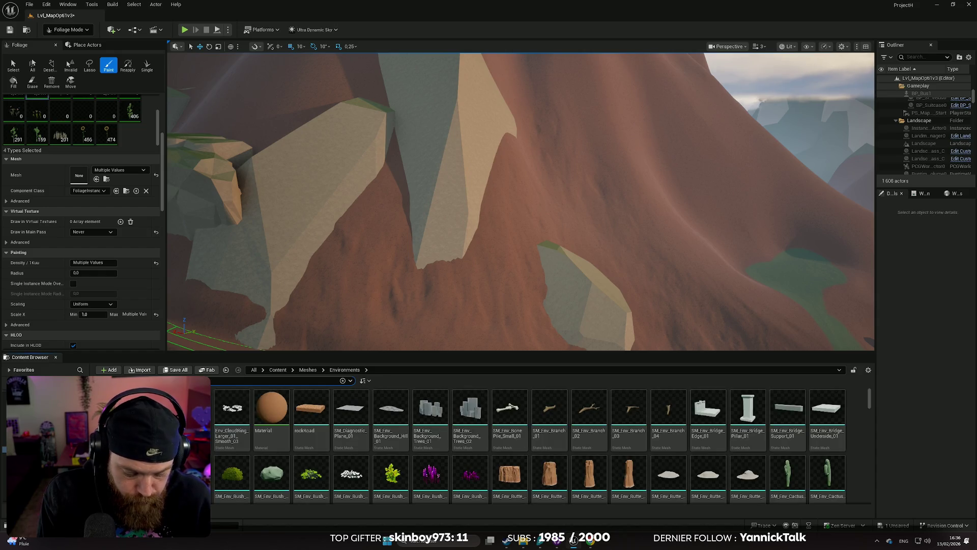
text(wood)
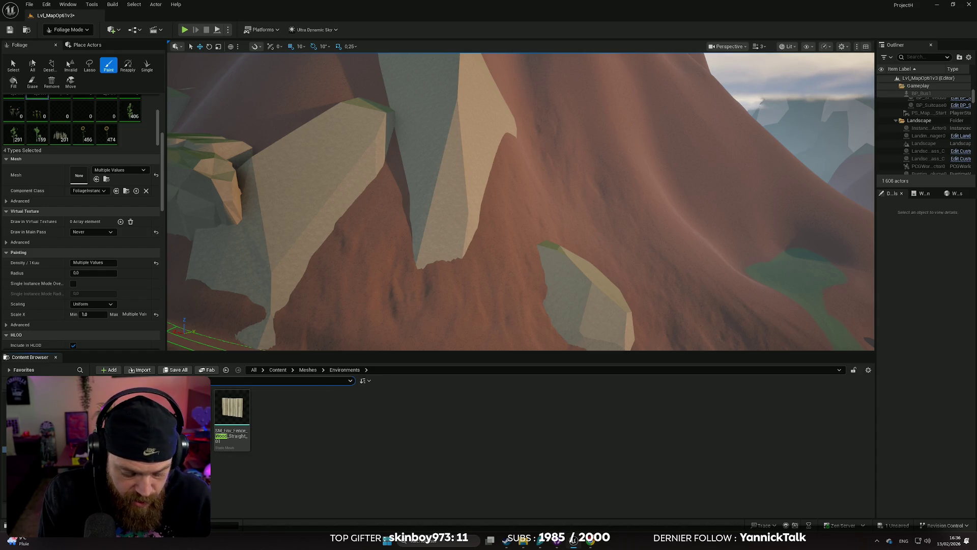
key(BackSpace)
key(BackSpace)
key(BackSpace)
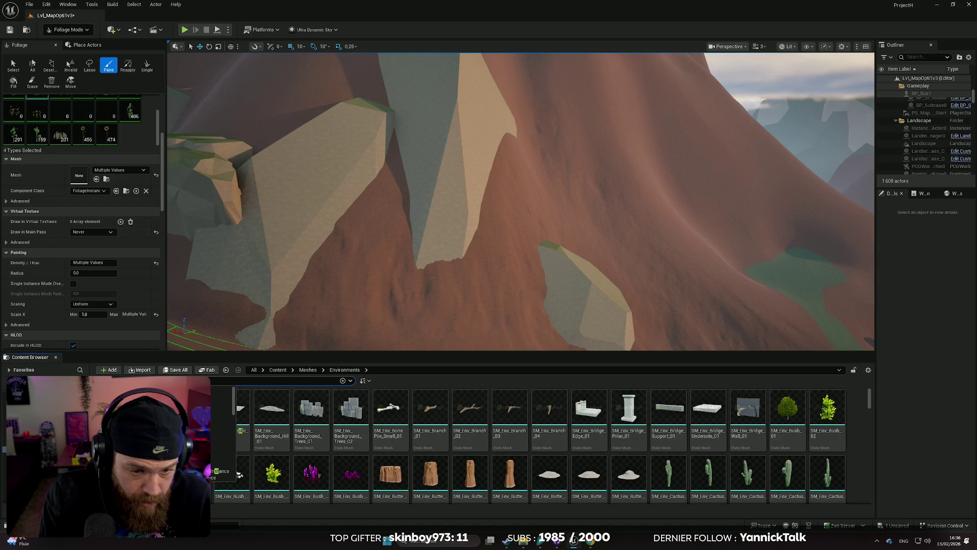
text(stu)
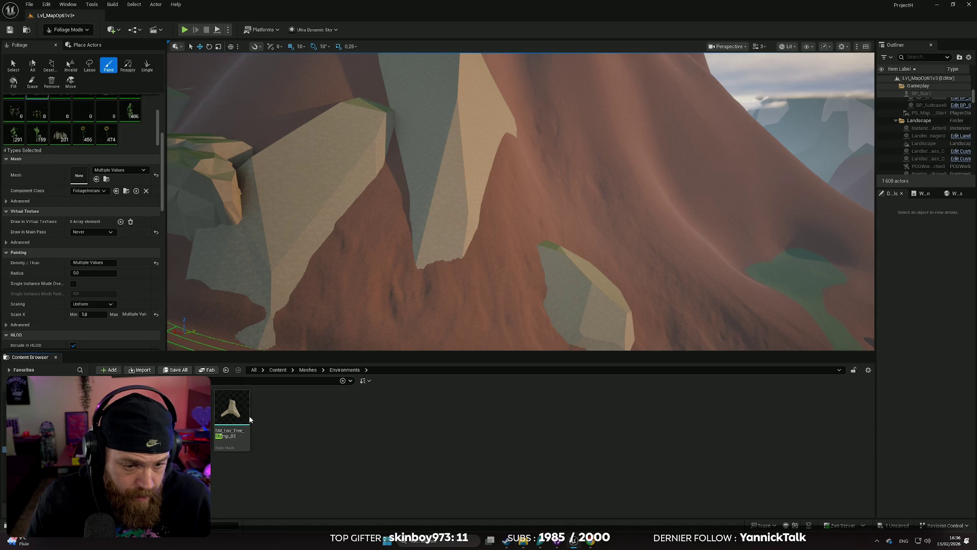
mouse_move(231, 408)
mouse_down()
mouse_move(130, 159)
mouse_move(130, 149)
mouse_move(229, 397)
mouse_move(148, 206)
mouse_move(143, 148)
mouse_up()
mouse_move(168, 407)
mouse_down()
mouse_move(122, 145)
mouse_move(184, 412)
mouse_move(116, 145)
mouse_up()
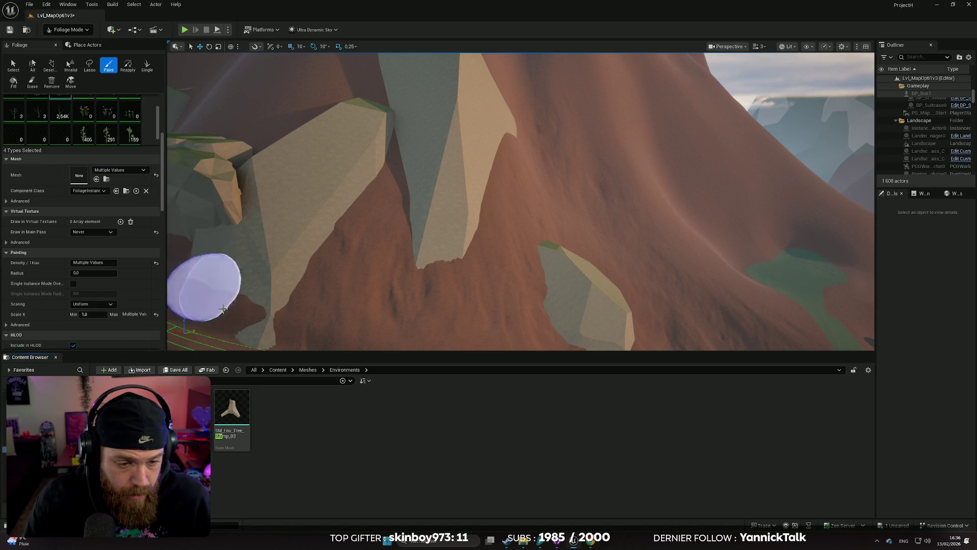
scroll(124, 135, up, 5)
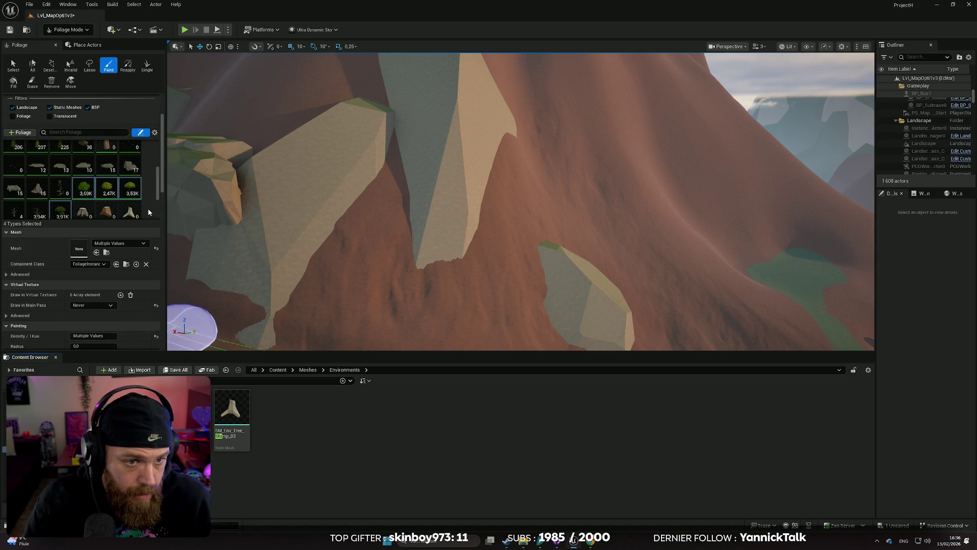
- Select the two stump foliage types and set their Density to 5
scroll(138, 204, down, 3)
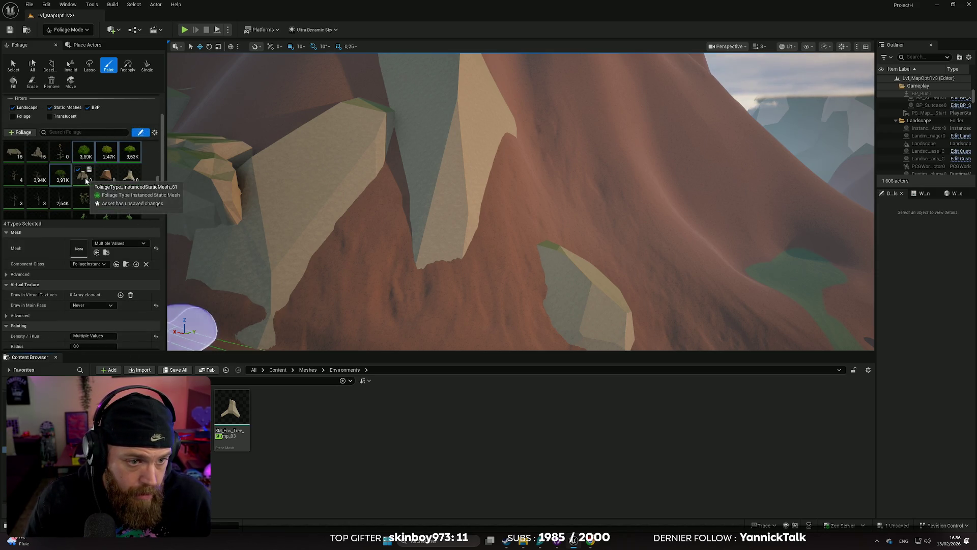
click(120, 194)
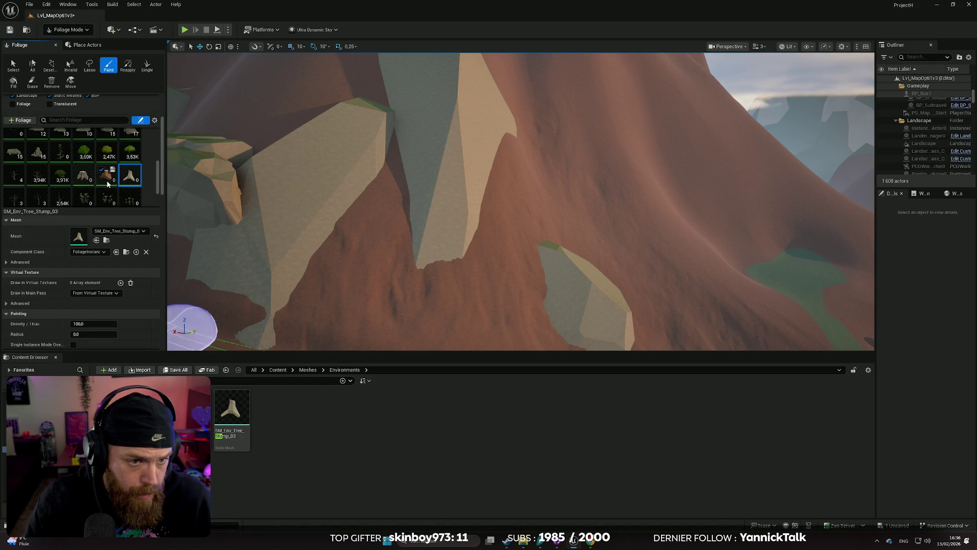
scroll(108, 183, up, 5)
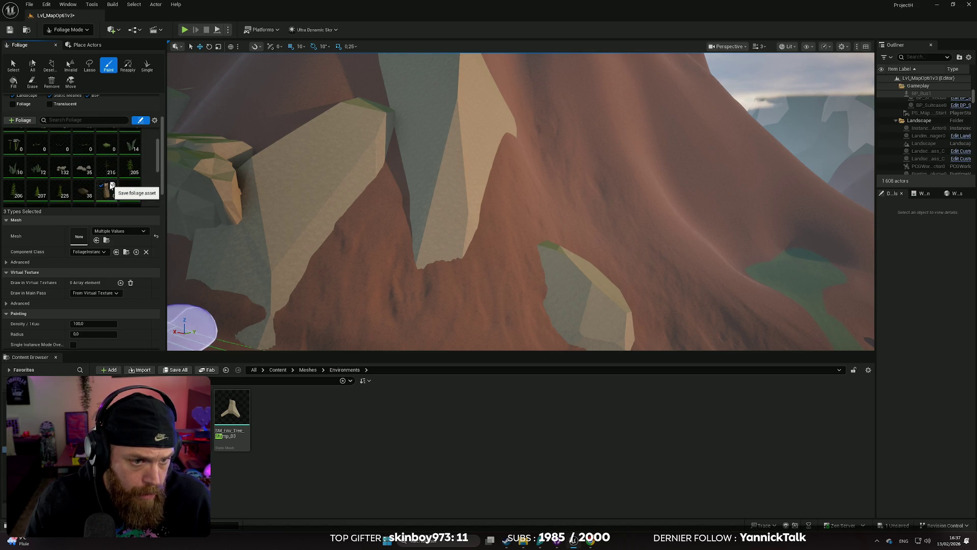
ctrl+click(107, 182)
scroll(108, 185, down, 1)
scroll(107, 183, down, 5)
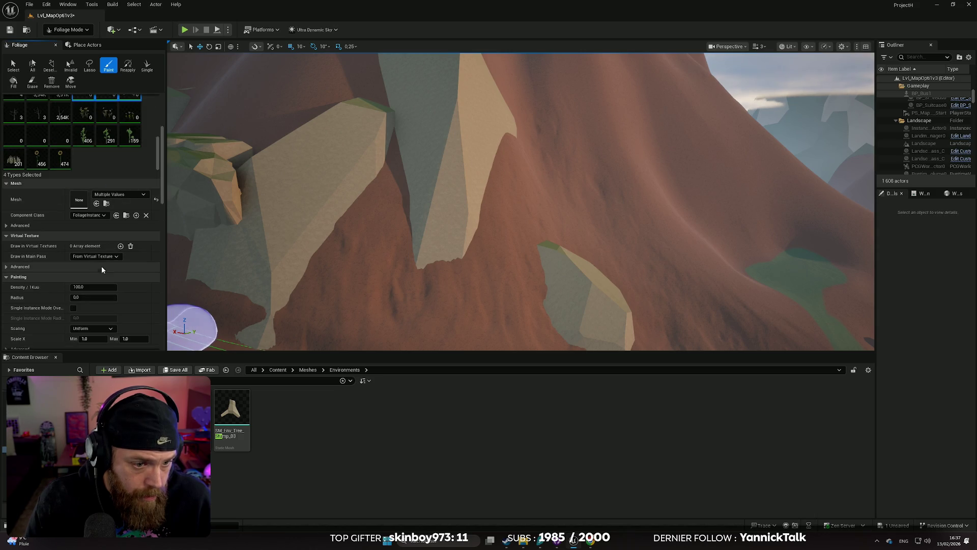
scroll(113, 284, down, 3)
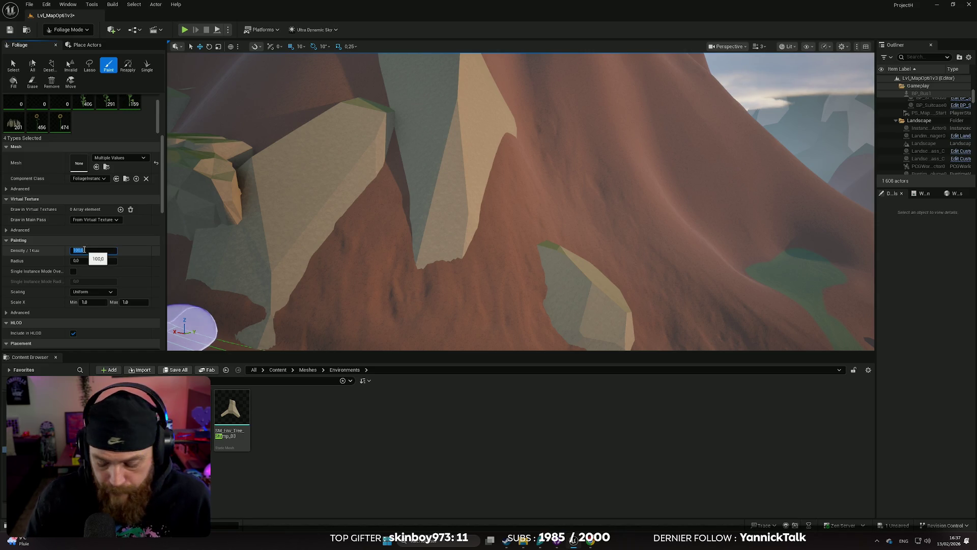
text(5)
key(Return)
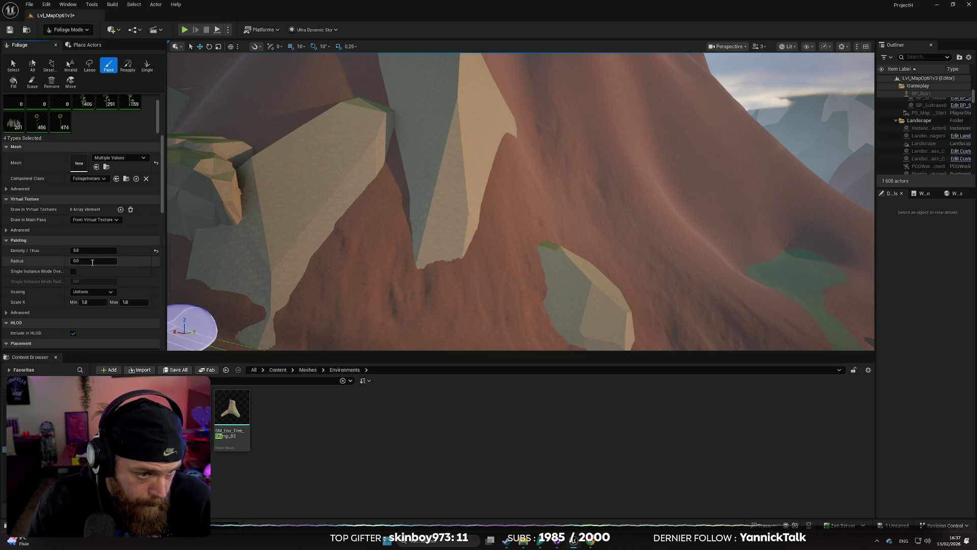
- Set Scale X Max to 3 and Z Offset Min and Max to -5
scroll(126, 274, down, 1)
text(3)
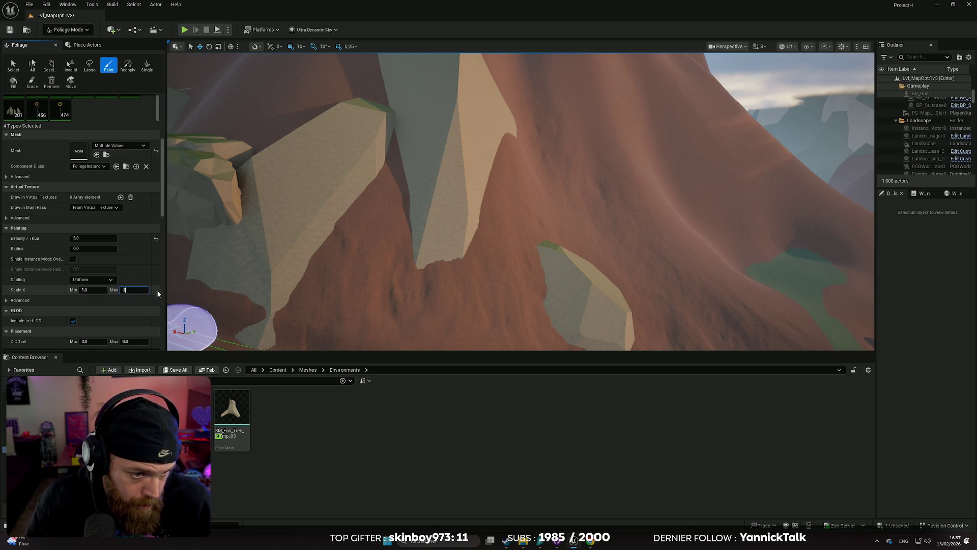
key(Return)
click(148, 297)
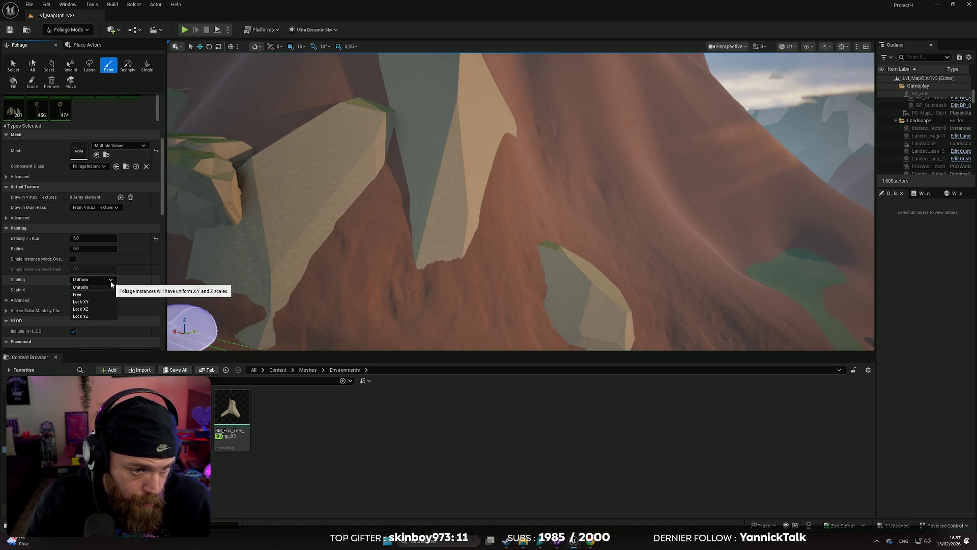
click(125, 290)
scroll(124, 292, down, 3)
text(-5)
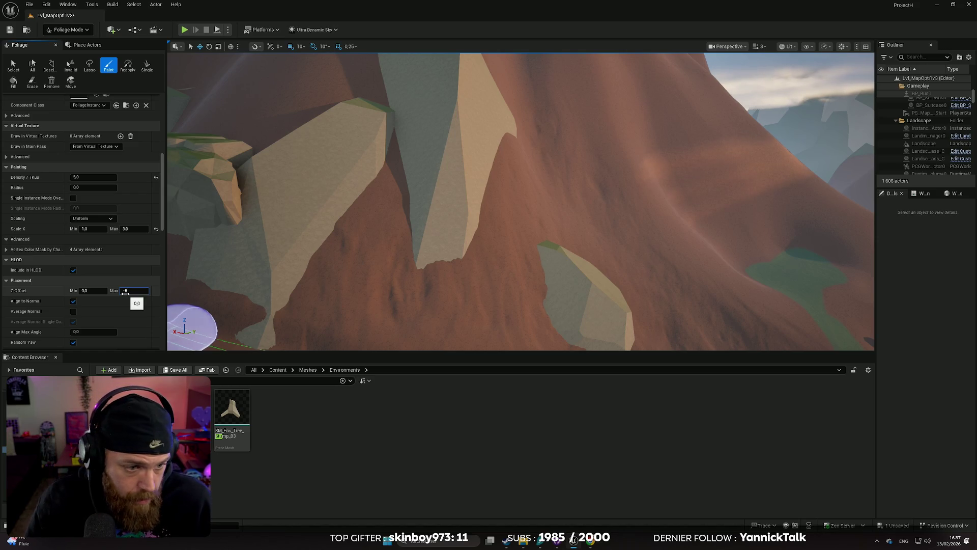
key(Return)
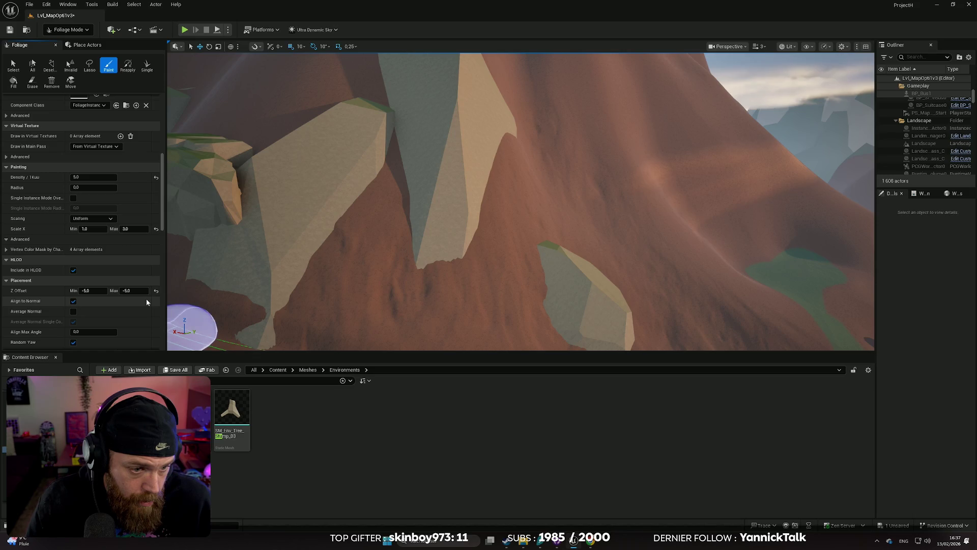
click(74, 301)
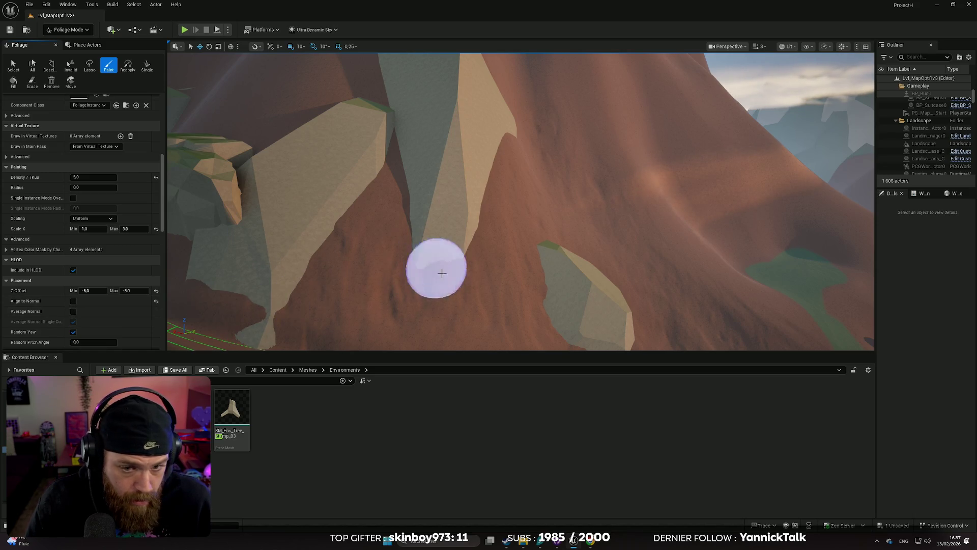
scroll(476, 297, down, 5)
scroll(519, 203, up, 10)
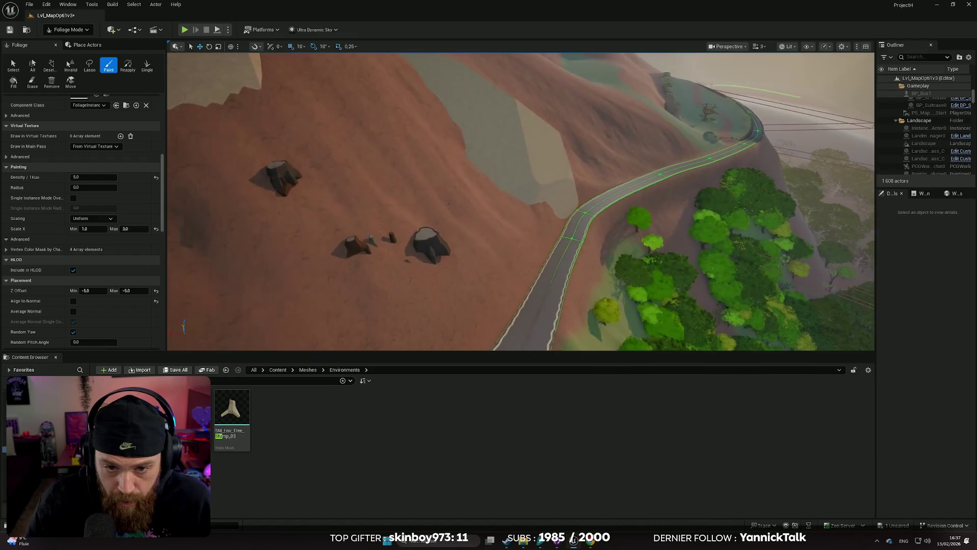
scroll(519, 203, down, 8)
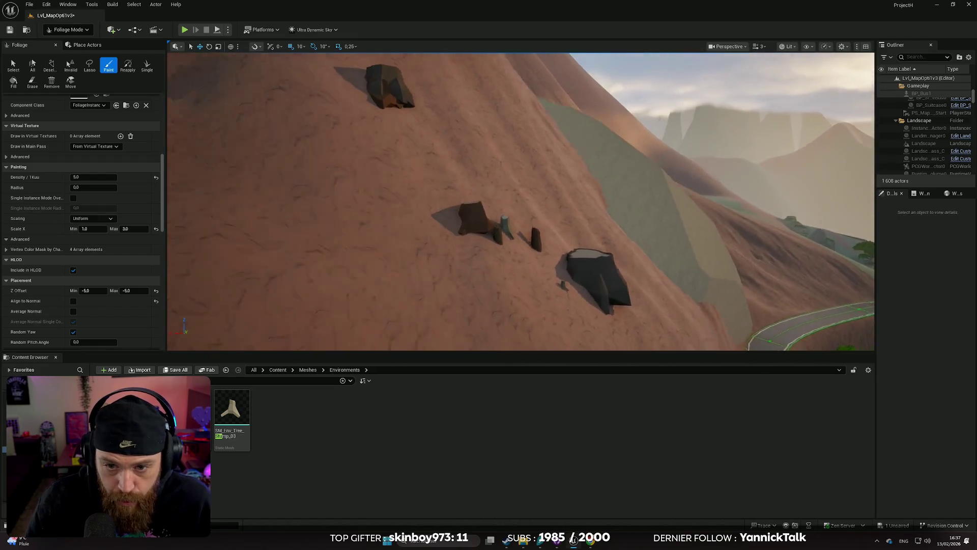
scroll(519, 204, down, 6)
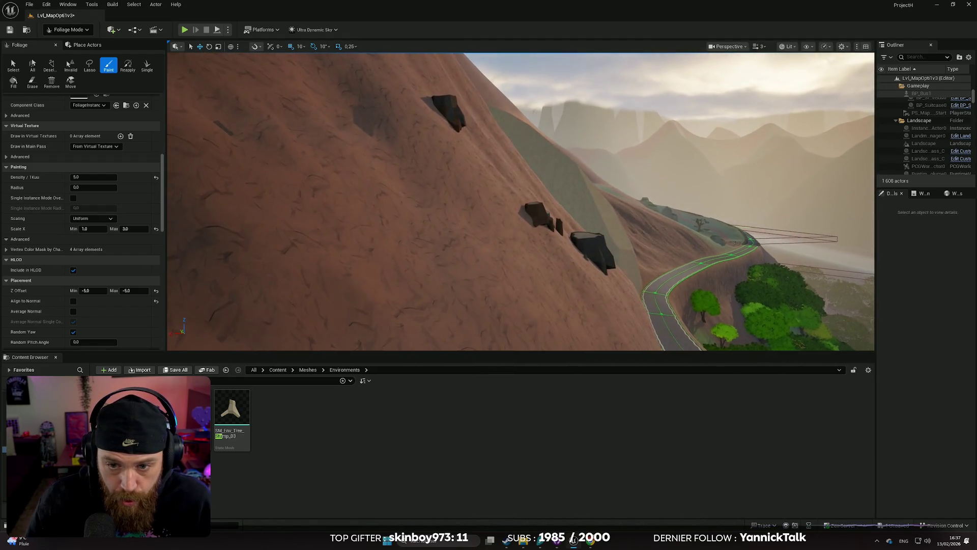
scroll(519, 204, up, 10)
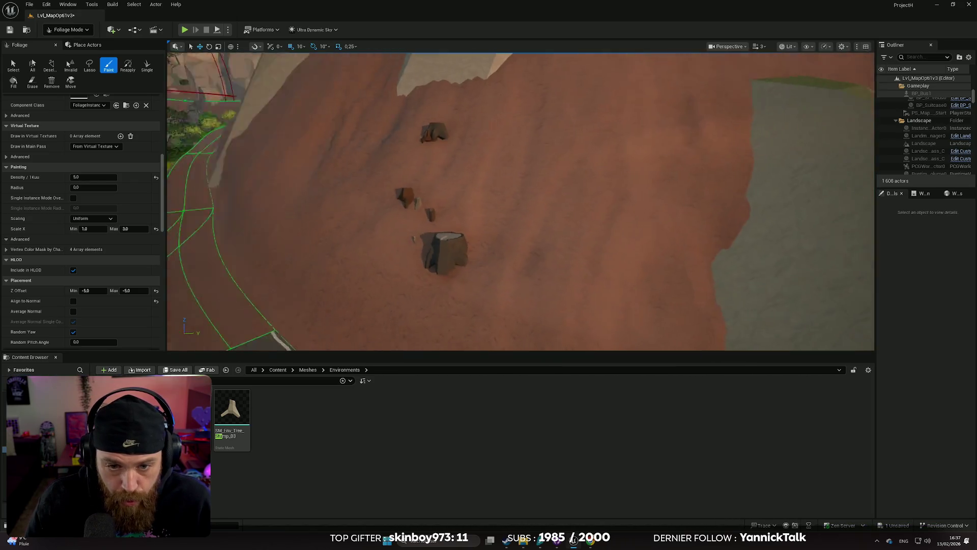
scroll(395, 292, down, 10)
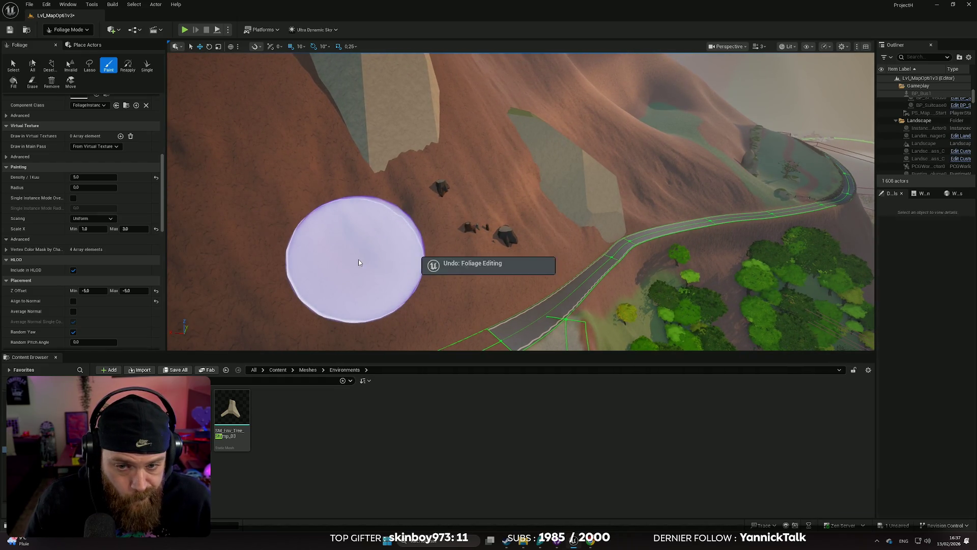
- Undo the last stump painting and set Z Offset Max to -10
key(ctrl+z)
click(134, 290)
text(-10)
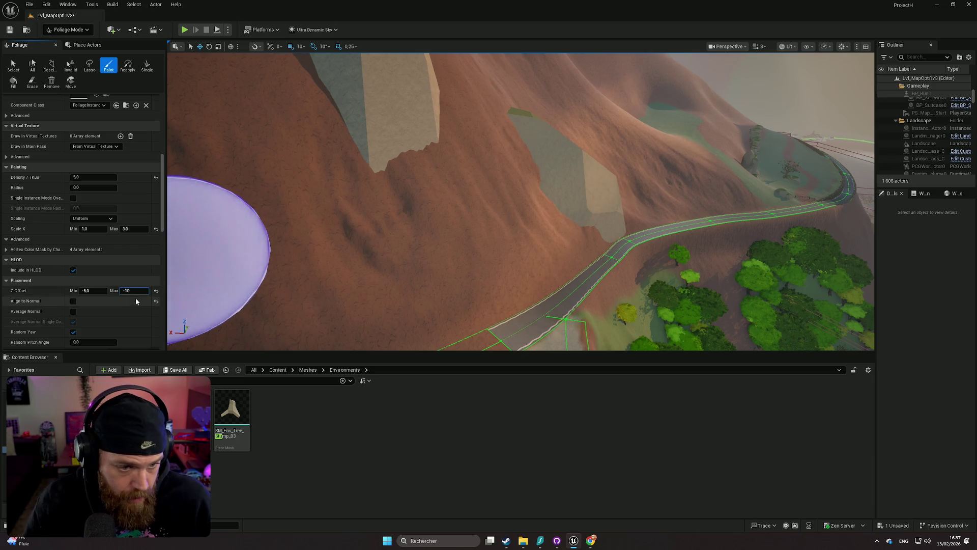
key(Return)
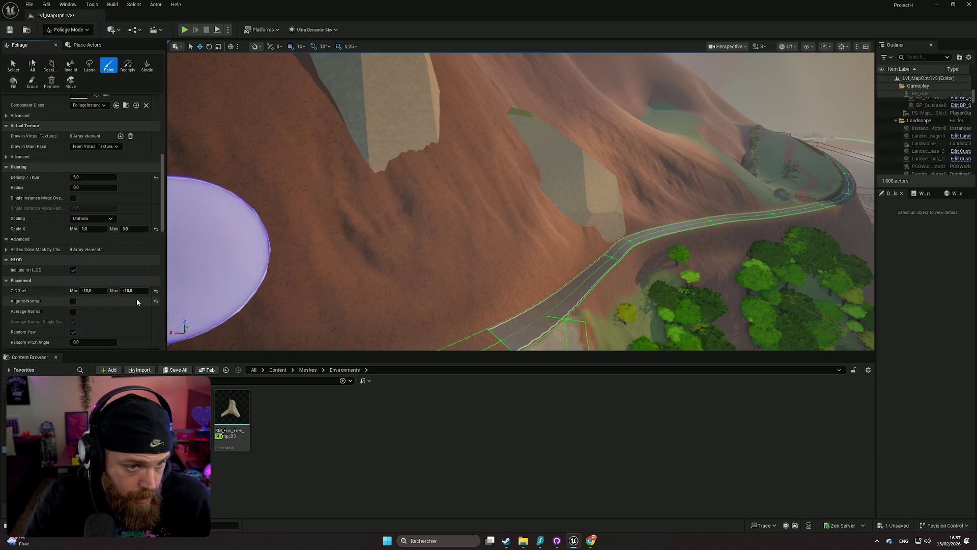
- Erase the two leftover stumps beside the rocks on the slope
scroll(134, 291, up, 2)
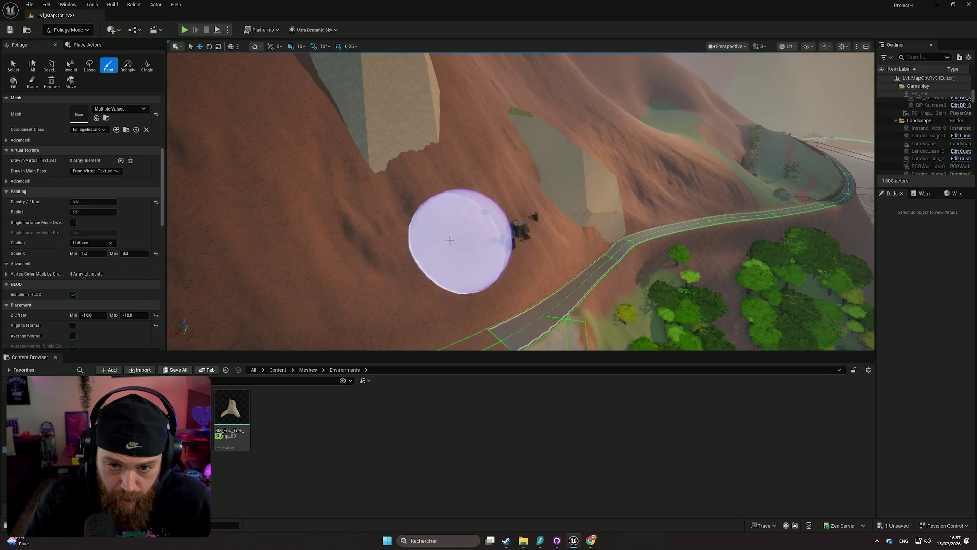
key(w)
key(s)
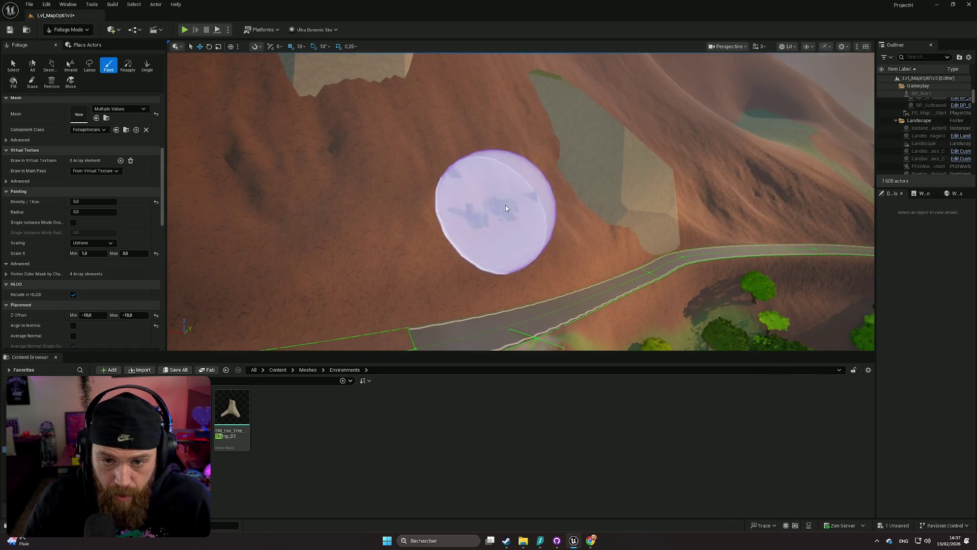
shift+click(475, 198)
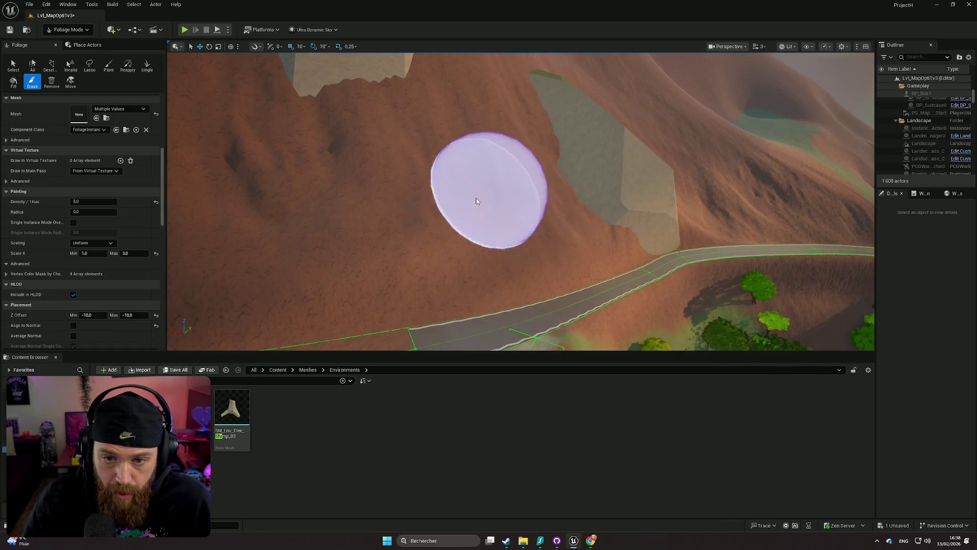
scroll(114, 240, up, 3)
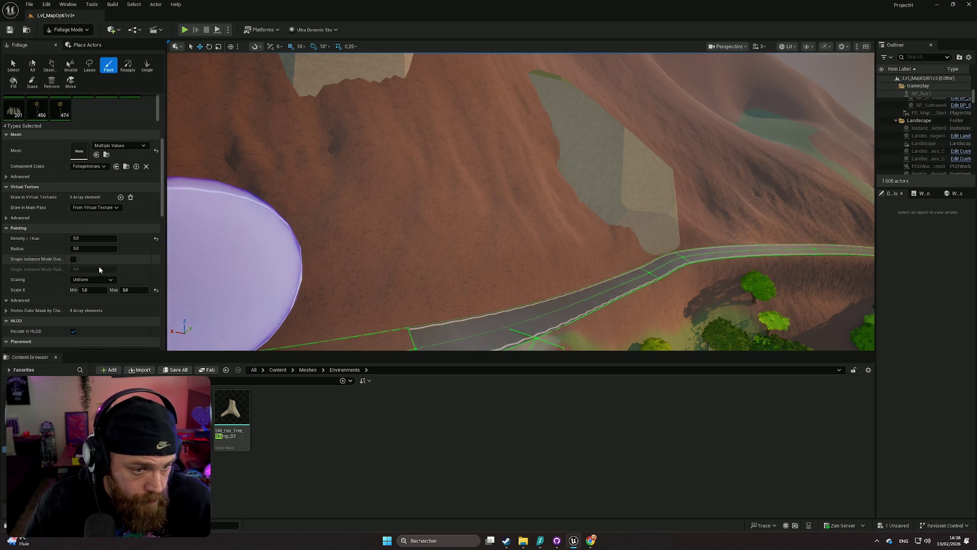
- Raise Ground Slope Angle Max to about 59.36 degrees
scroll(107, 267, down, 3)
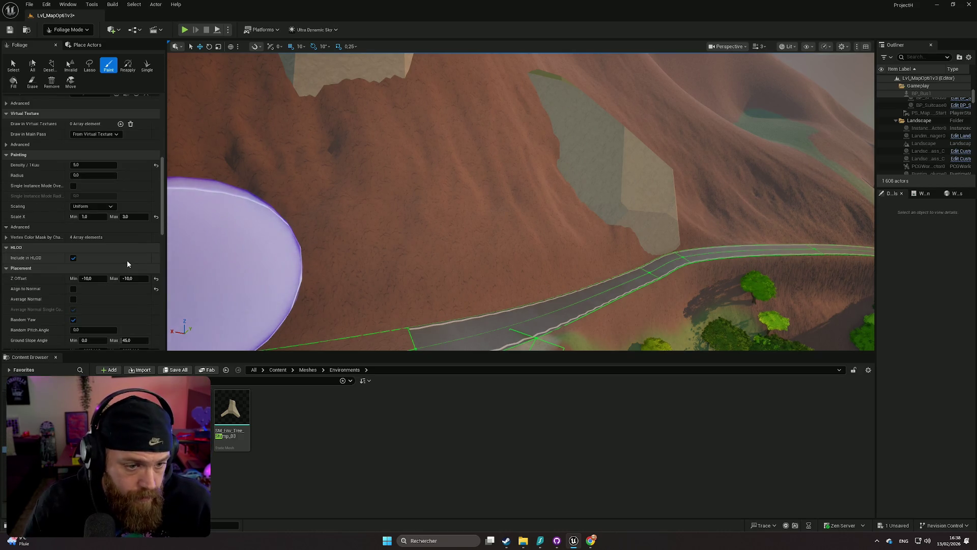
scroll(127, 263, down, 1)
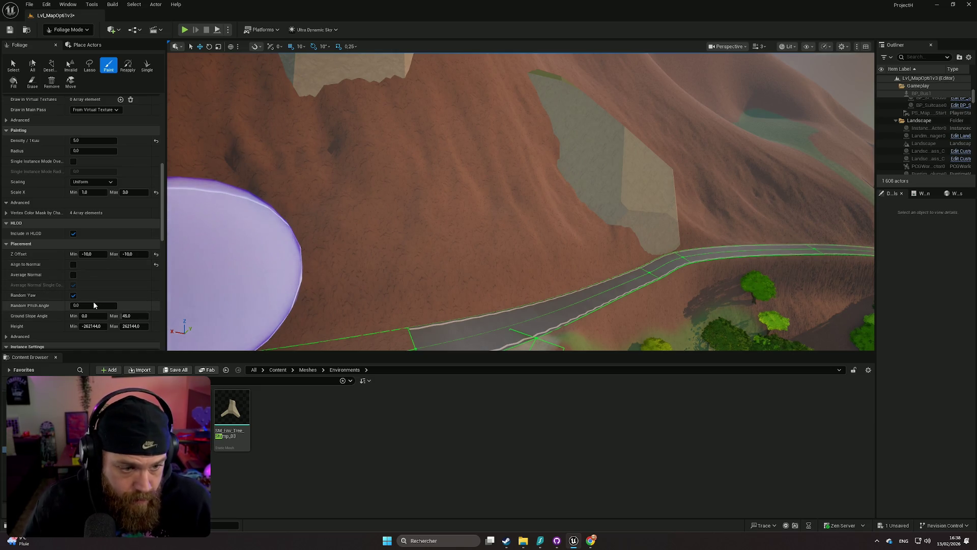
scroll(126, 276, down, 1)
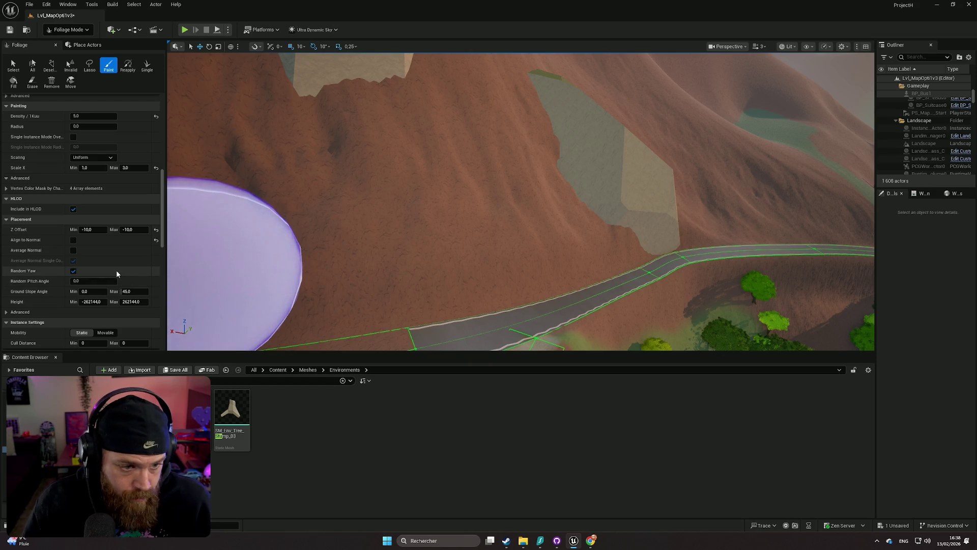
scroll(116, 273, down, 1)
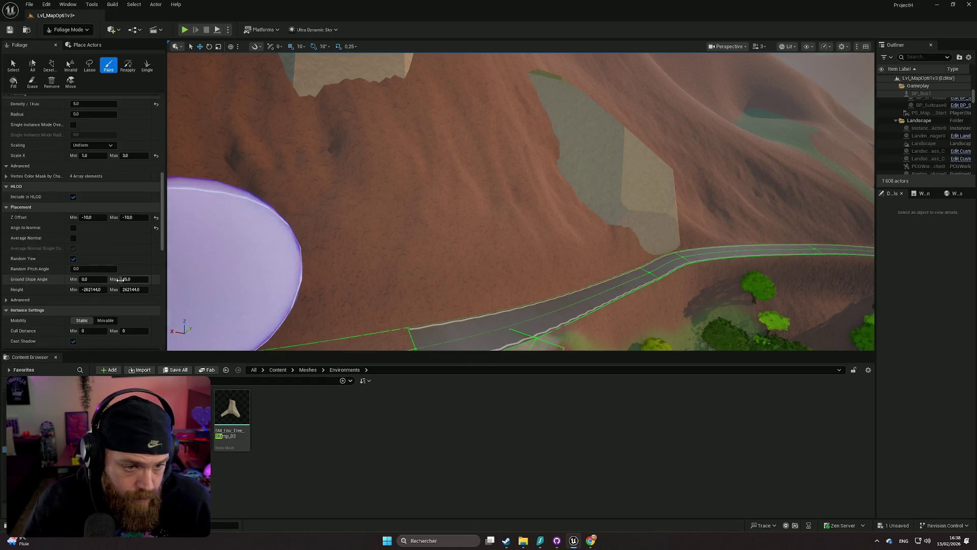
drag(133, 279, 145, 279)
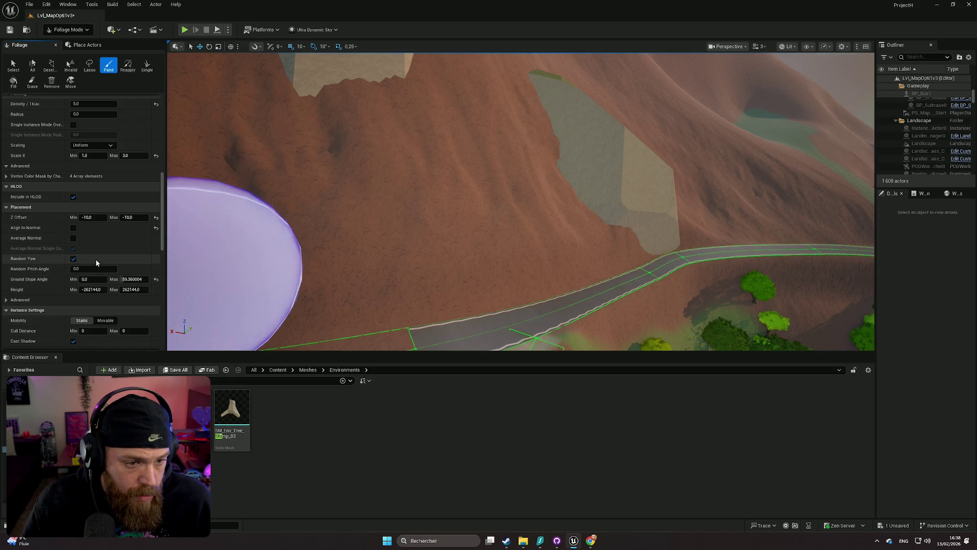
- Set the Cull Distance to Min 5 and Max 50
scroll(96, 258, down, 1)
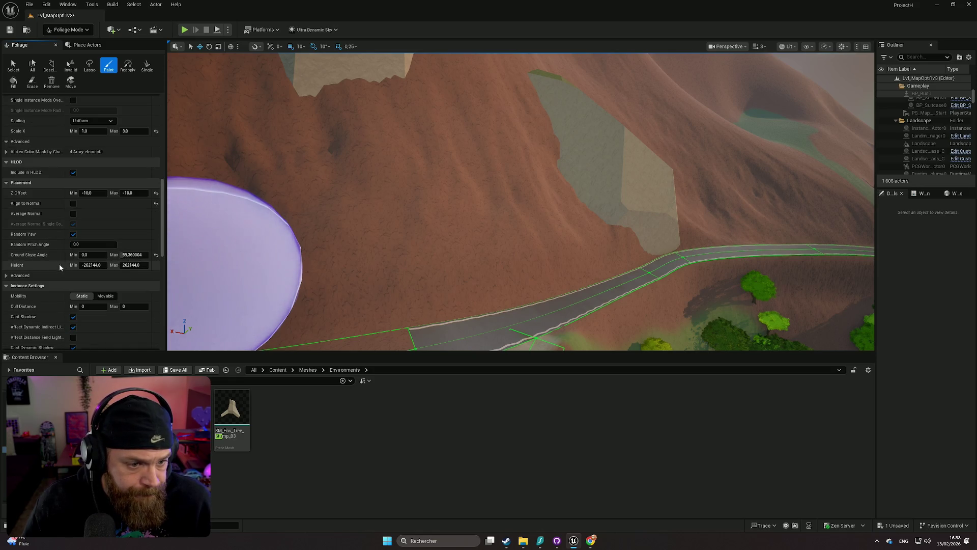
scroll(61, 262, down, 1)
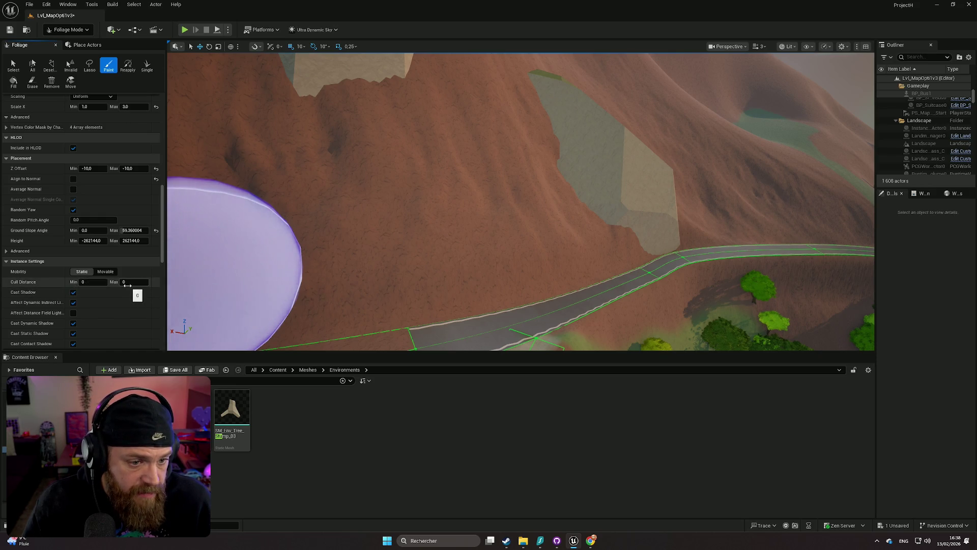
click(91, 282)
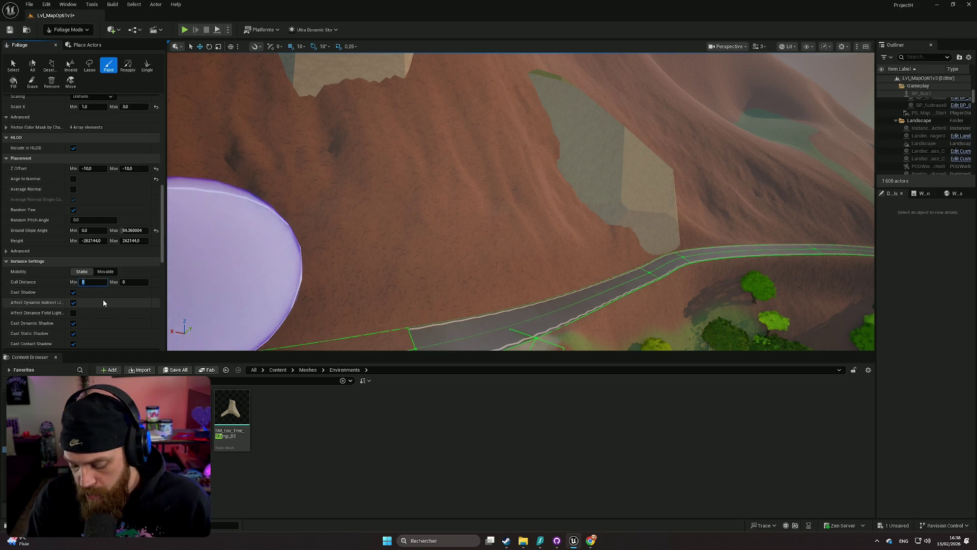
text(50)
key(Return)
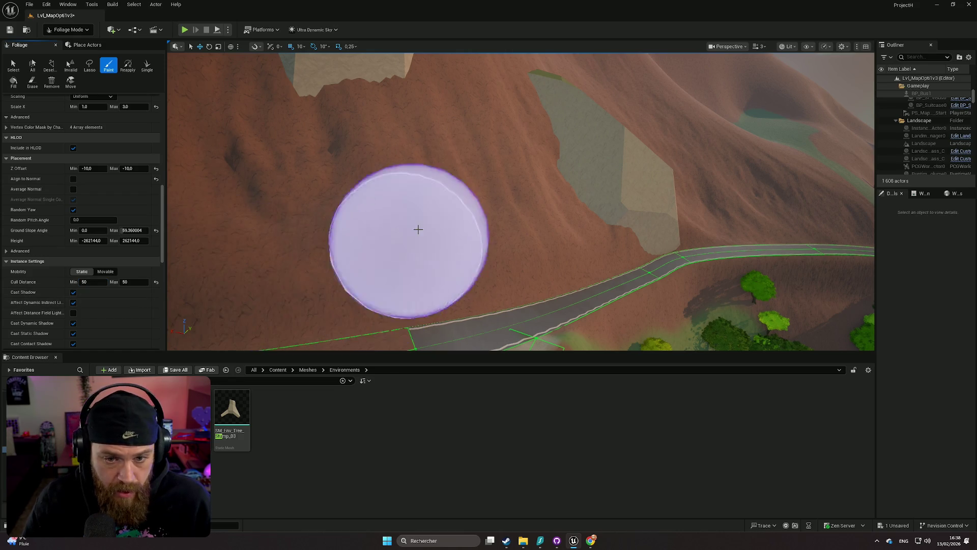
click(105, 282)
text(5)
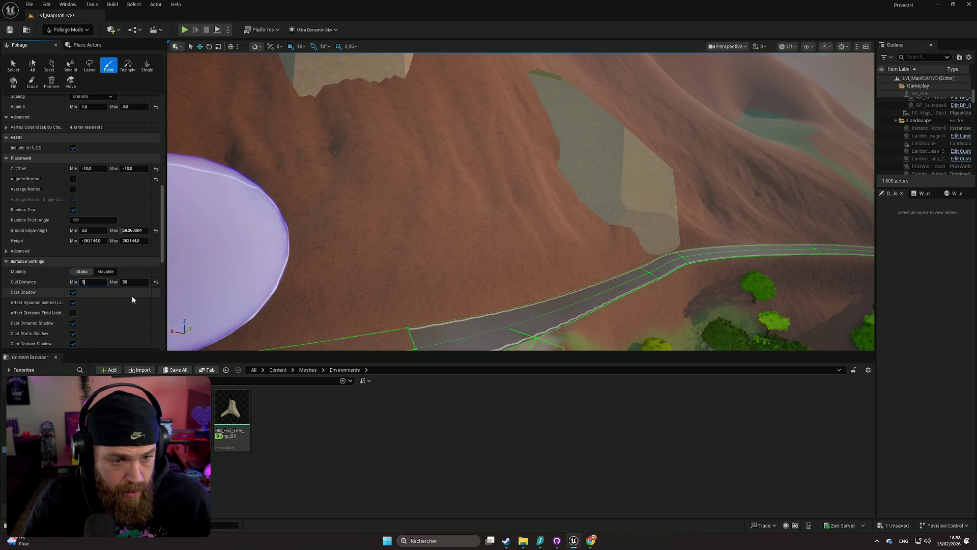
key(Return)
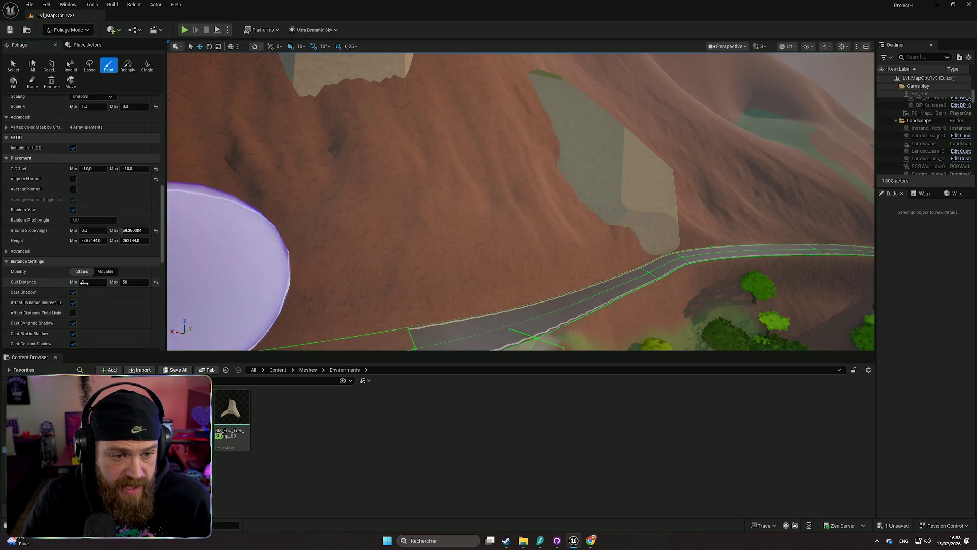
- Reset the cull distance and erase the stump cluster from the slope
click(157, 282)
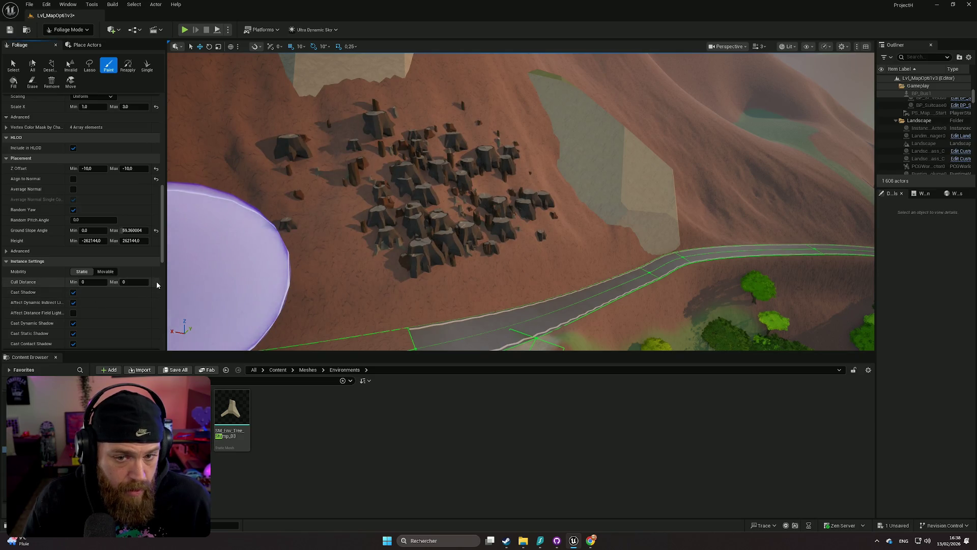
scroll(399, 257, up, 3)
scroll(401, 266, up, 3)
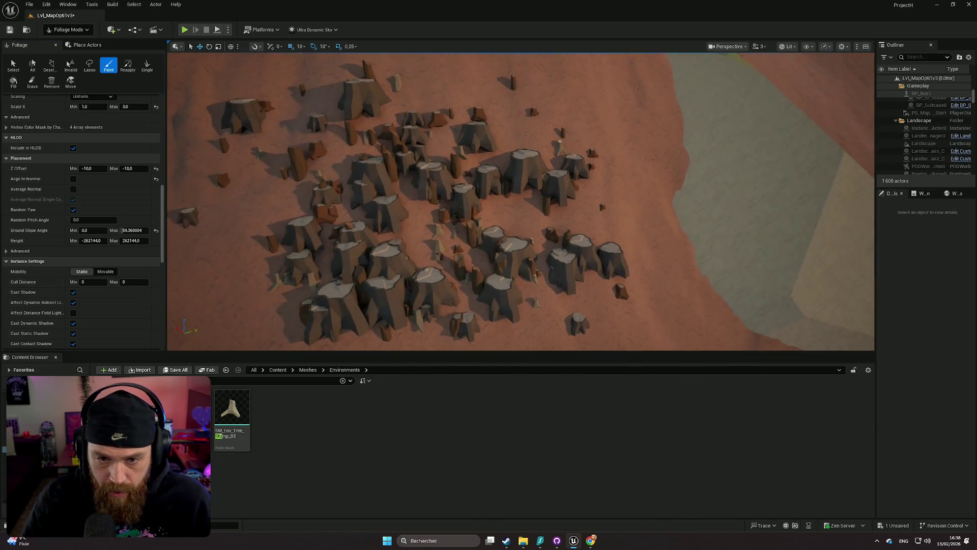
key(shift)
mouse_move(401, 266)
mouse_down()
mouse_move(426, 120)
mouse_move(360, 186)
mouse_up()
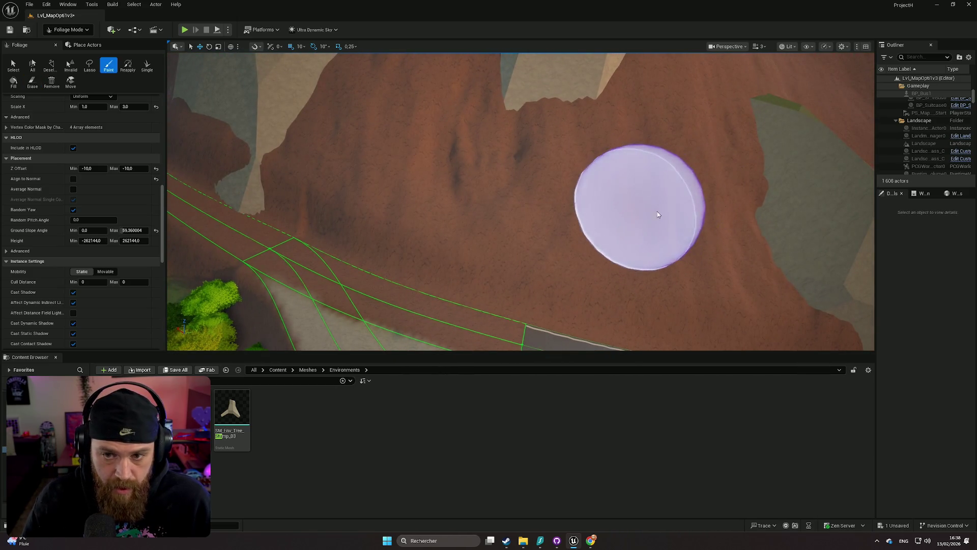
- Scroll through the foliage painting options and collapse the advanced section
scroll(605, 203, down, 2)
scroll(520, 202, up, 5)
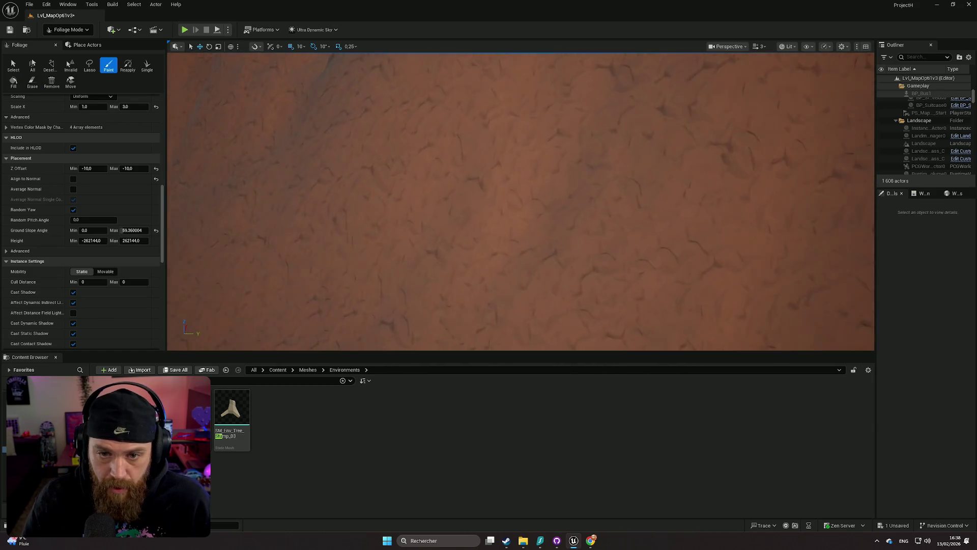
scroll(254, 219, down, 3)
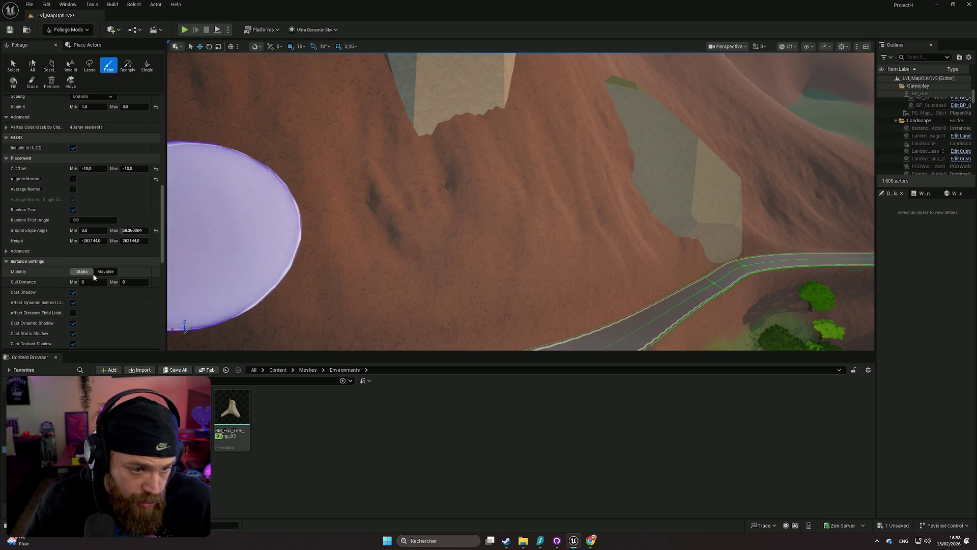
scroll(99, 271, down, 1)
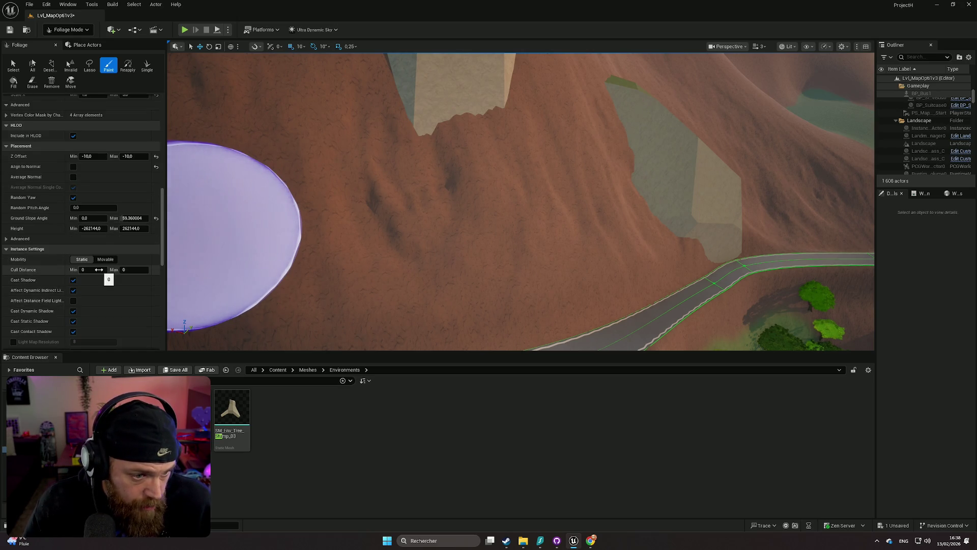
scroll(98, 269, down, 4)
scroll(97, 269, down, 3)
scroll(96, 266, up, 10)
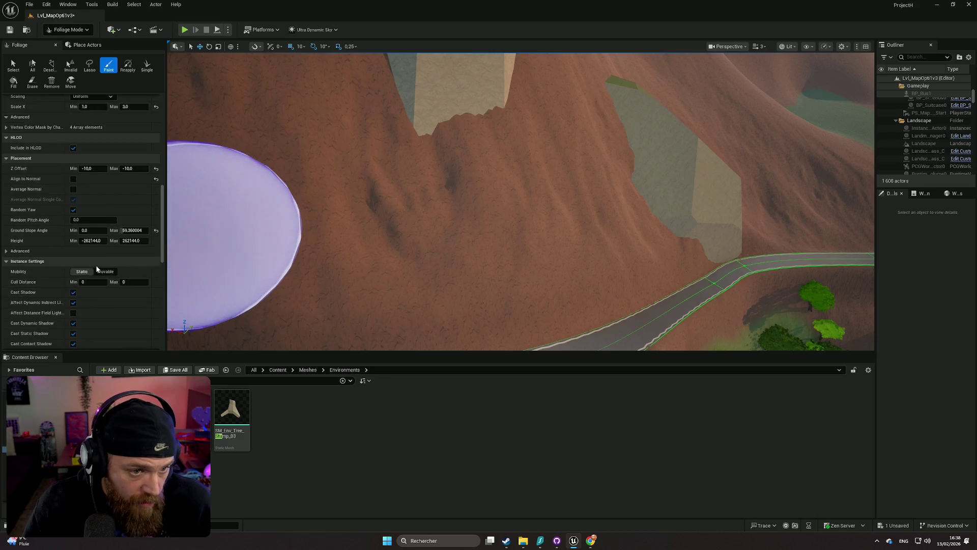
scroll(76, 241, up, 5)
scroll(76, 239, up, 1)
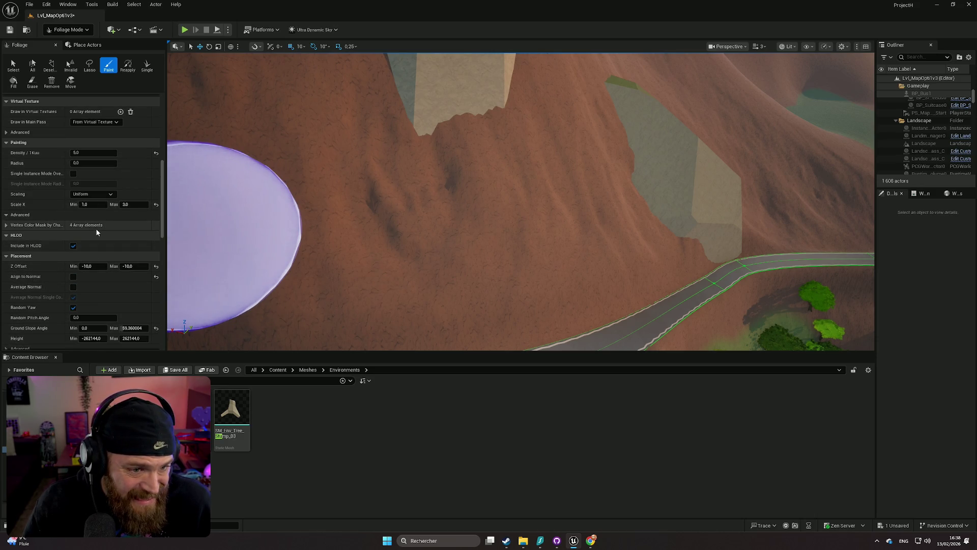
click(7, 215)
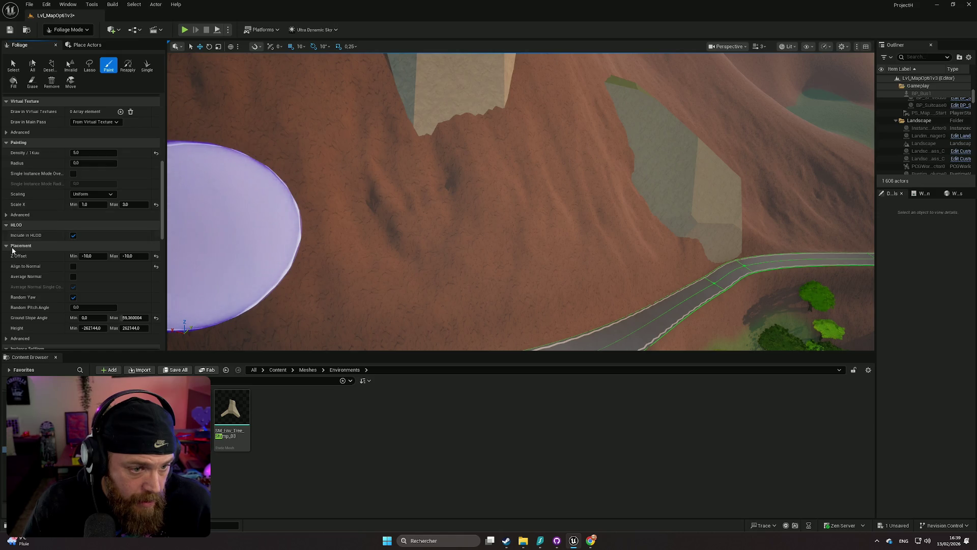
- Test-paint a stump cluster, erase part of it, and set Density to 1.0
click(447, 209)
scroll(312, 237, up, 5)
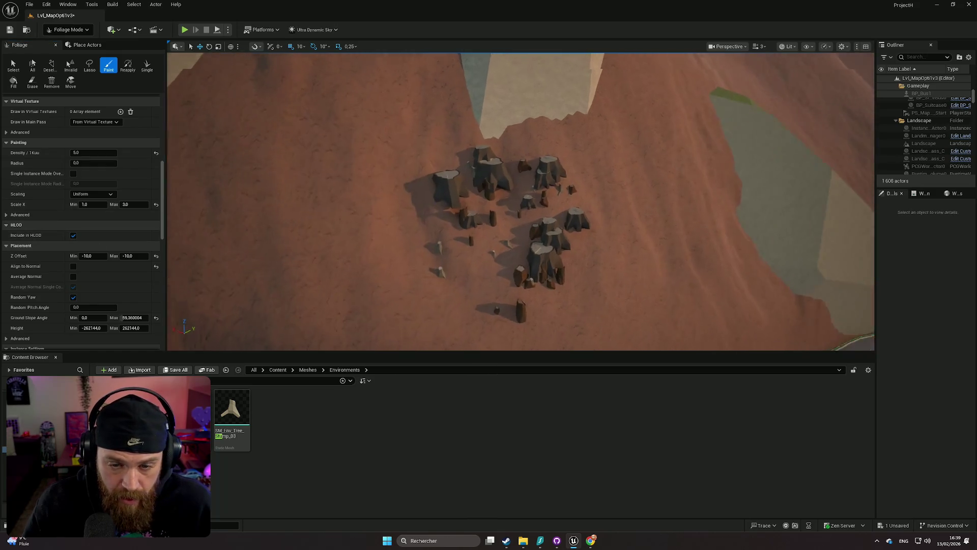
drag(492, 193, 402, 287)
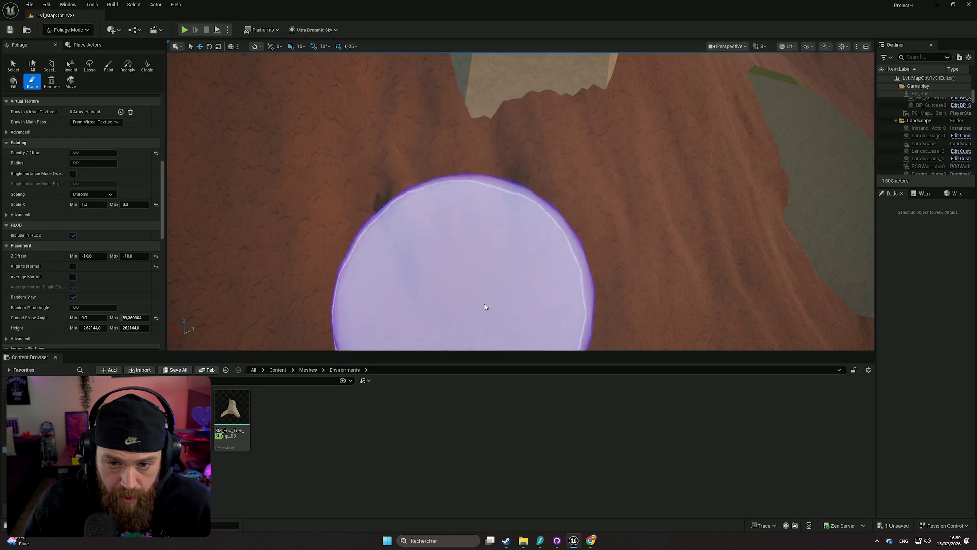
scroll(118, 203, up, 2)
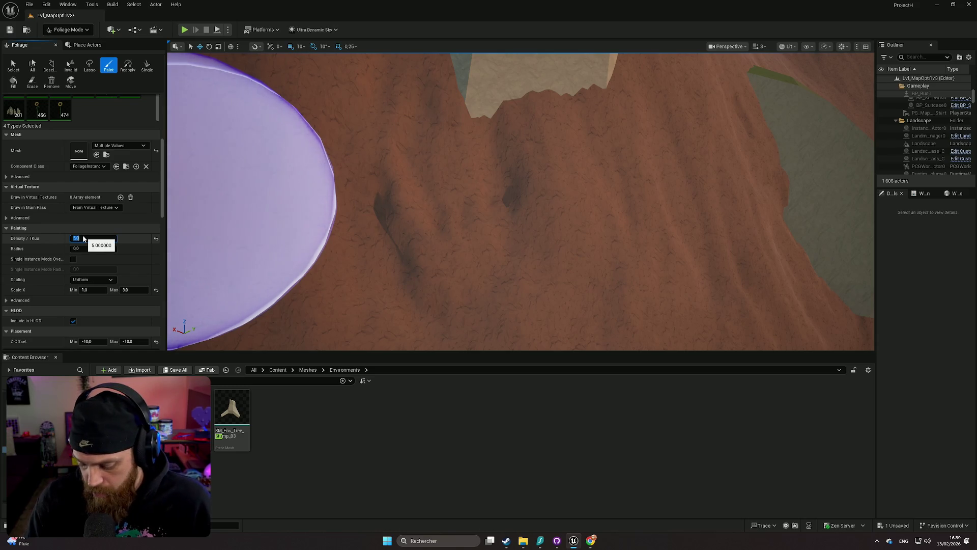
text(1)
key(Return)
- Erase the stumps from the slope patch, then paint a test batch and undo it
scroll(488, 269, down, 5)
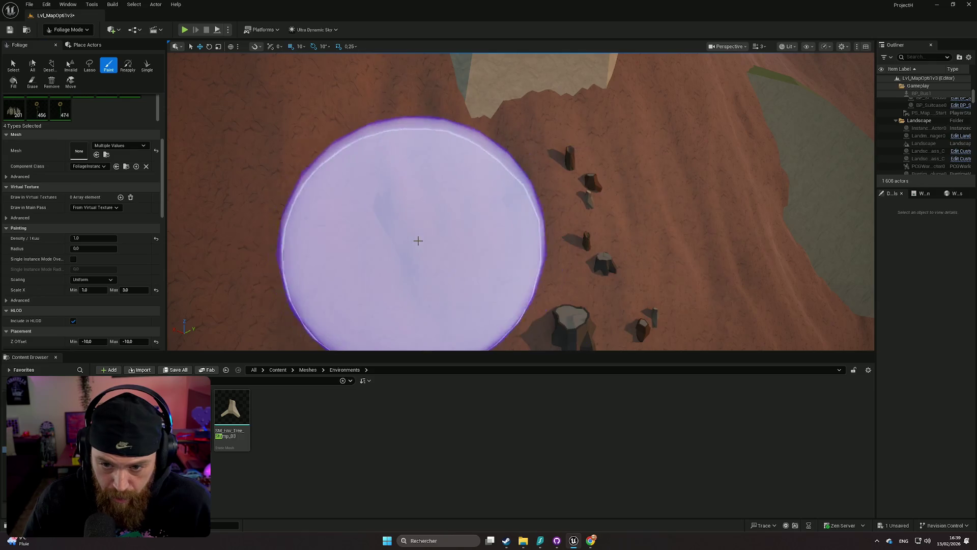
scroll(426, 236, up, 5)
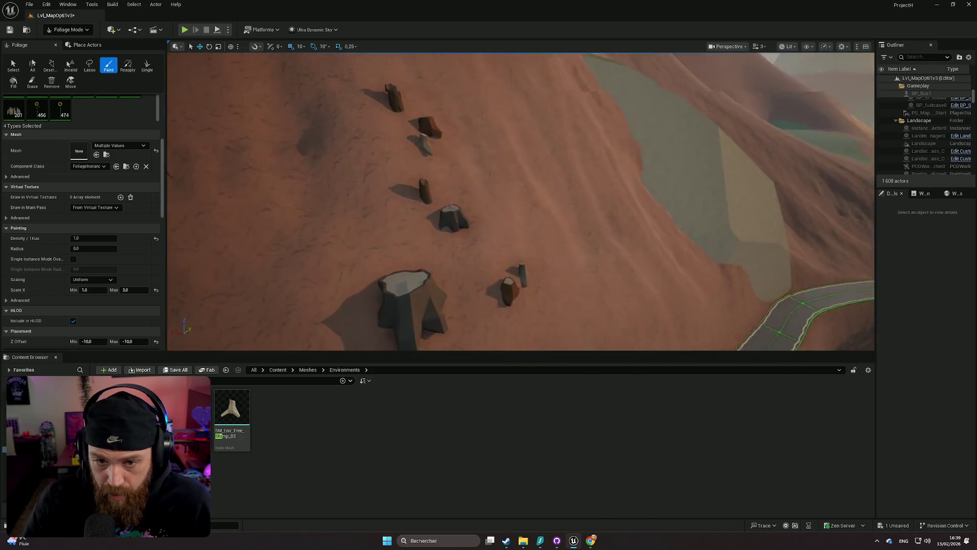
shift+click(424, 173)
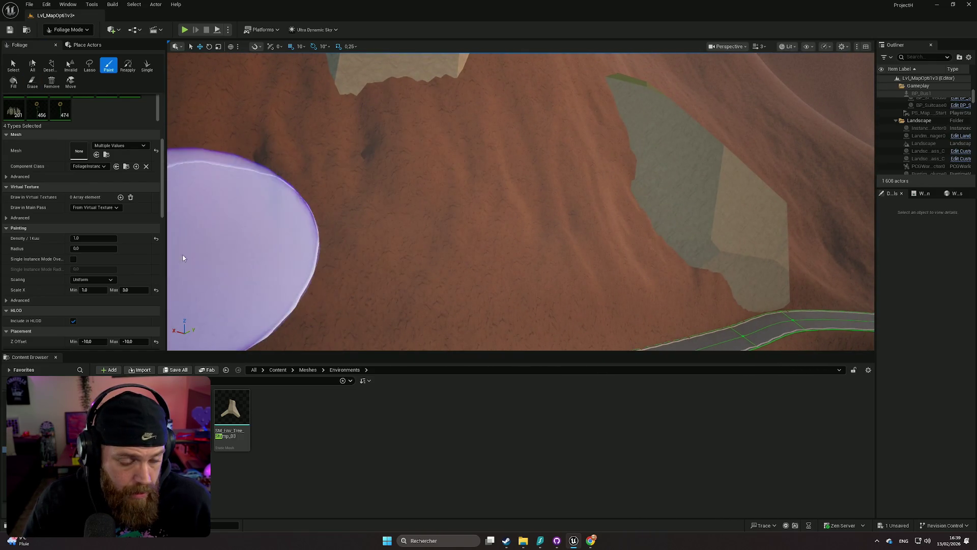
scroll(146, 248, down, 3)
scroll(146, 245, up, 7)
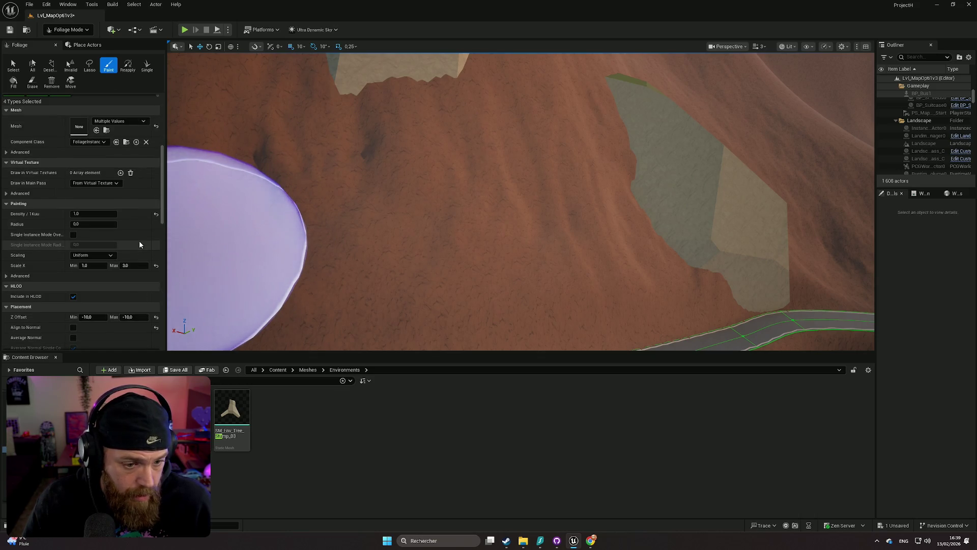
scroll(125, 250, up, 4)
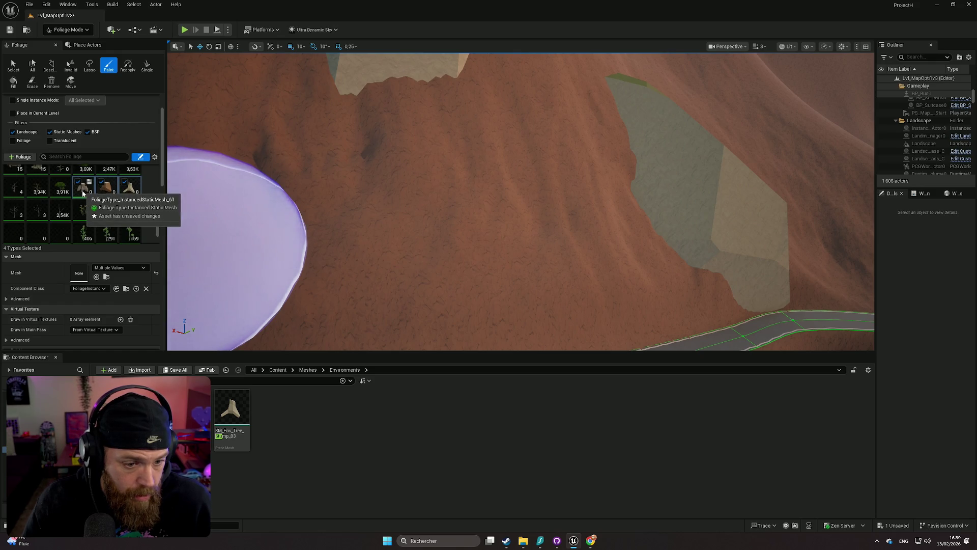
click(366, 229)
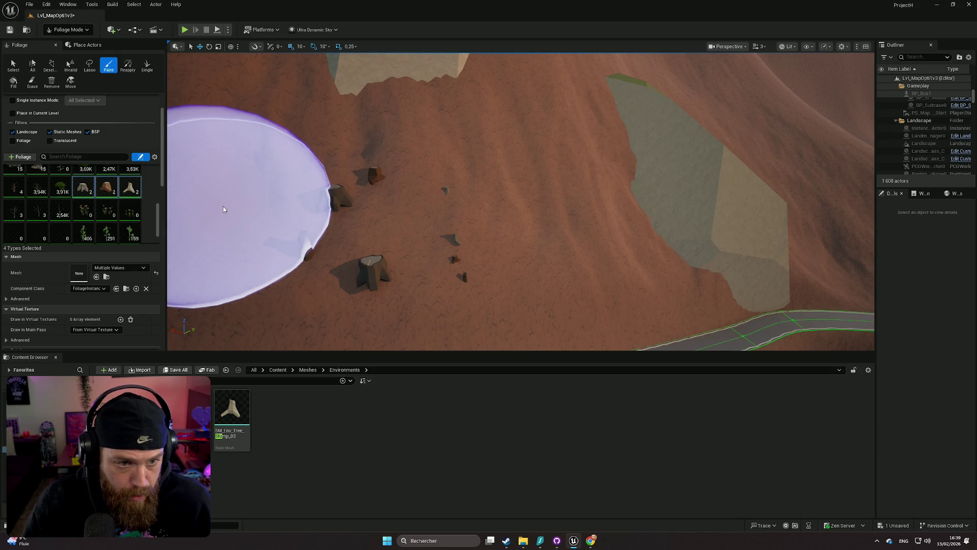
key(ctrl+z)
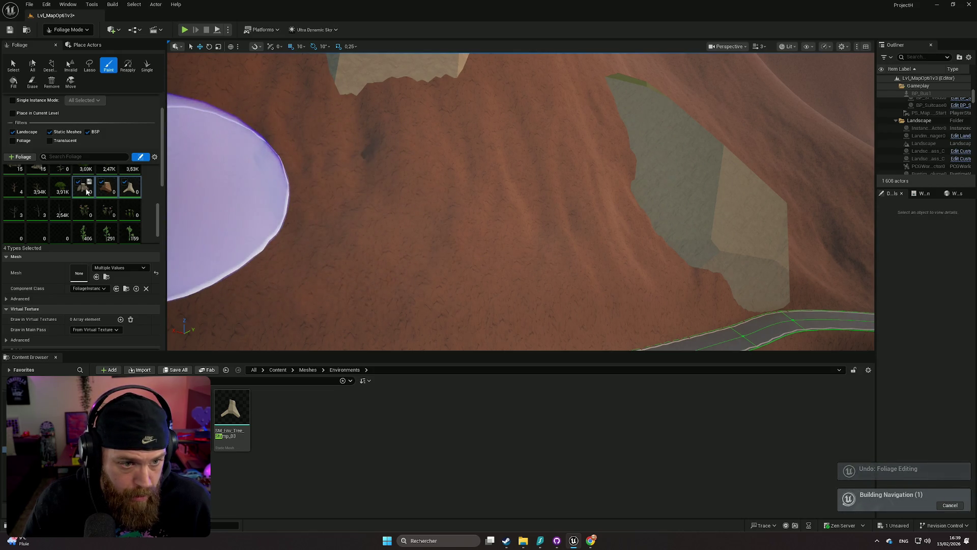
scroll(104, 300, down, 8)
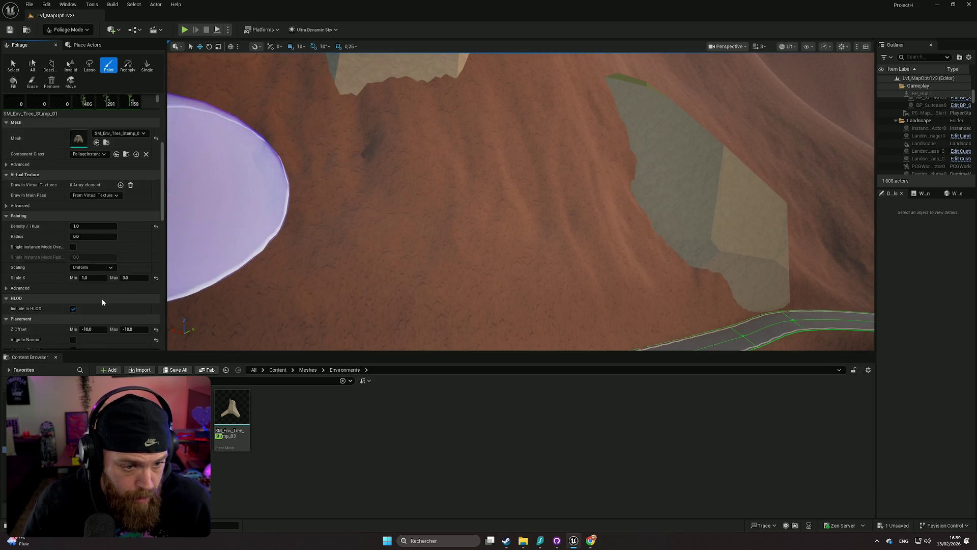
- Test-paint stumps on the slope with the 45° slope limit, then undo them
scroll(105, 297, down, 3)
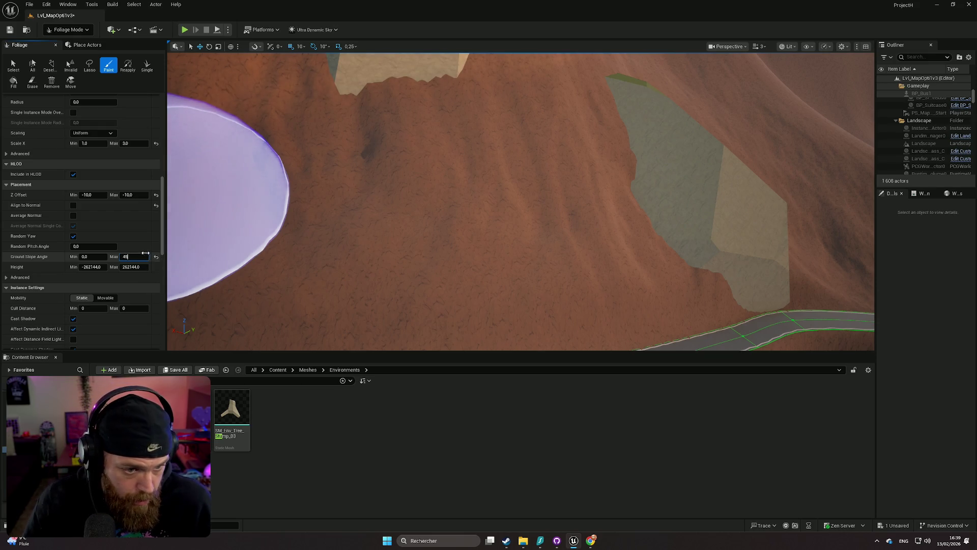
click(405, 224)
key(w)
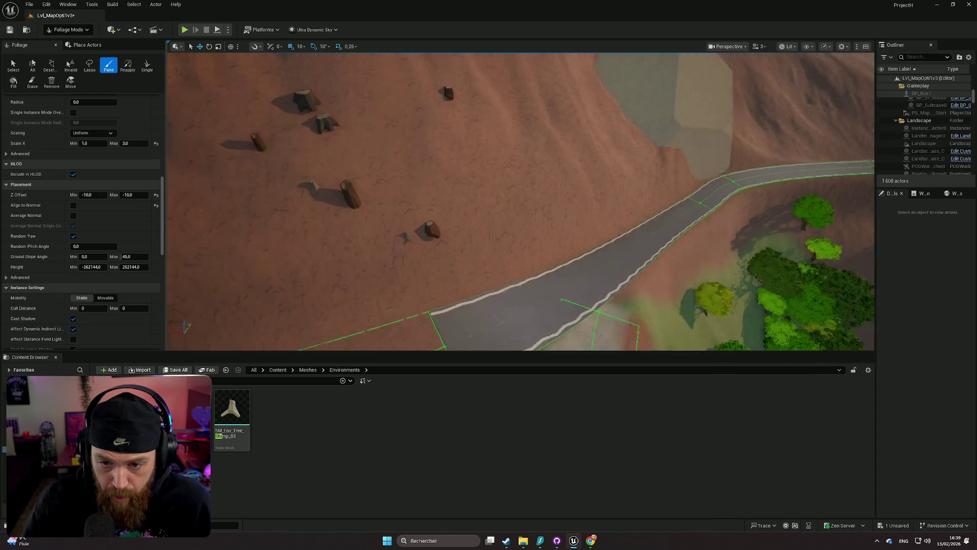
key(s)
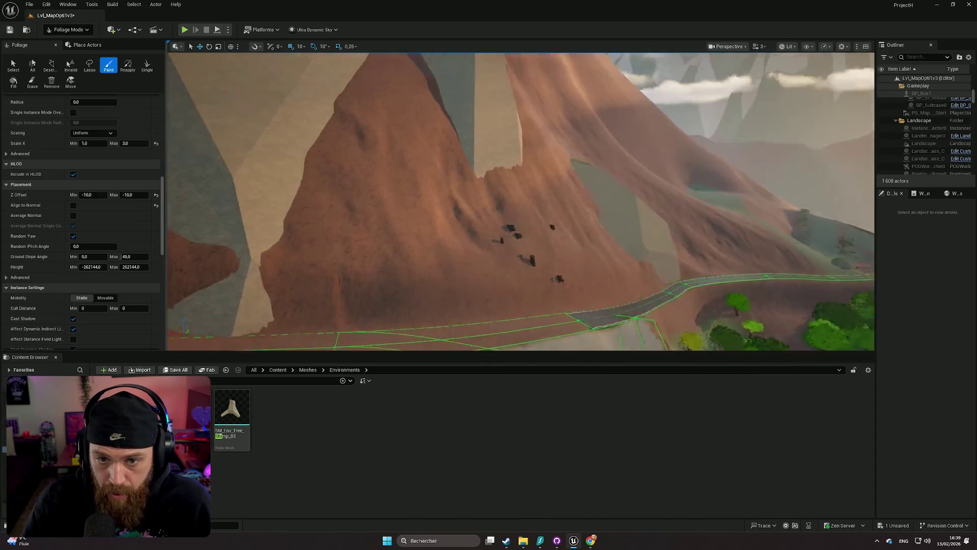
key(s)
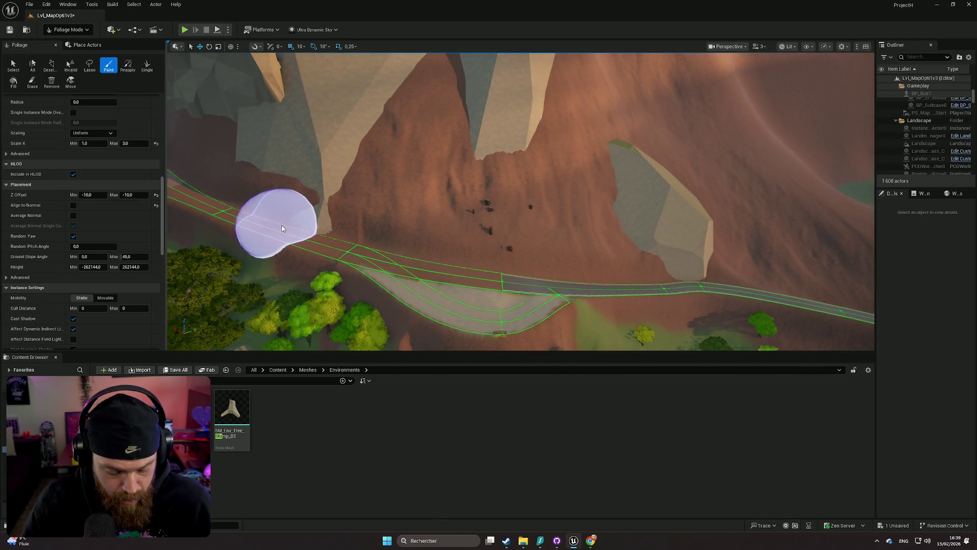
key(ctrl+z)
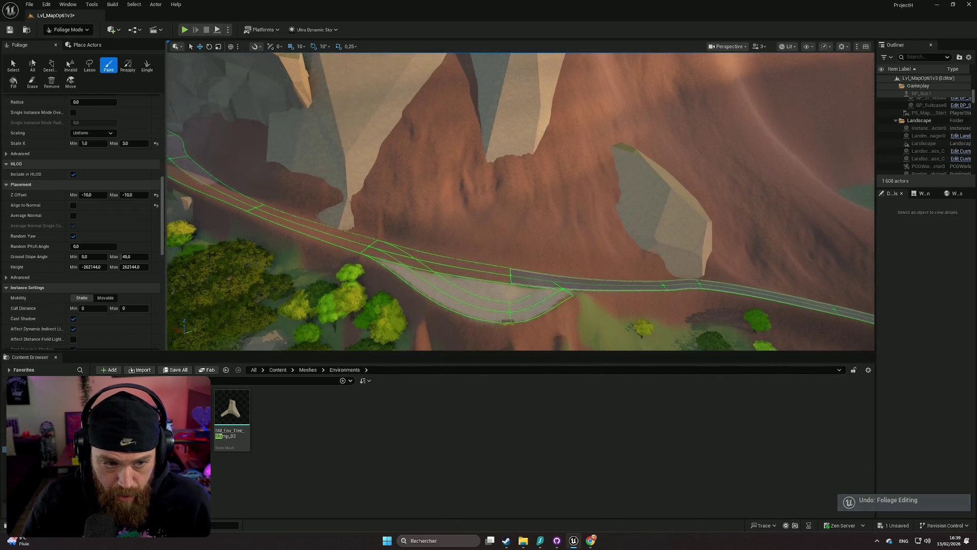
- Set the brush size to about 1672.8 and paint a few stumps onto the slope
scroll(92, 158, up, 2)
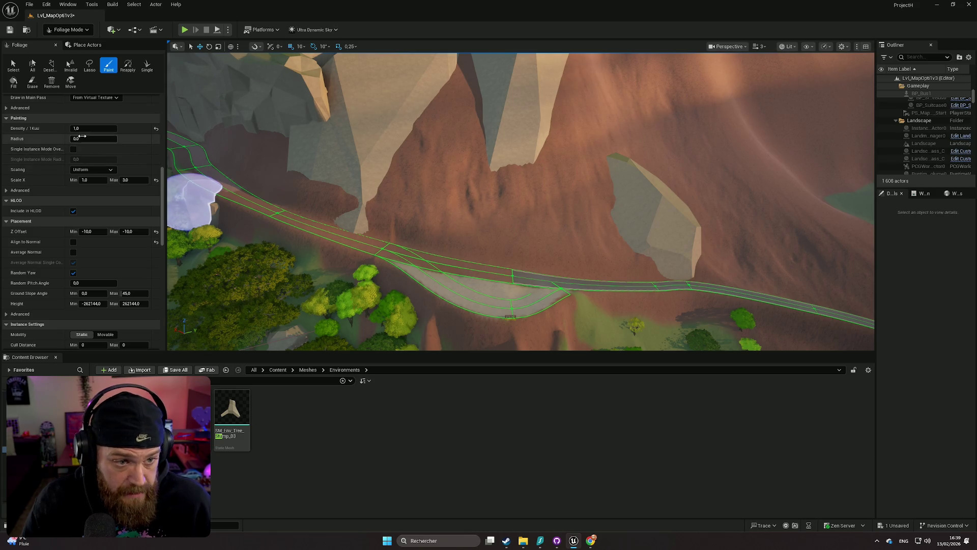
scroll(77, 226, up, 10)
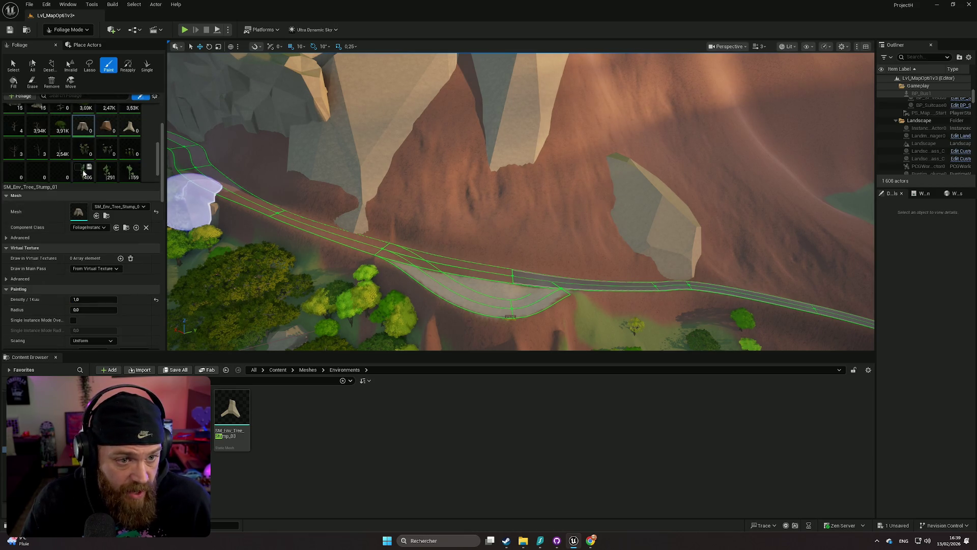
scroll(124, 107, up, 4)
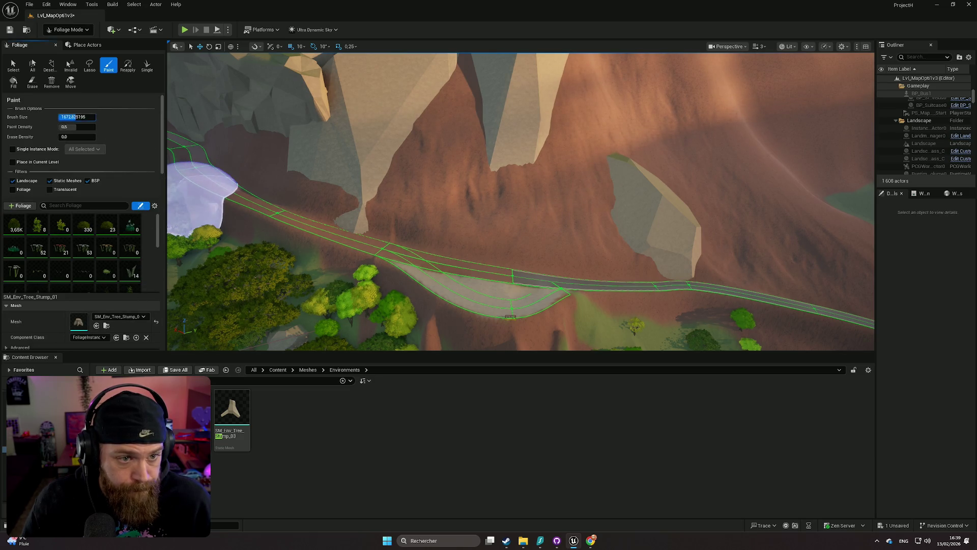
click(482, 186)
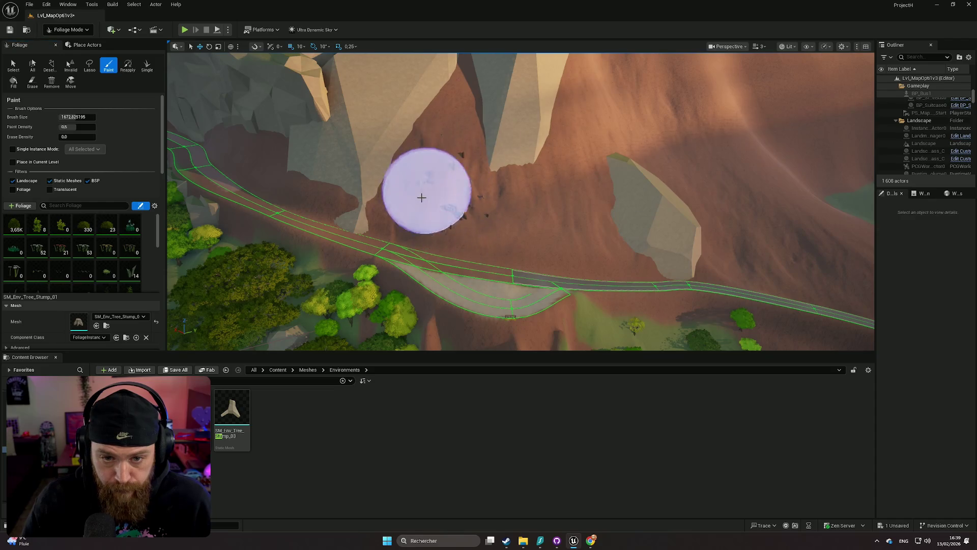
- Undo the last stump batch and paint stumps across the cliff terrain
scroll(505, 244, up, 10)
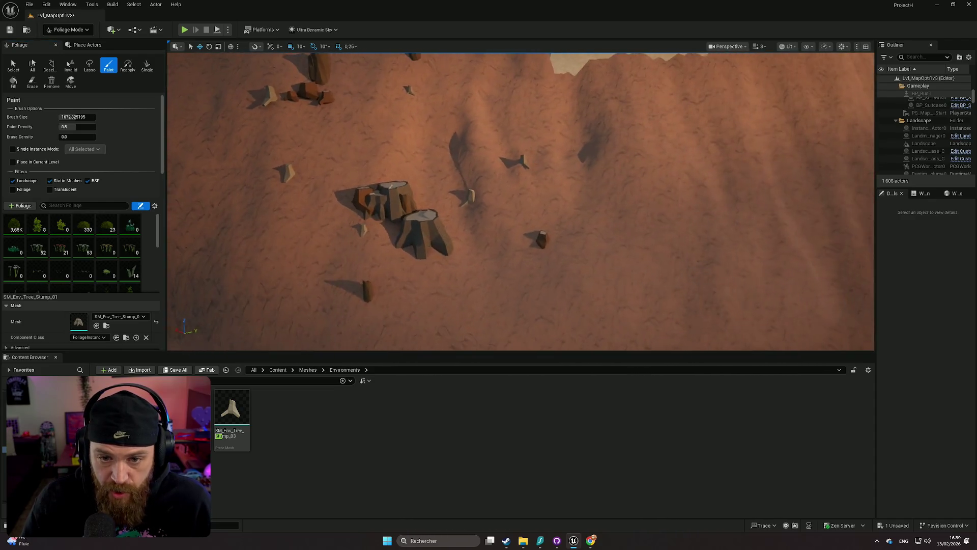
scroll(511, 246, down, 5)
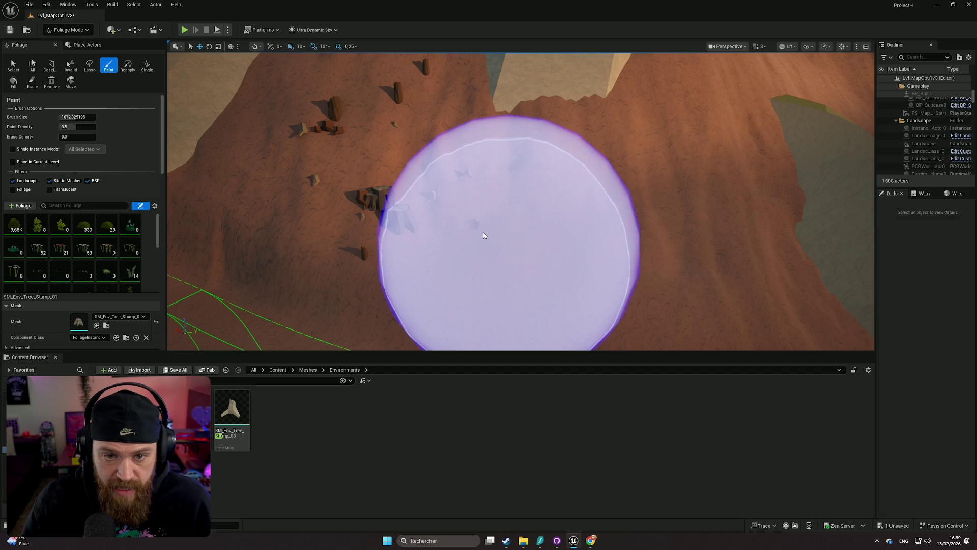
key(ctrl+z)
scroll(504, 245, down, 5)
mouse_move(522, 258)
mouse_down()
mouse_move(605, 240)
mouse_move(585, 236)
mouse_move(693, 286)
mouse_up()
- Paint more stumps up the slope above the trail and switch to the Select tool
scroll(693, 286, up, 5)
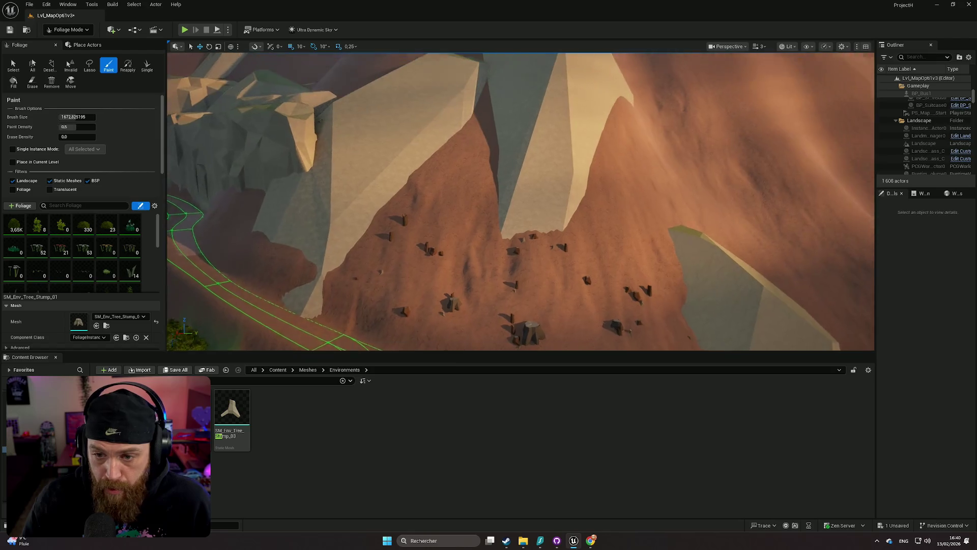
scroll(618, 174, down, 5)
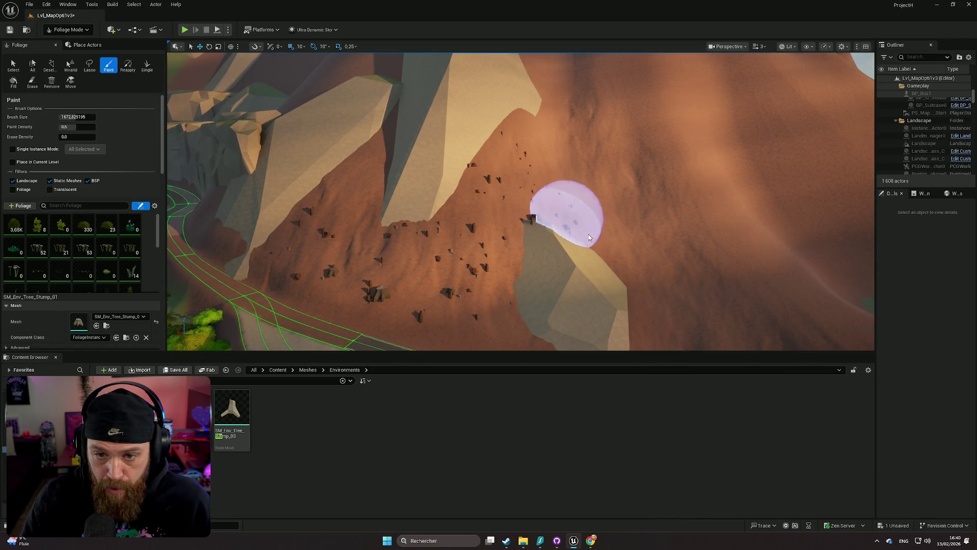
scroll(588, 234, down, 5)
mouse_move(608, 284)
mouse_down()
mouse_move(579, 306)
mouse_move(556, 209)
mouse_move(626, 241)
mouse_up()
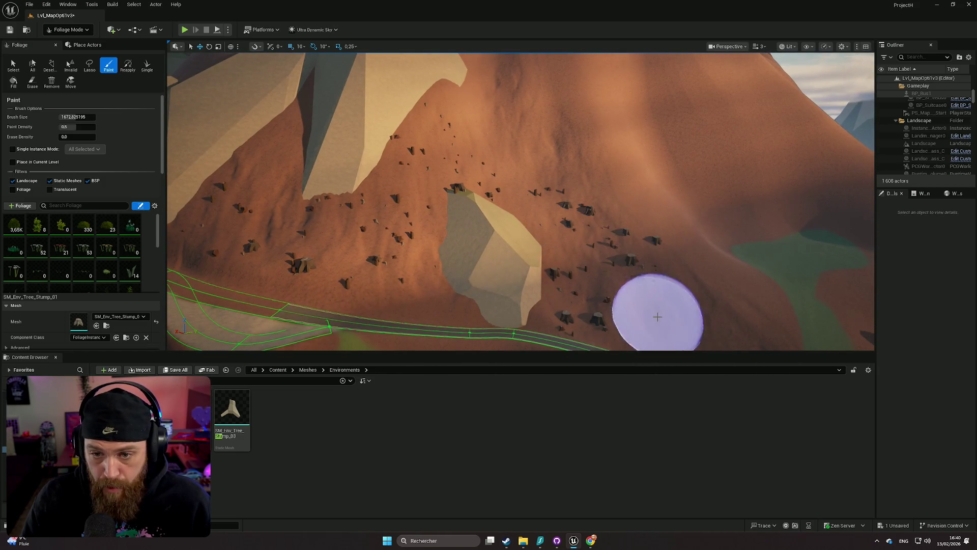
scroll(636, 306, down, 5)
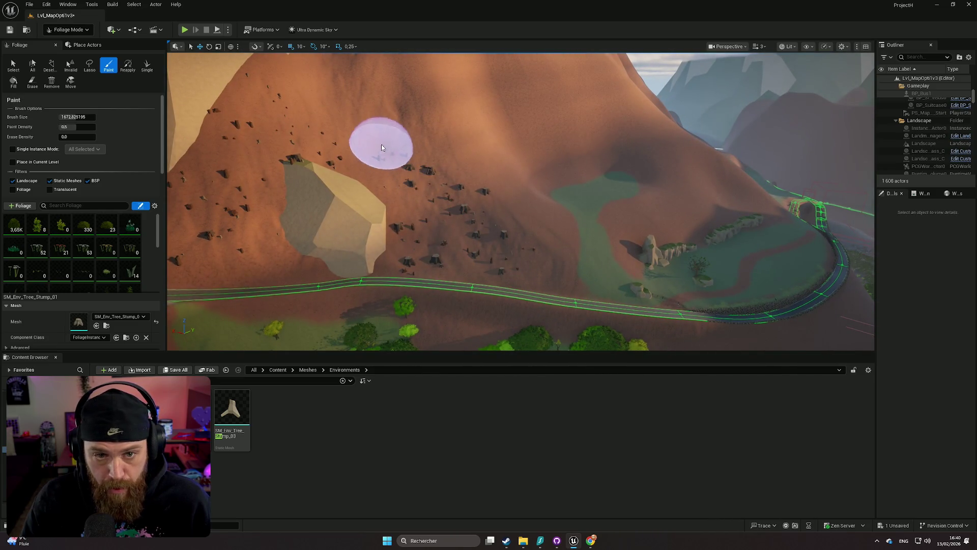
scroll(351, 131, up, 10)
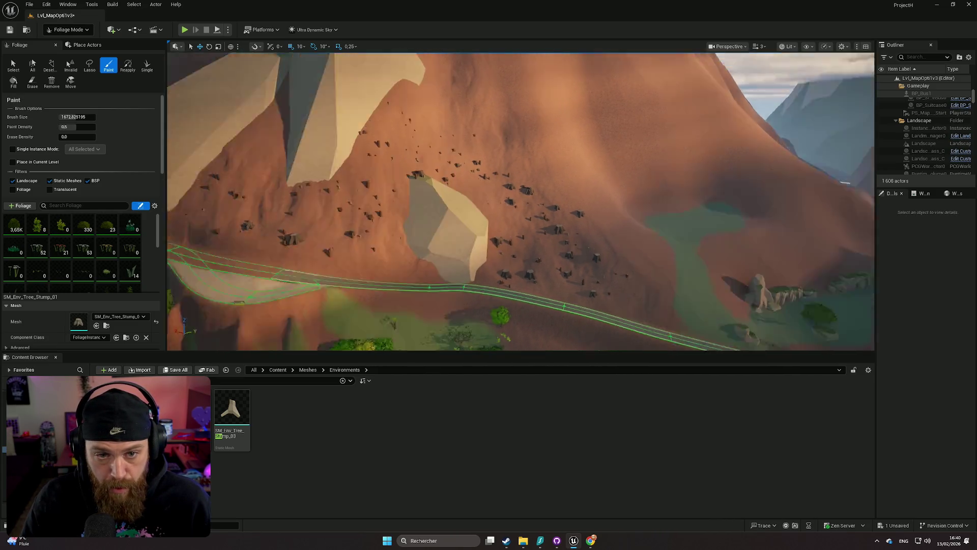
scroll(521, 201, up, 10)
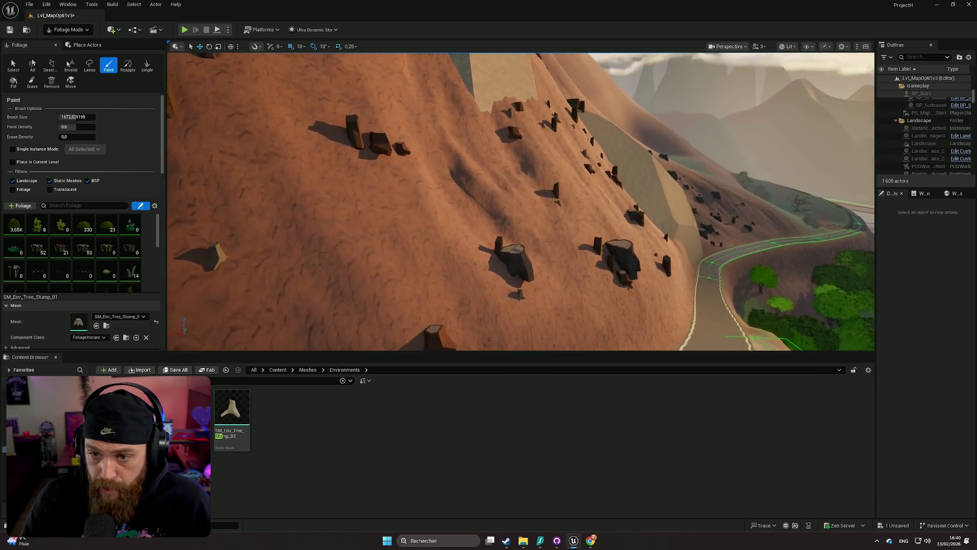
scroll(520, 201, down, 3)
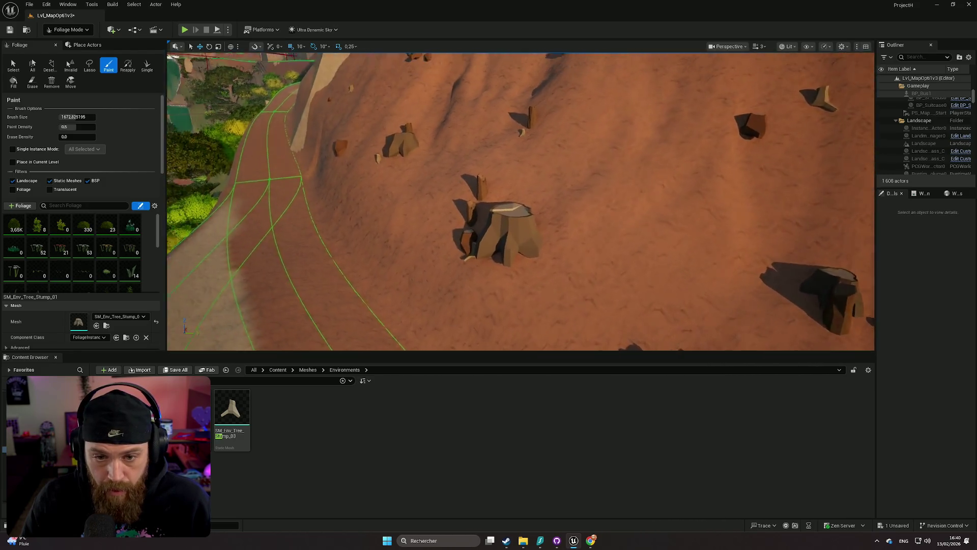
click(12, 65)
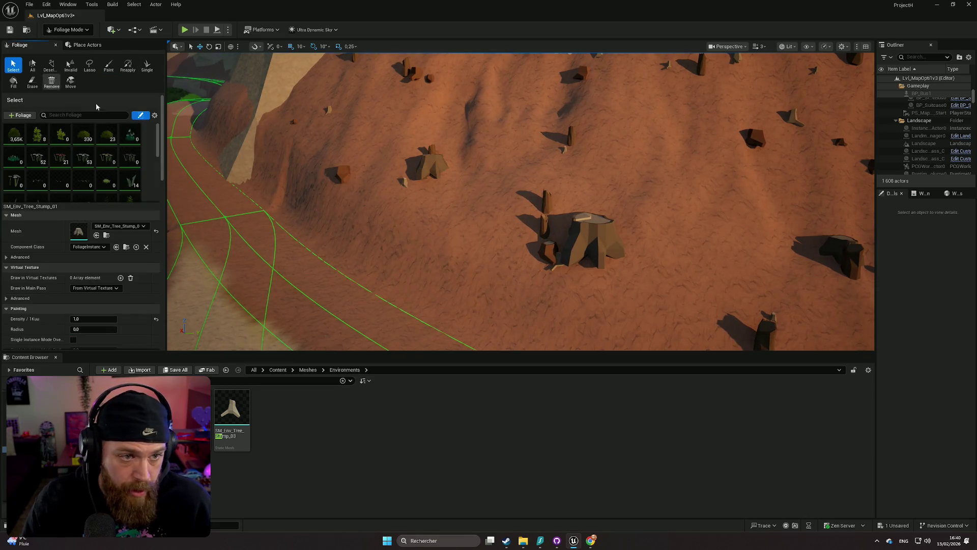
- Move one stump instance down and slightly right, then frame it
click(600, 242)
mouse_move(584, 236)
mouse_down()
mouse_move(604, 253)
mouse_move(616, 304)
mouse_up()
key(f)
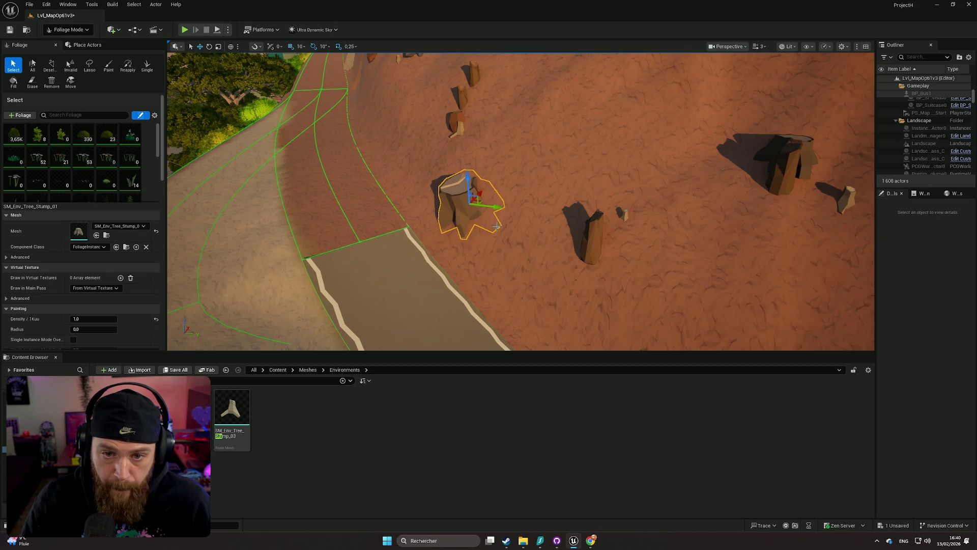
- Bring SM_Env_TreeDead_03 up in the foliage palette and move the view closer to the slope
mouse_move(512, 248)
mouse_down()
mouse_move(402, 188)
mouse_move(377, 219)
mouse_move(391, 204)
mouse_move(392, 173)
mouse_move(392, 213)
mouse_up()
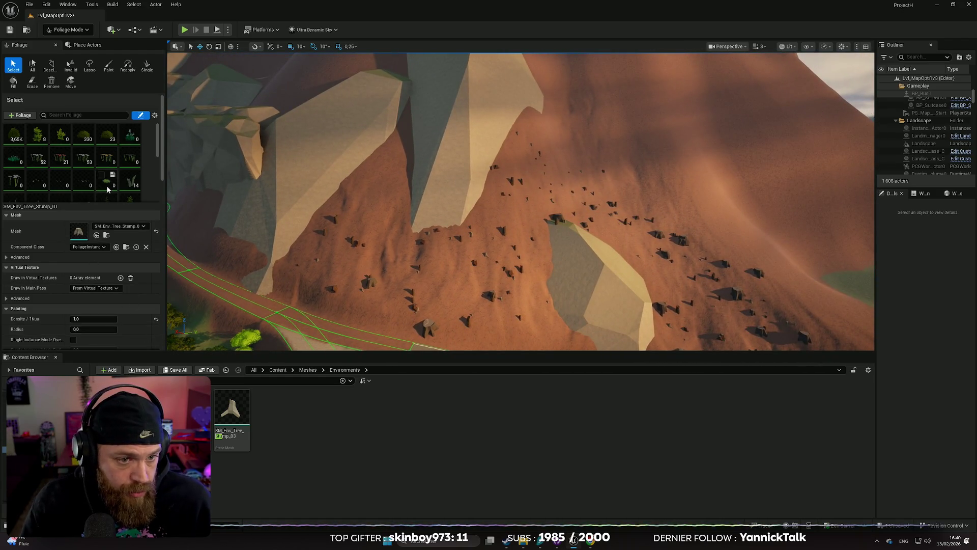
scroll(133, 168, down, 3)
scroll(120, 165, down, 1)
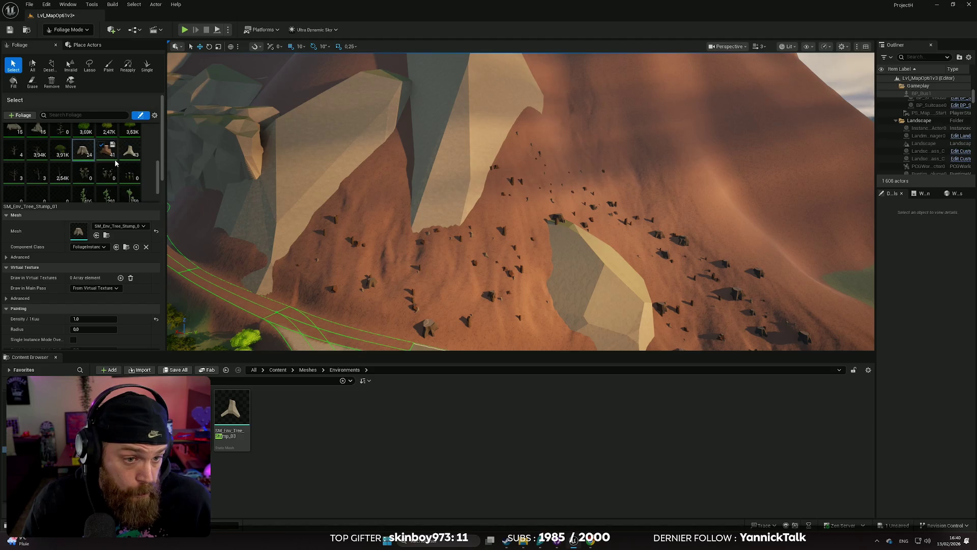
scroll(66, 175, up, 1)
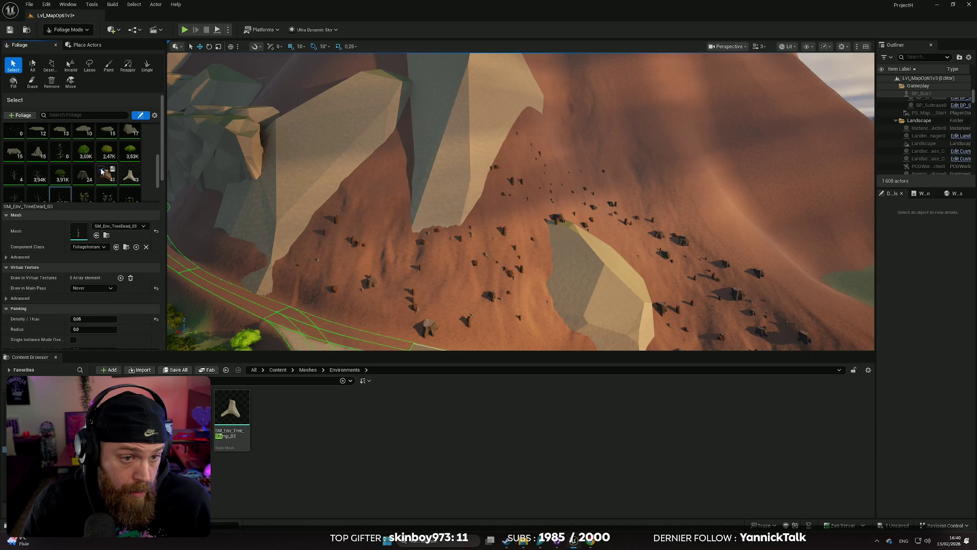
scroll(117, 169, up, 3)
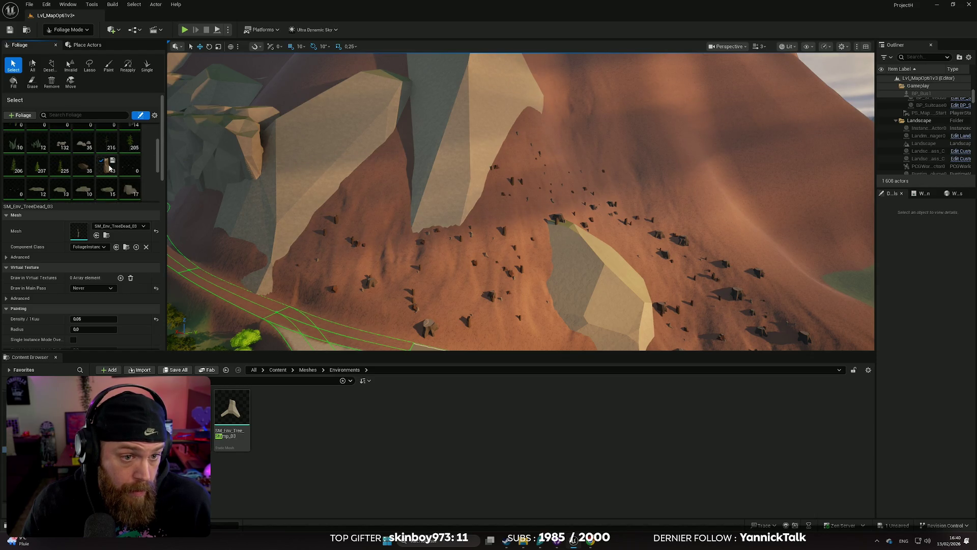
scroll(86, 170, down, 5)
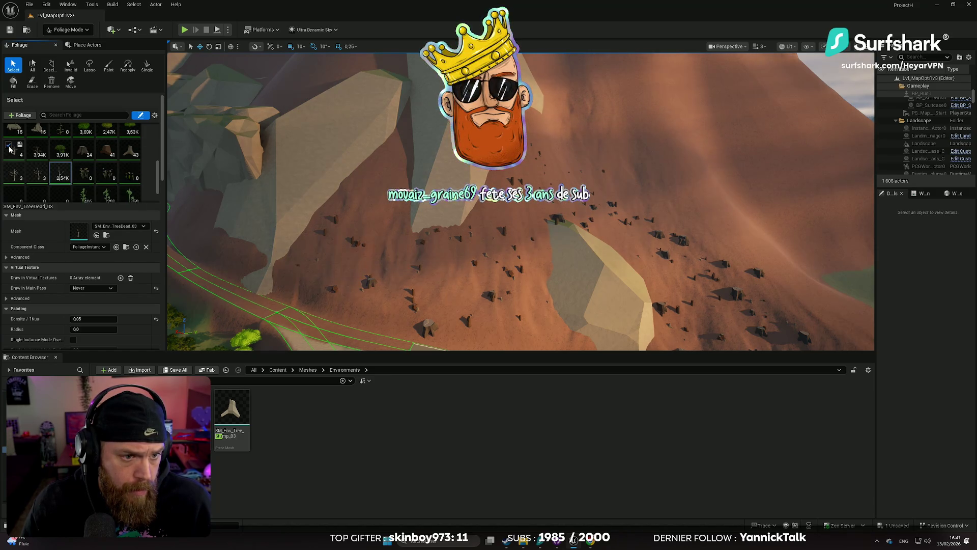
drag(482, 294, 482, 270)
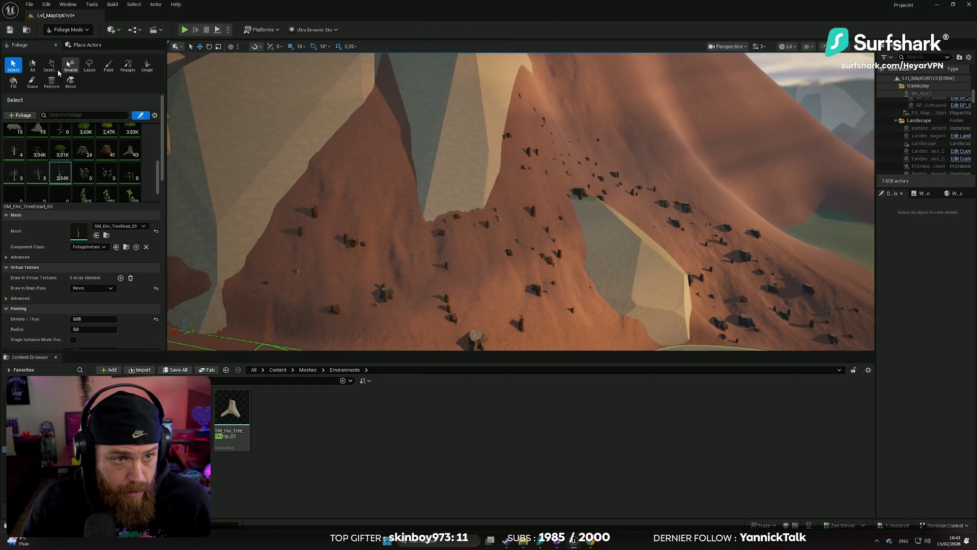
- Paint sparse SM_Env_TreeDead_03 dead trees across the slope among the stumps
click(109, 66)
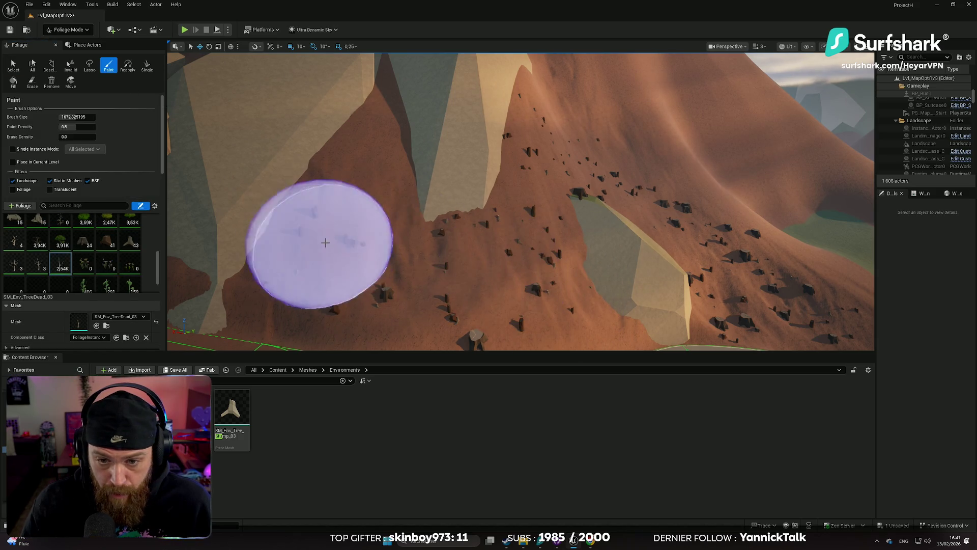
click(535, 145)
mouse_move(551, 159)
mouse_down()
mouse_move(558, 185)
mouse_move(636, 264)
mouse_move(648, 299)
mouse_up()
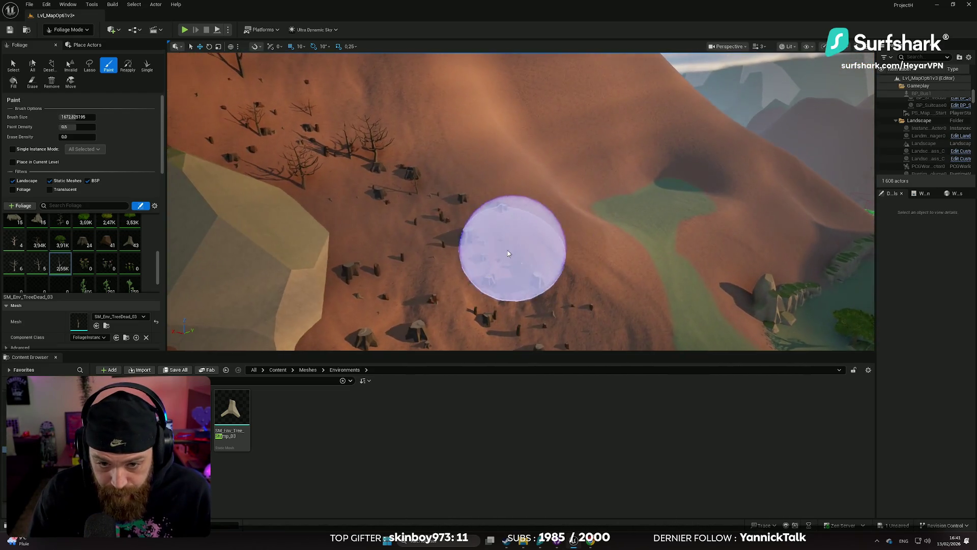
drag(532, 245, 589, 247)
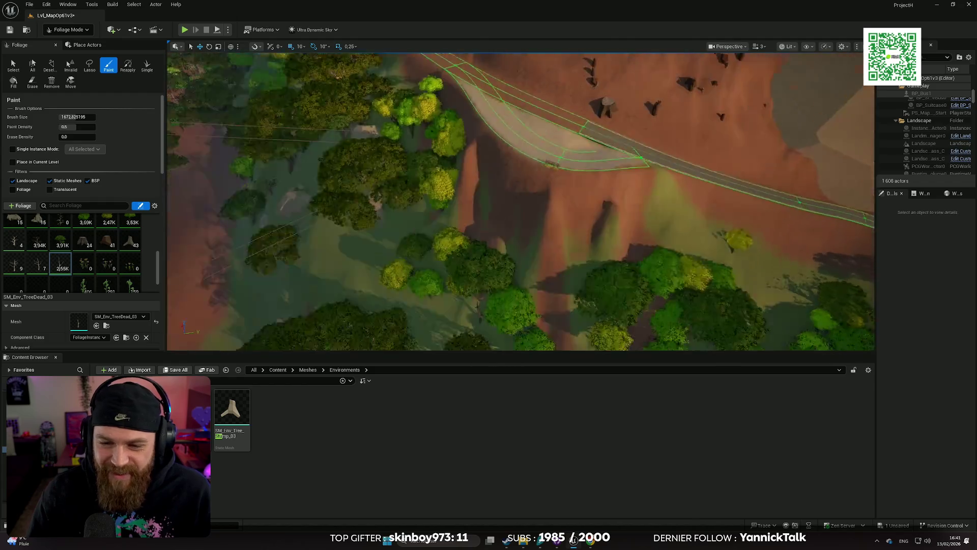
- Enlarge the foliage brush to 2343 and paint leafy green trees across the slope
scroll(101, 275, down, 1)
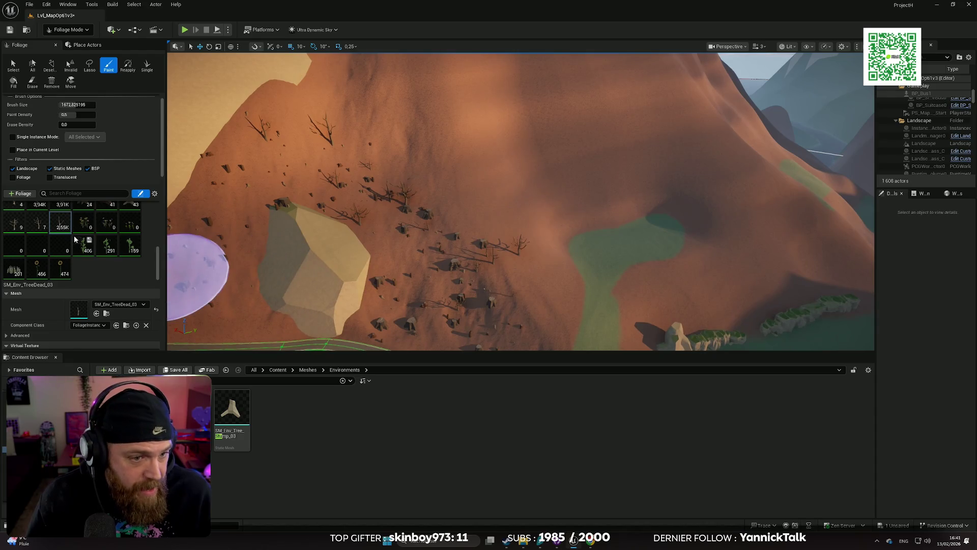
scroll(65, 233, down, 1)
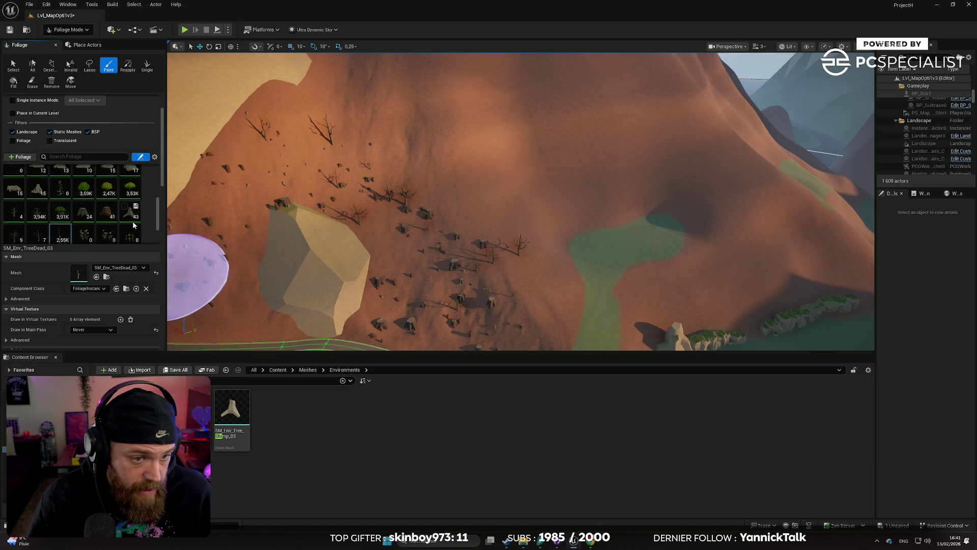
scroll(118, 221, up, 1)
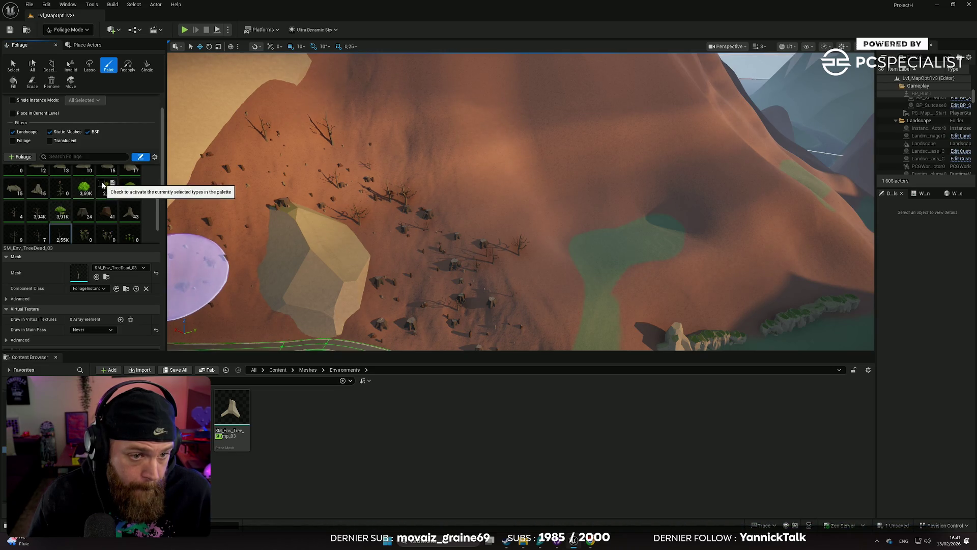
drag(181, 213, 332, 225)
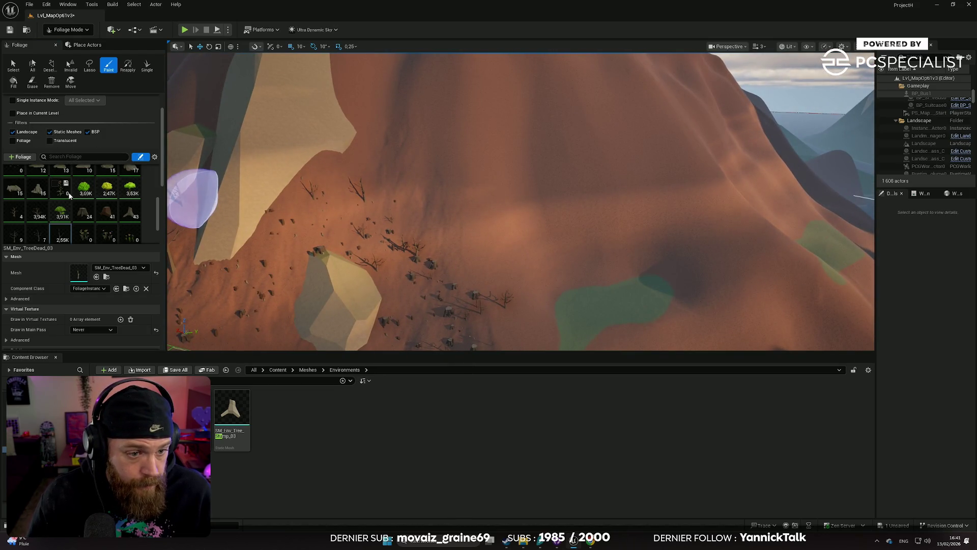
scroll(86, 306, up, 4)
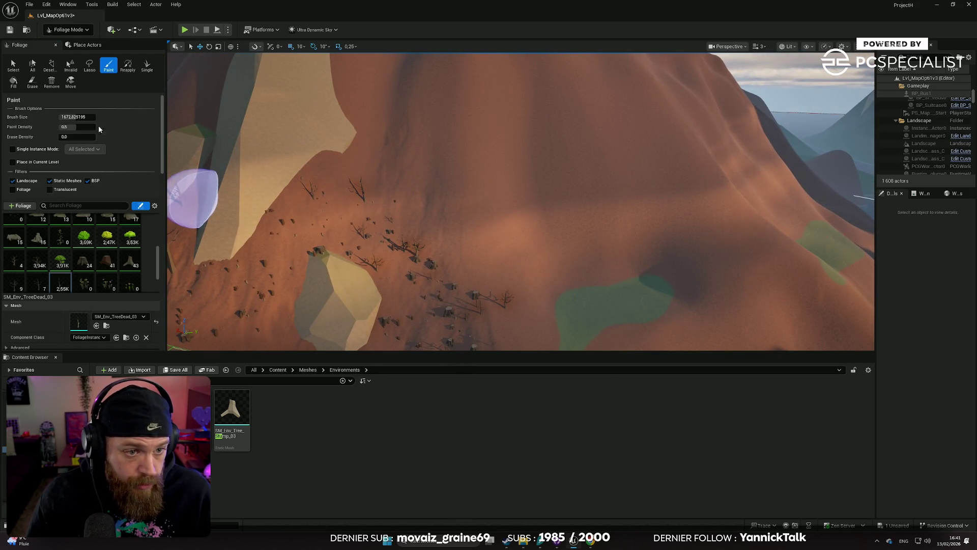
key(bracketright)
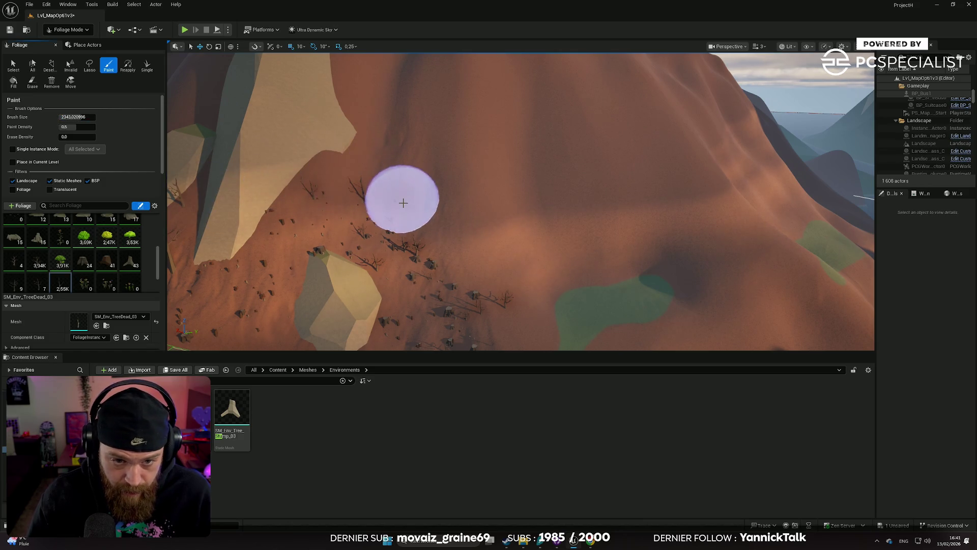
mouse_move(401, 195)
mouse_down()
mouse_move(354, 153)
mouse_move(316, 164)
mouse_move(443, 232)
mouse_move(429, 174)
mouse_move(503, 279)
mouse_move(497, 207)
mouse_move(453, 174)
mouse_up()
mouse_move(430, 243)
mouse_down()
mouse_move(433, 137)
mouse_move(426, 245)
mouse_up()
- Paint more leafy trees along the slope and further up it
scroll(391, 213, down, 5)
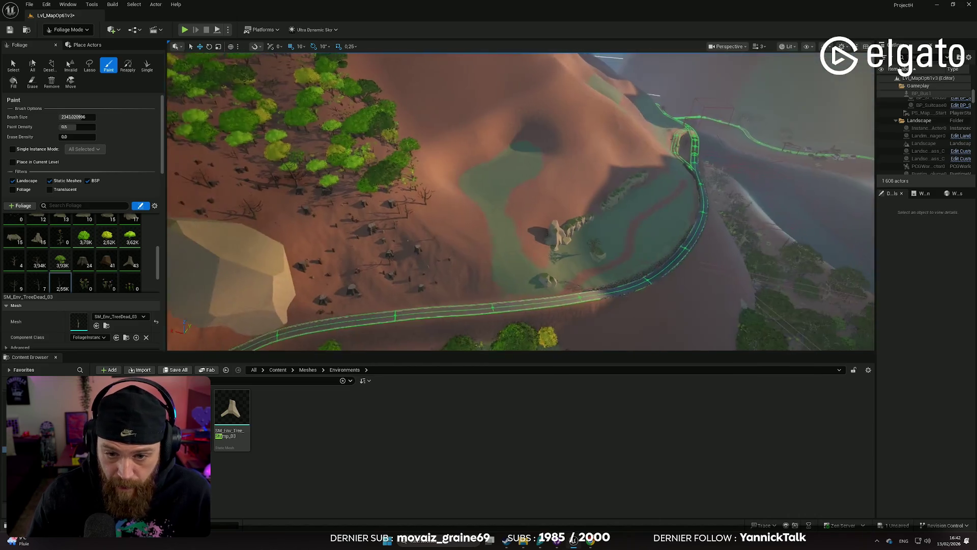
scroll(414, 207, up, 3)
scroll(414, 178, up, 3)
mouse_move(414, 178)
mouse_down()
mouse_move(467, 136)
mouse_move(493, 142)
mouse_move(484, 139)
mouse_up()
mouse_move(476, 215)
mouse_down()
mouse_move(433, 161)
mouse_move(498, 216)
mouse_move(541, 230)
mouse_up()
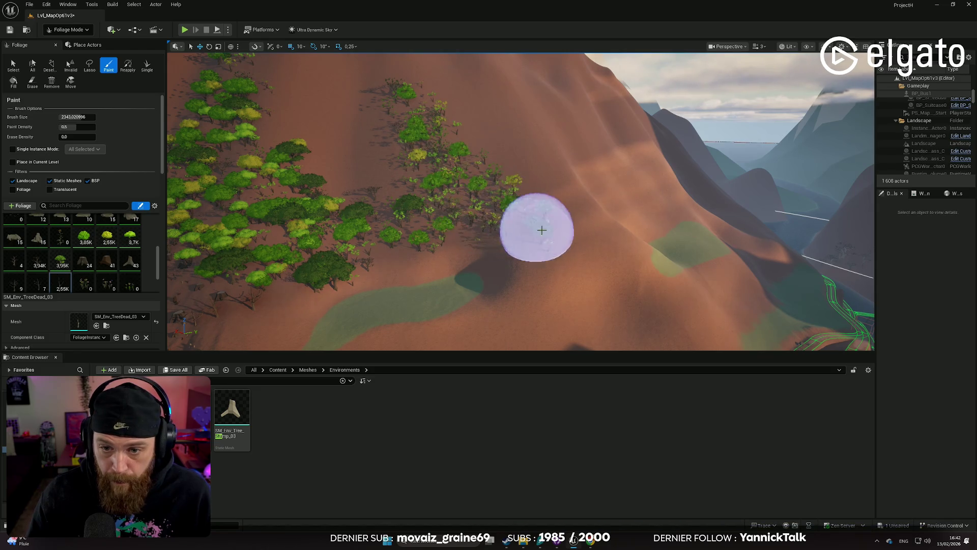
- Pull the view out toward the cliffs and switch the editor to Landscape Mode
drag(517, 267, 452, 236)
scroll(509, 265, up, 2)
scroll(483, 251, down, 1)
scroll(463, 242, up, 1)
click(79, 30)
click(86, 51)
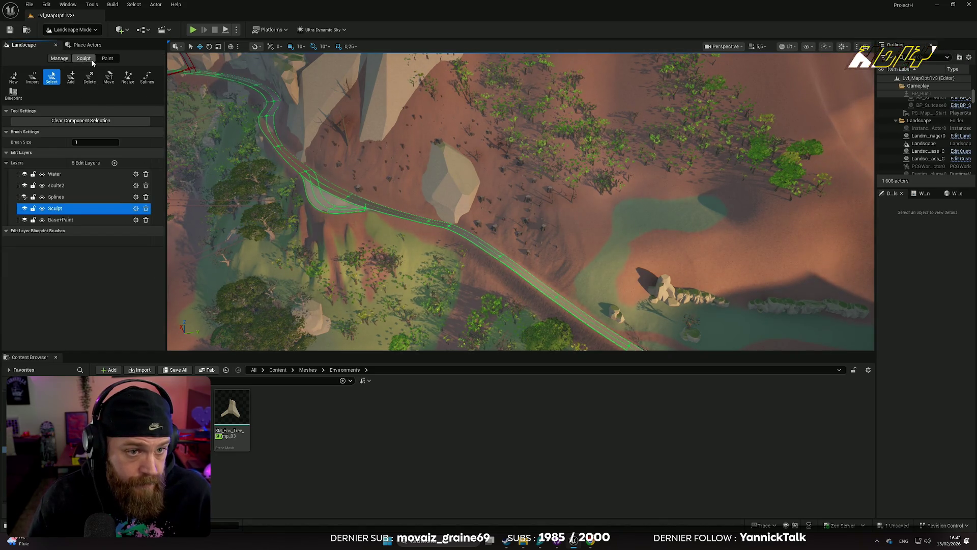
- In Landscape Paint, select the Base+Paint edit layer and the Grass3 target layer
click(103, 59)
click(76, 278)
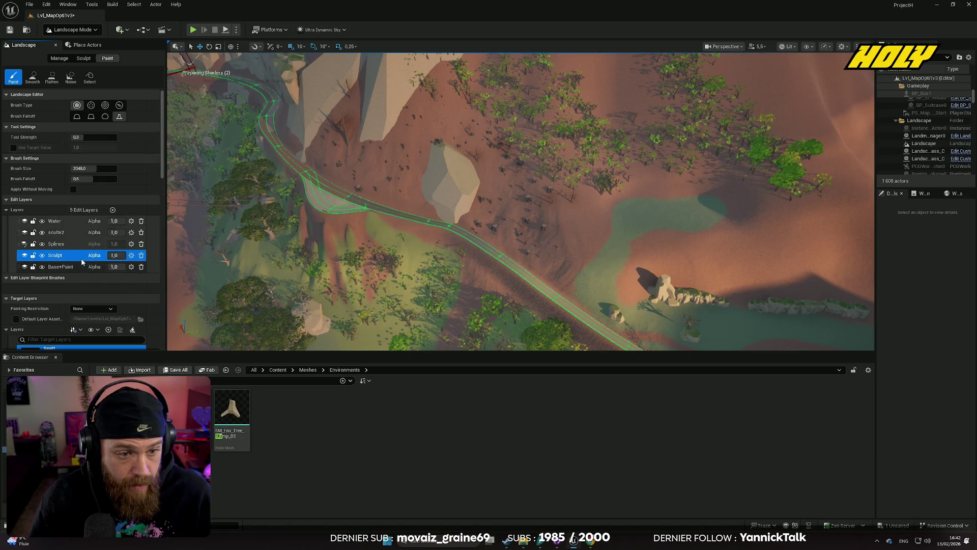
scroll(77, 270, down, 1)
click(76, 243)
scroll(75, 269, down, 5)
scroll(72, 287, down, 3)
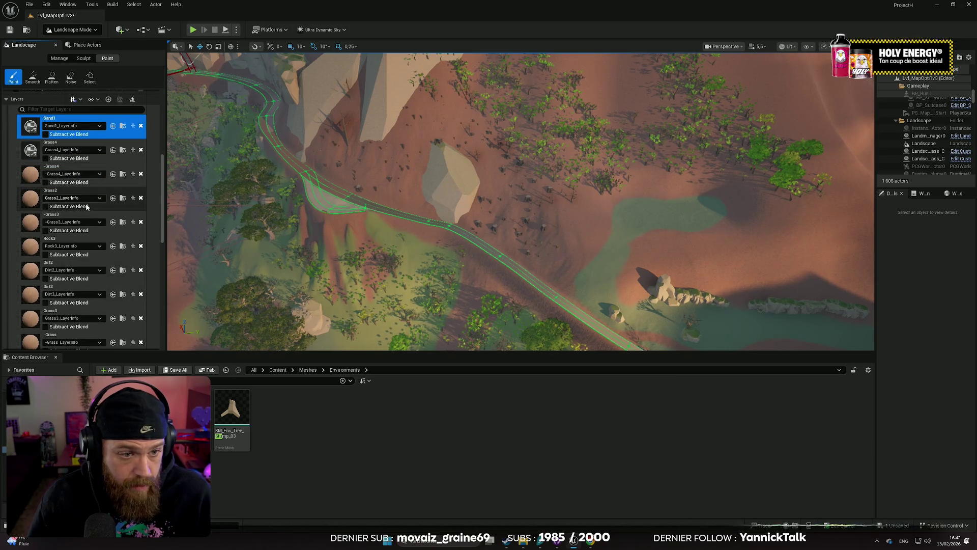
scroll(72, 207, down, 1)
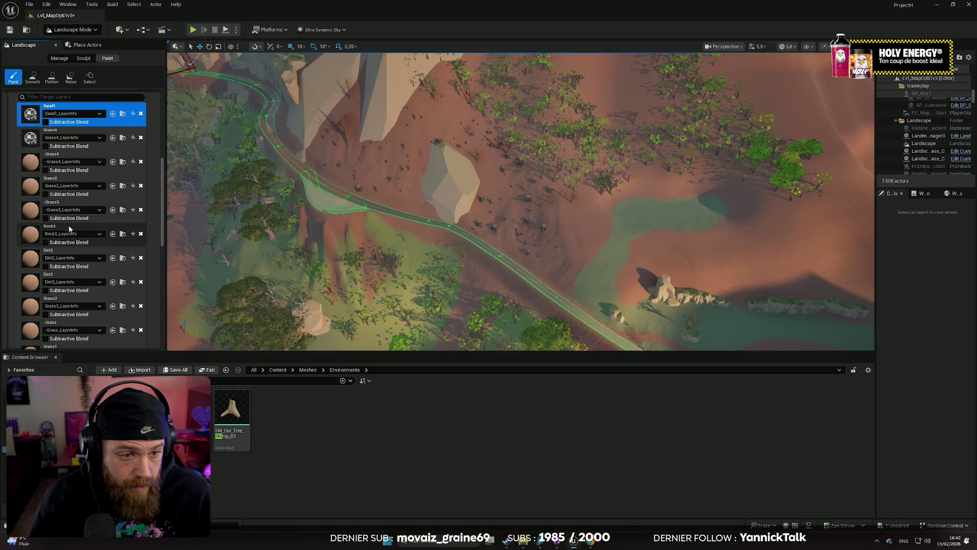
scroll(66, 250, down, 1)
click(129, 289)
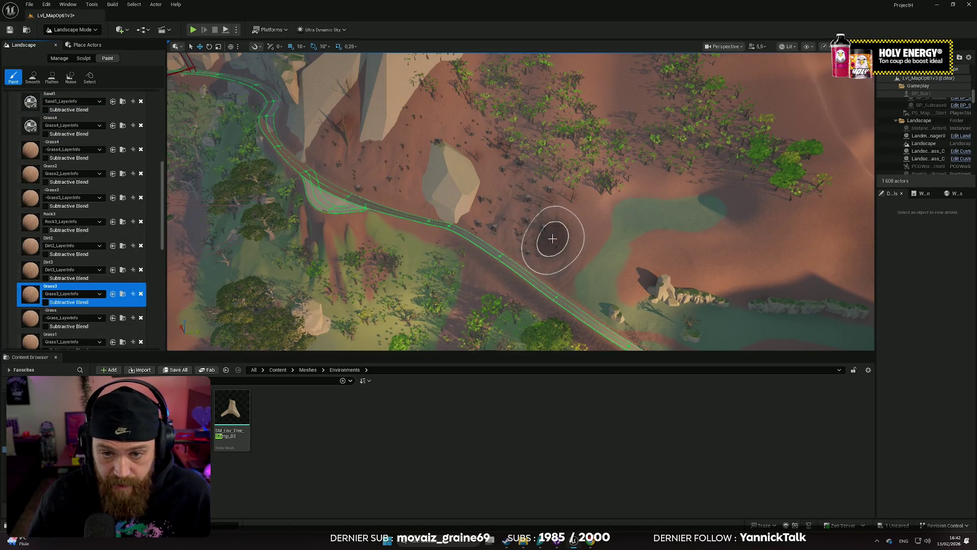
- Undo a trial grass stroke, set Tool Strength to 1.0, and paint a Grass3 patch
scroll(551, 235, up, 10)
click(505, 198)
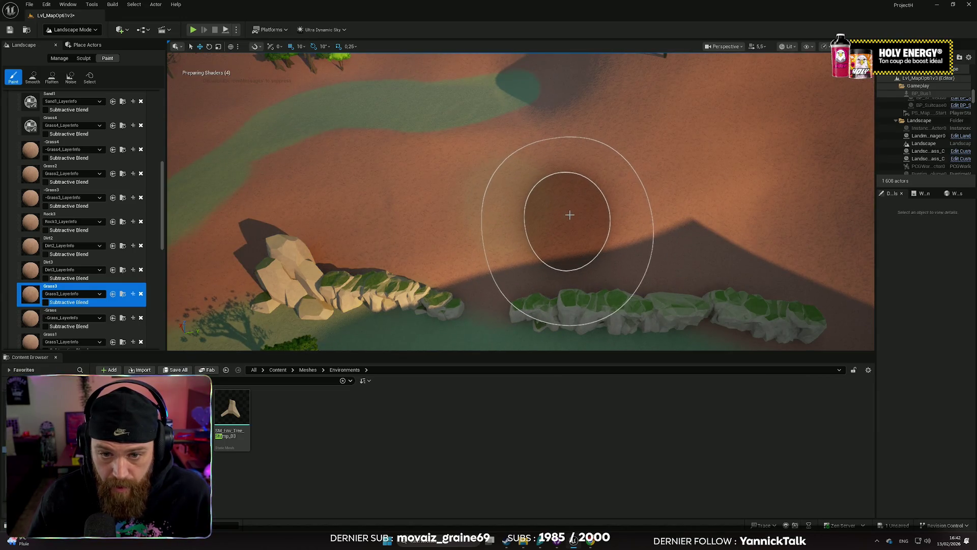
key(ctrl+z)
scroll(127, 178, up, 15)
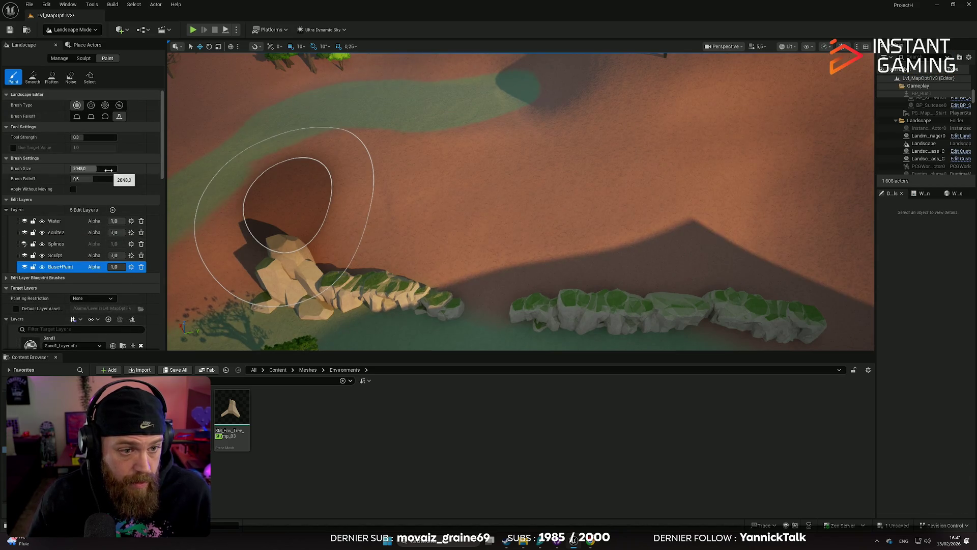
text(0,75)
key(Return)
text(1)
key(Return)
click(447, 192)
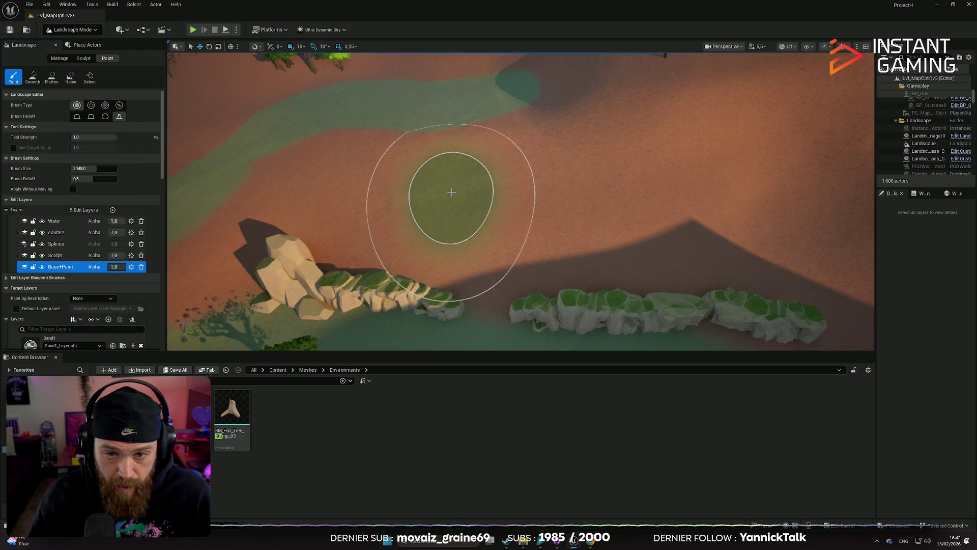
- Undo the Grass3 patch and fly the view over to the tree-covered hill
scroll(509, 203, up, 10)
scroll(521, 201, down, 5)
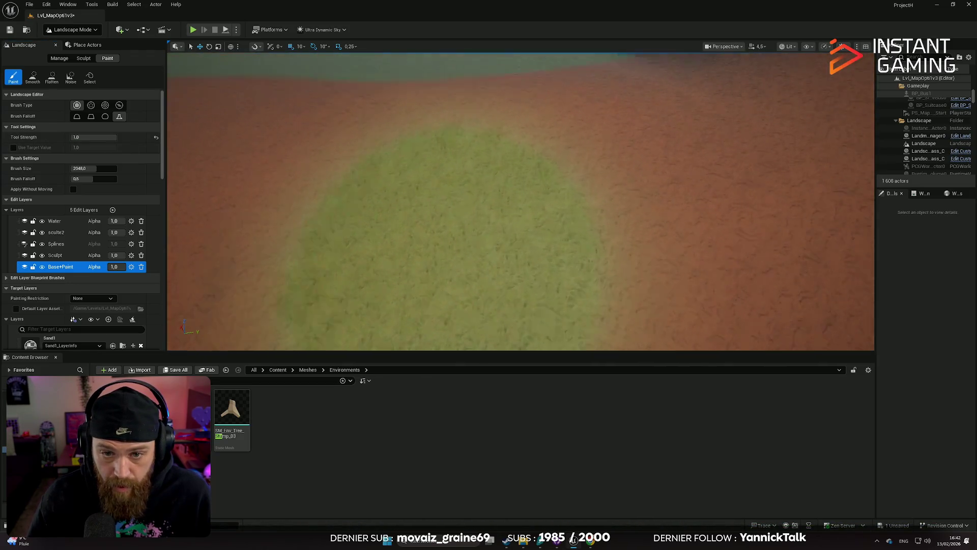
scroll(520, 201, up, 5)
scroll(396, 179, down, 5)
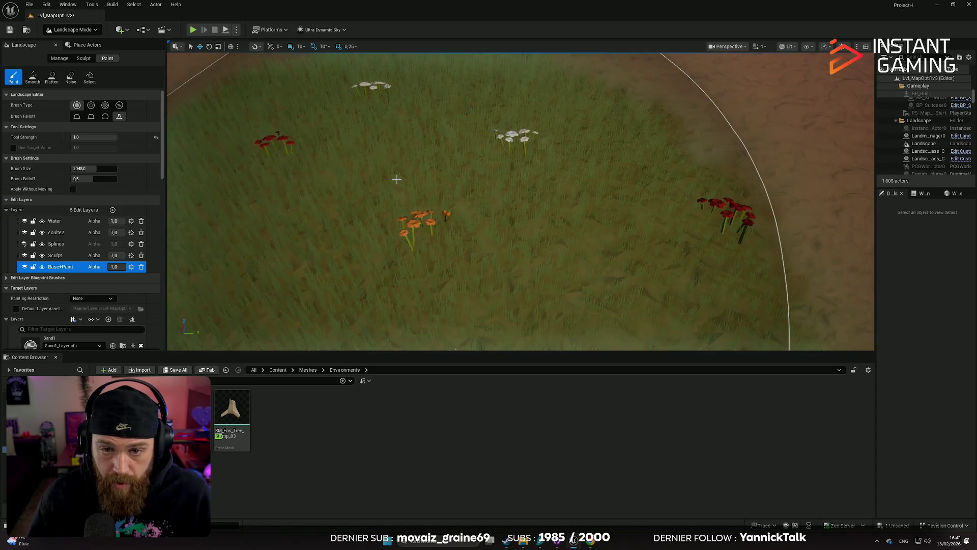
key(ctrl+z)
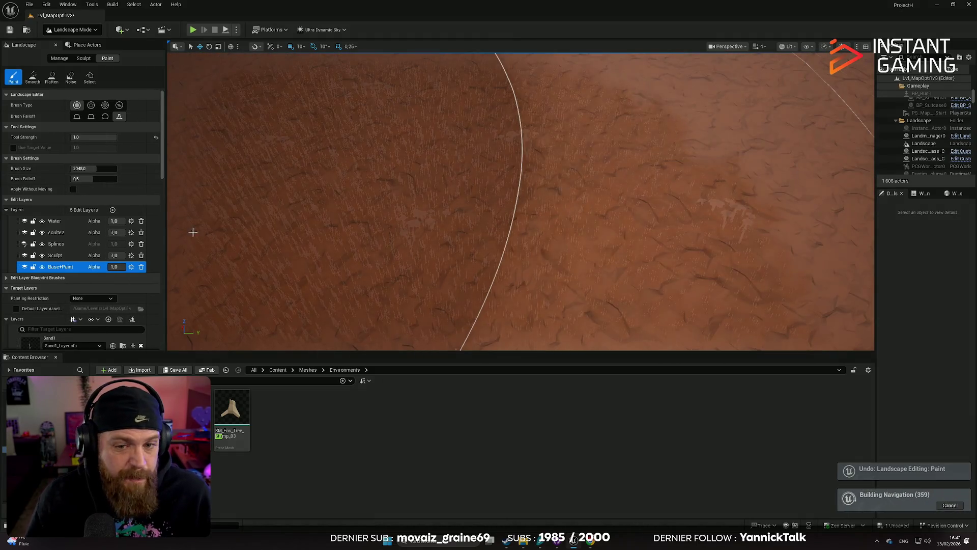
scroll(520, 201, down, 2)
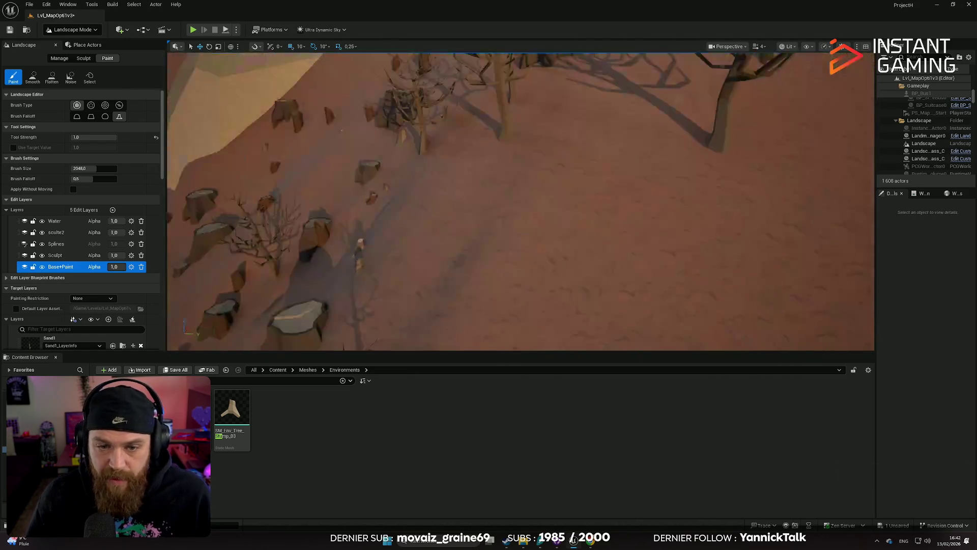
scroll(521, 201, down, 1)
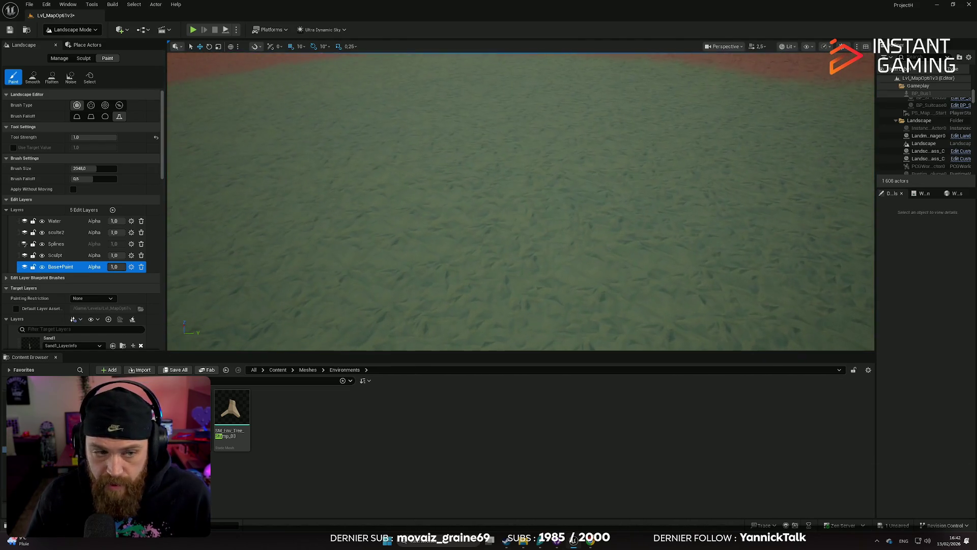
key(s)
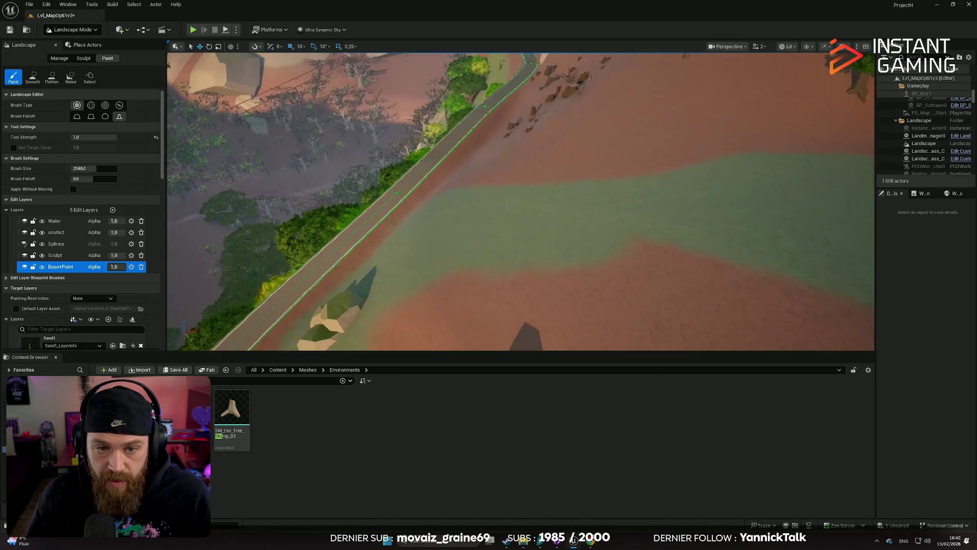
key(w)
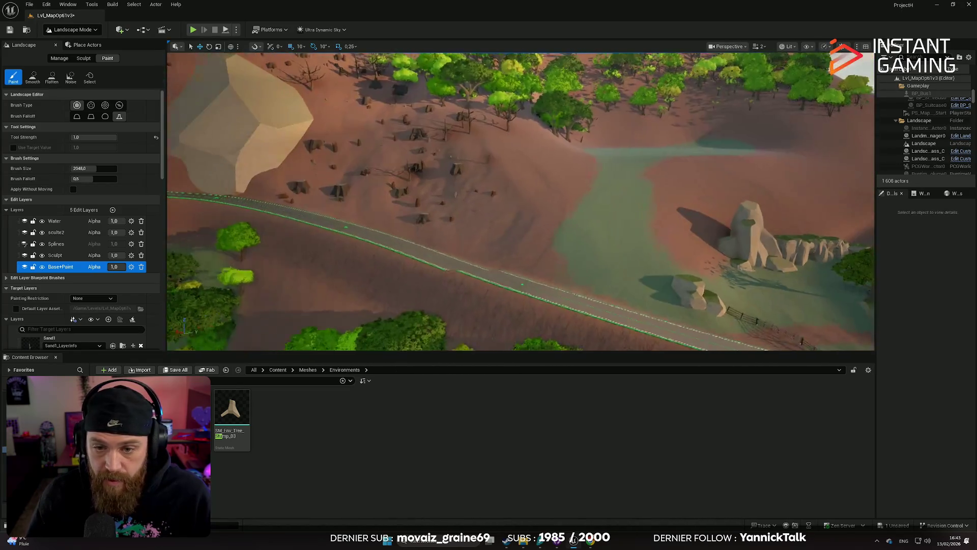
key(w)
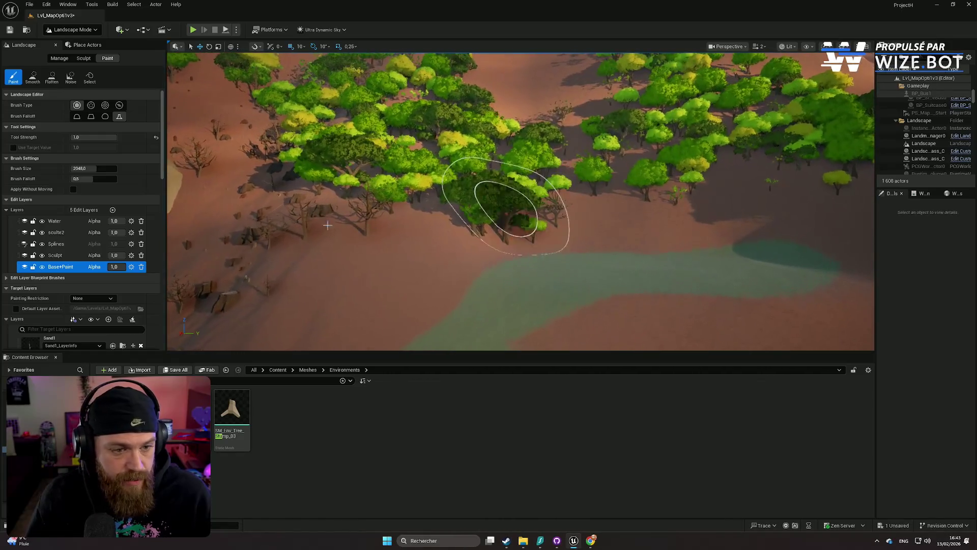
- Choose the Grass1 target layer, paint a test patch, then undo it
scroll(139, 235, down, 5)
scroll(133, 267, down, 5)
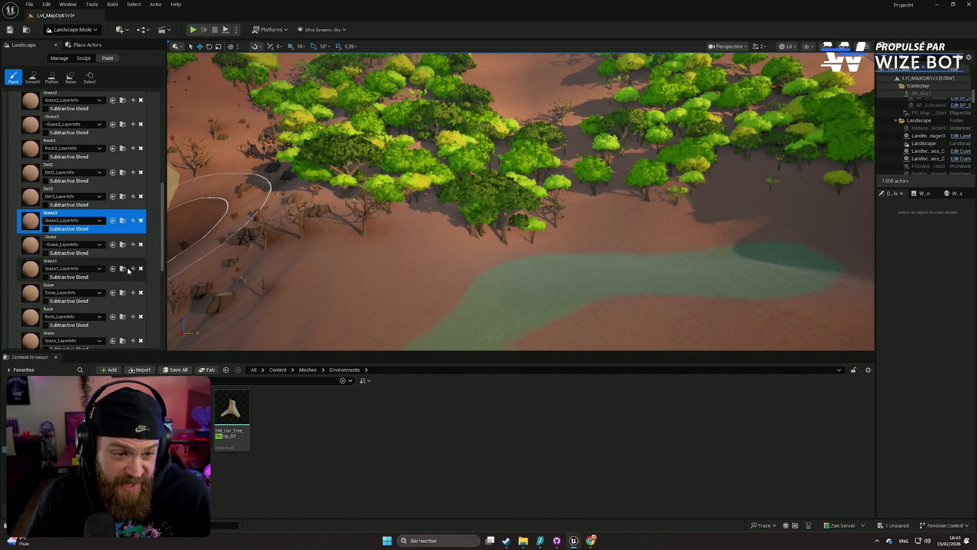
scroll(79, 258, down, 1)
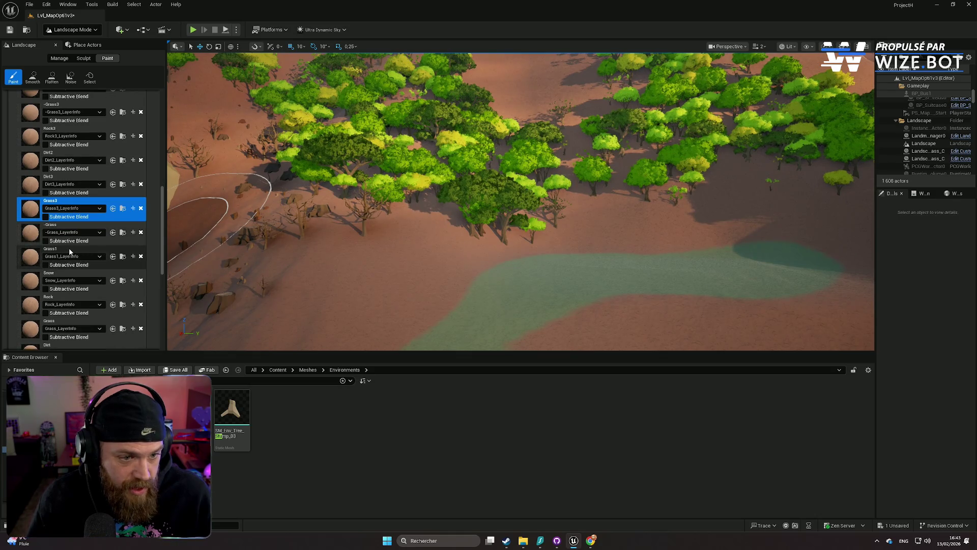
click(69, 251)
scroll(585, 290, up, 5)
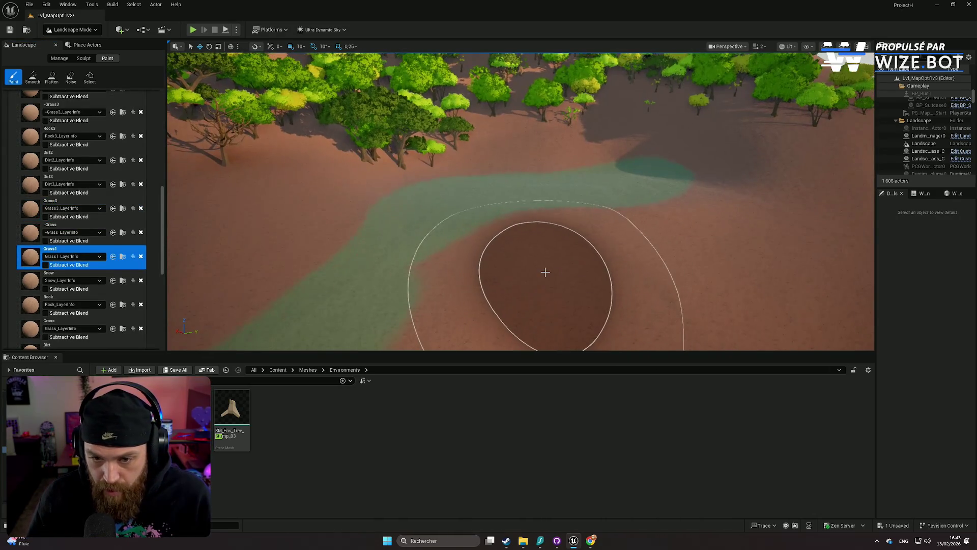
click(545, 272)
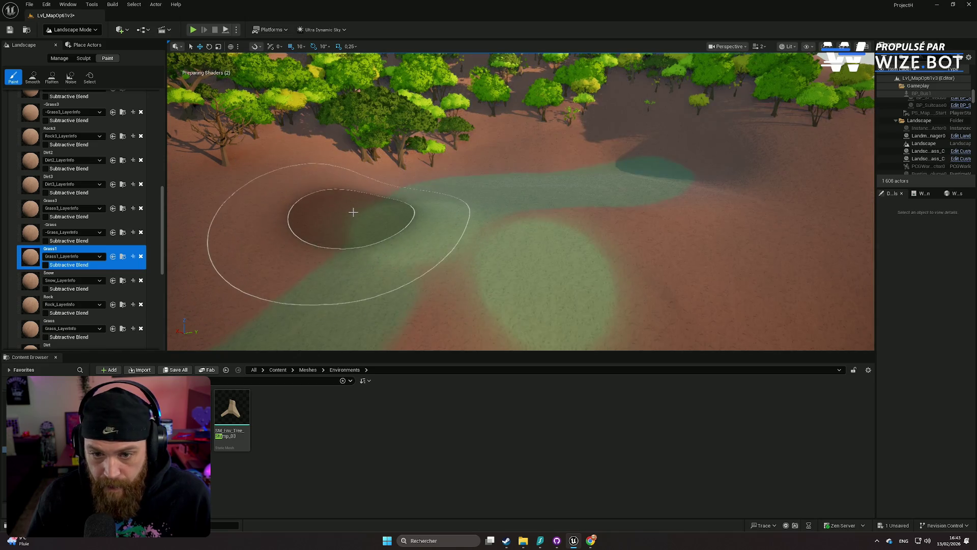
key(ctrl+z)
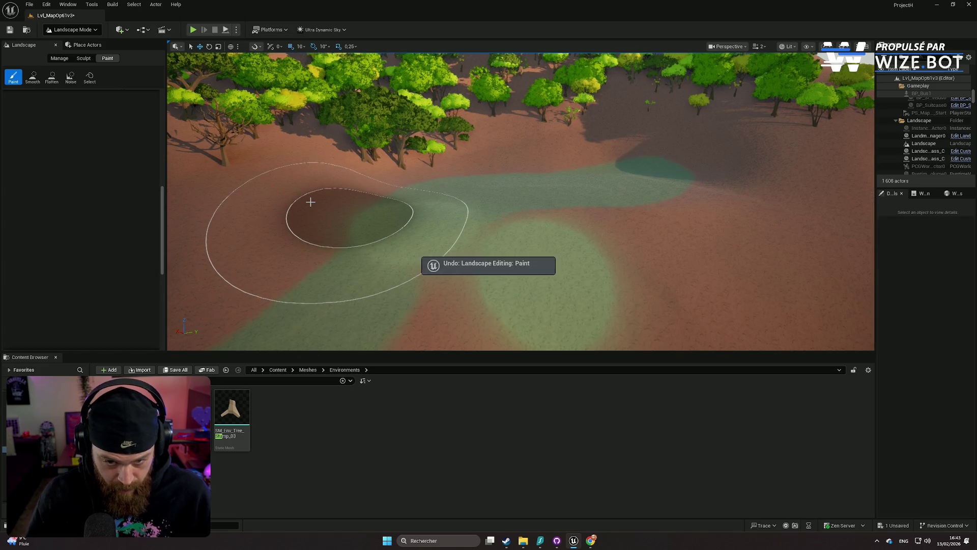
scroll(90, 194, up, 5)
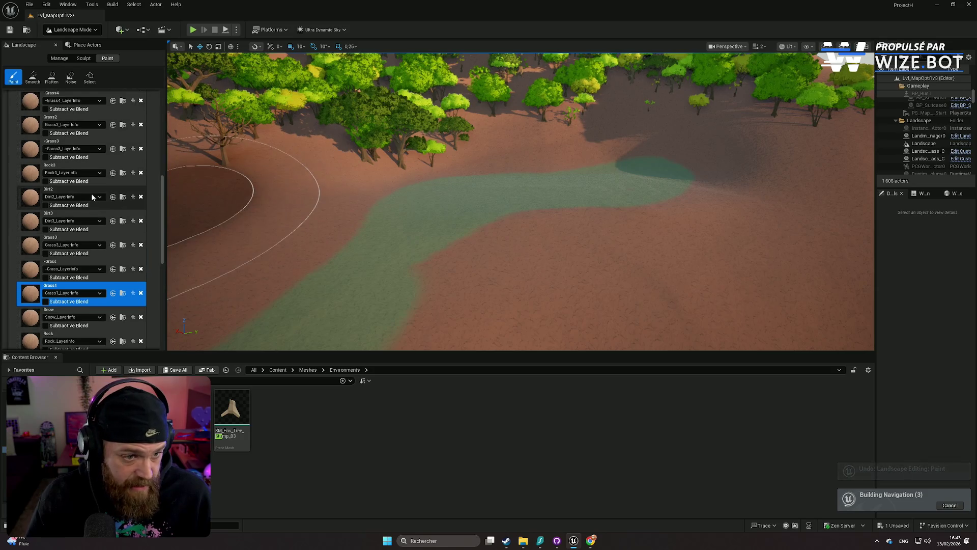
- Select the -Grass4 target layer, paint a trial round patch, and undo it
click(73, 169)
drag(509, 275, 525, 268)
scroll(365, 227, up, 3)
scroll(366, 229, up, 3)
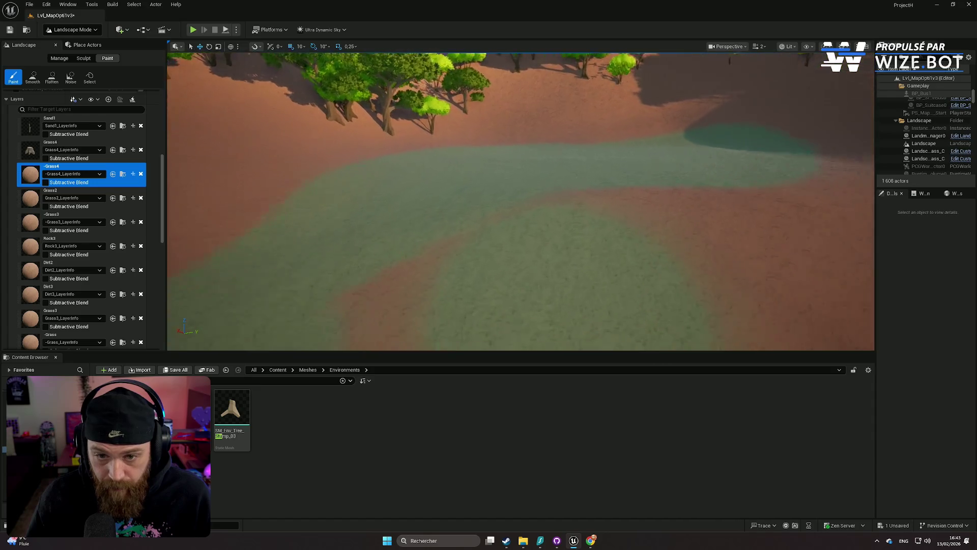
scroll(367, 229, down, 3)
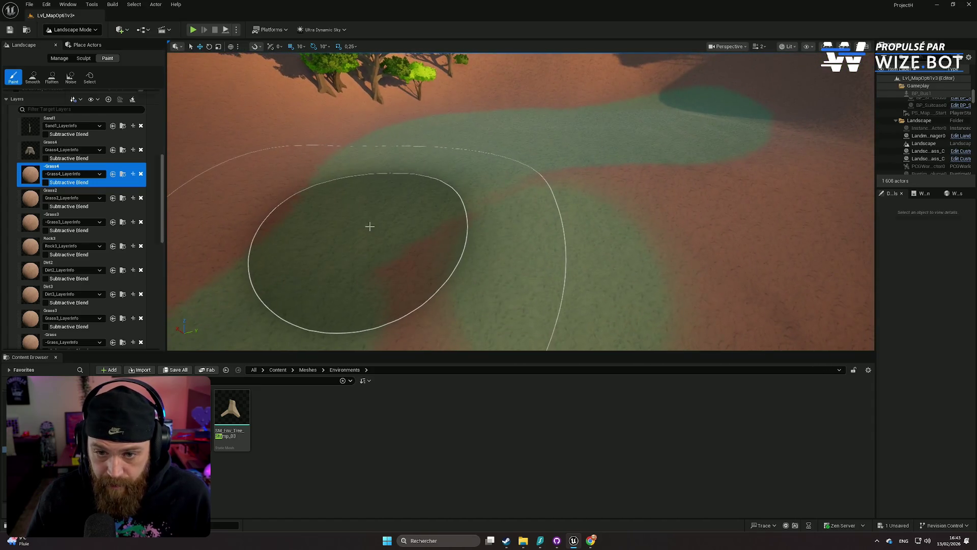
key(ctrl+z)
scroll(366, 230, down, 10)
scroll(442, 229, up, 10)
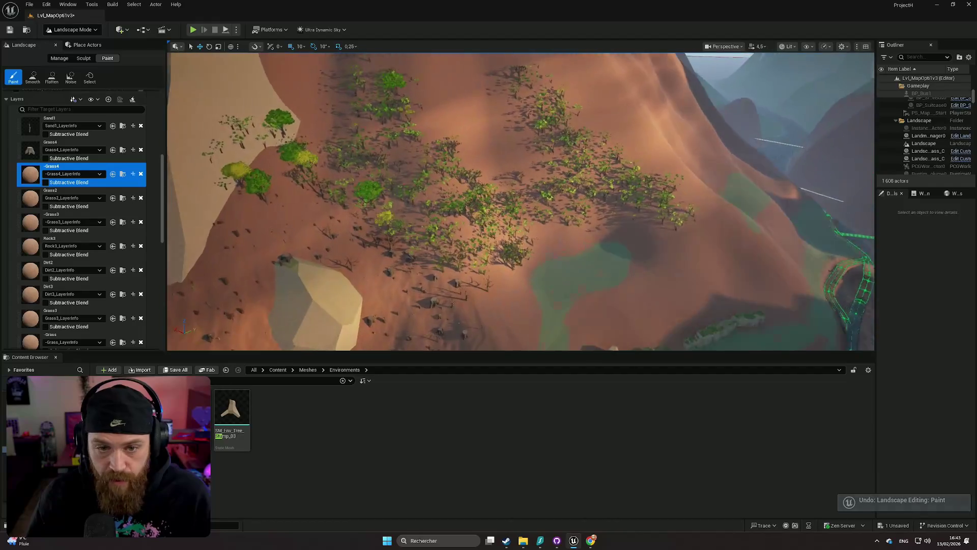
- Paint -Grass4 under the trees down the slope and along the rock's edge
mouse_move(511, 249)
mouse_down()
mouse_move(521, 258)
mouse_move(420, 199)
mouse_move(399, 164)
mouse_move(311, 109)
mouse_up()
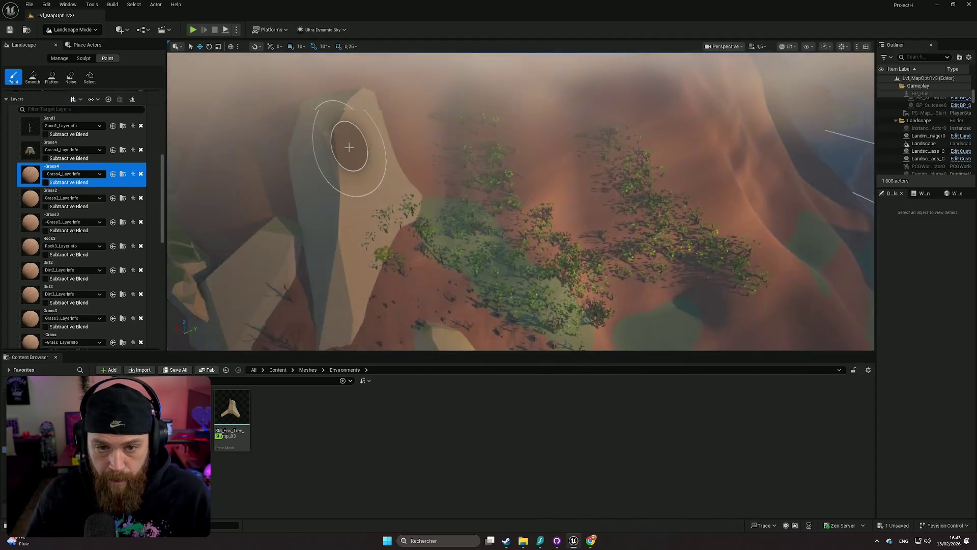
mouse_move(365, 162)
mouse_down()
mouse_move(444, 203)
mouse_move(465, 199)
mouse_move(467, 76)
mouse_move(493, 120)
mouse_move(506, 192)
mouse_move(568, 253)
mouse_up()
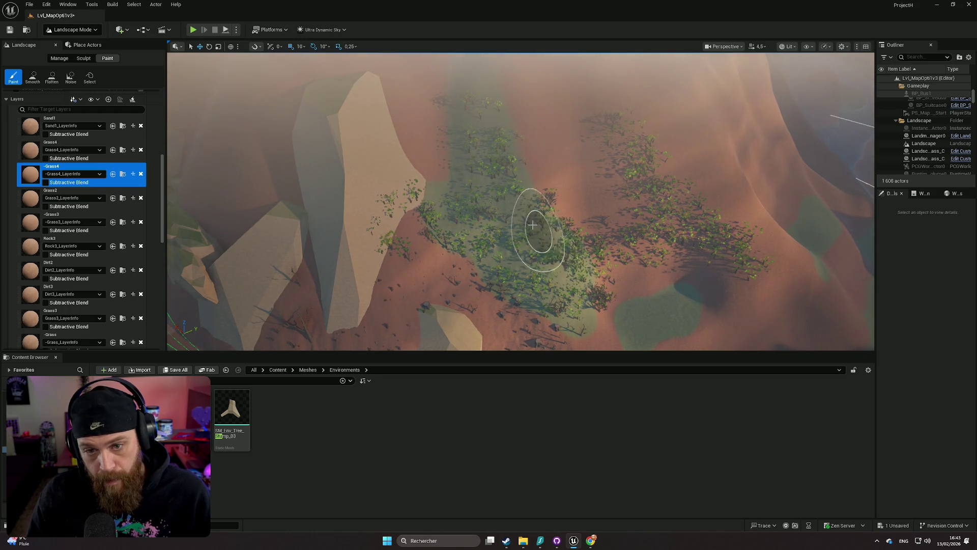
scroll(91, 115, up, 3)
scroll(158, 166, up, 5)
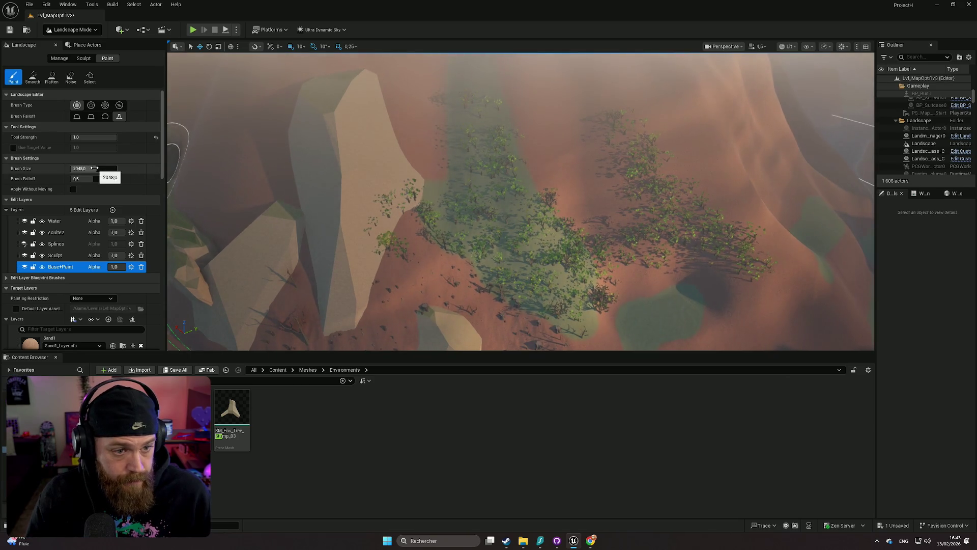
- Set the brush size to about 1260 and paint grass along the band of trees
drag(88, 168, 92, 168)
scroll(436, 224, up, 5)
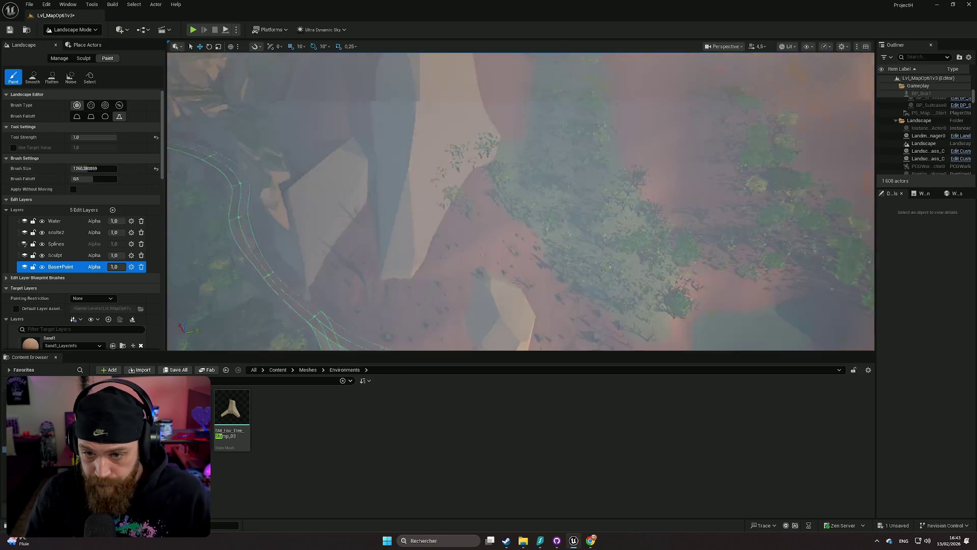
scroll(421, 212, up, 3)
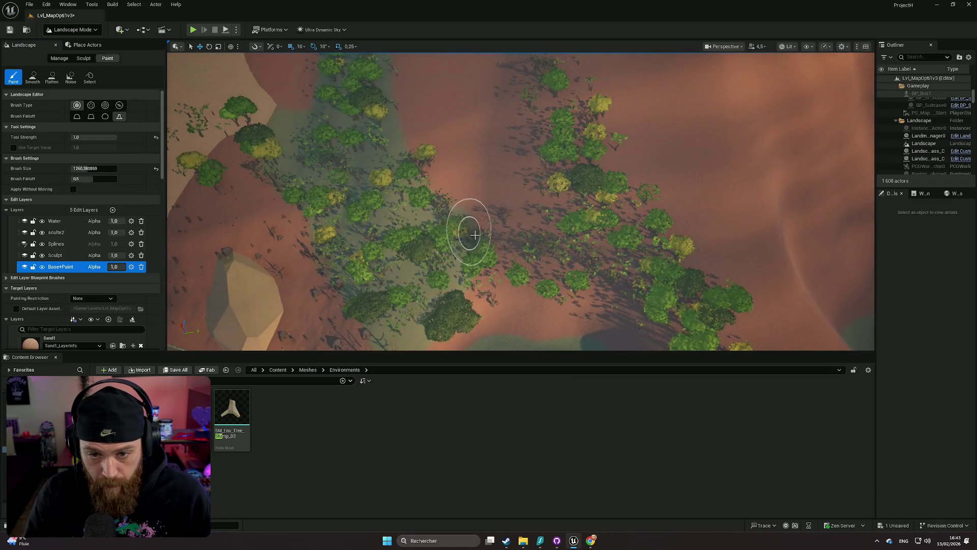
mouse_move(544, 166)
mouse_down()
mouse_move(528, 92)
mouse_move(554, 92)
mouse_move(604, 183)
mouse_move(704, 312)
mouse_move(654, 283)
mouse_move(518, 258)
mouse_move(464, 255)
mouse_move(461, 280)
mouse_move(528, 266)
mouse_move(568, 197)
mouse_move(563, 217)
mouse_move(585, 257)
mouse_up()
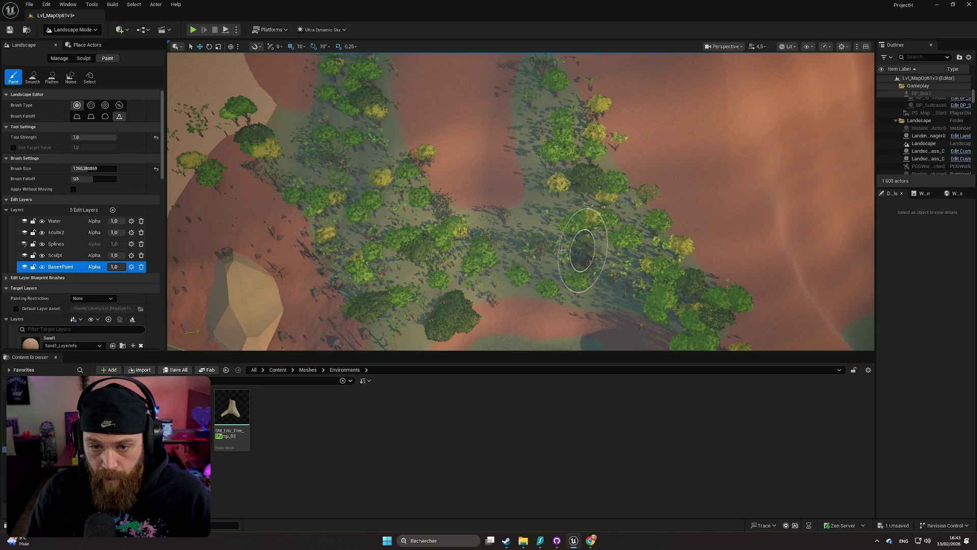
scroll(585, 258, up, 5)
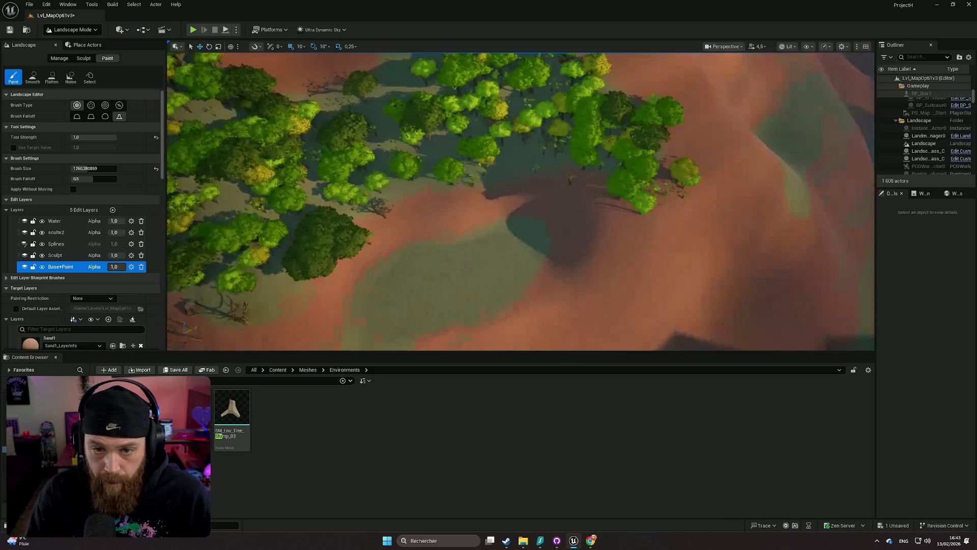
scroll(654, 239, up, 3)
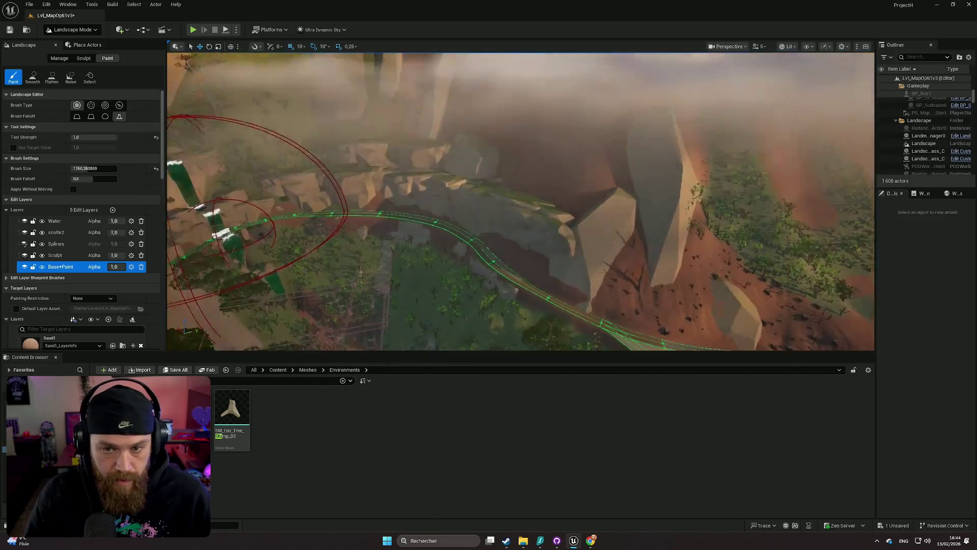
- Switch to Selection Mode, then select and frame the rock pile on the cliff
click(79, 31)
click(71, 41)
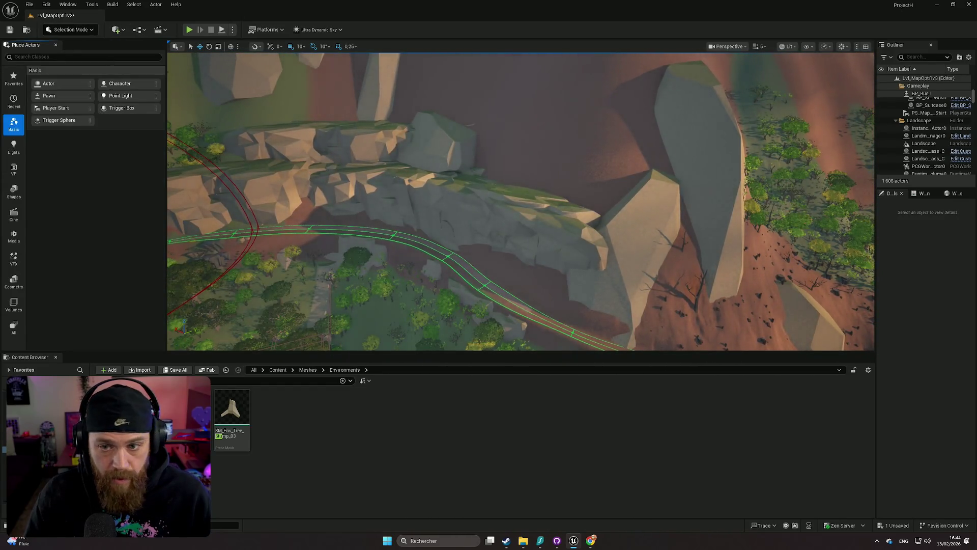
click(483, 218)
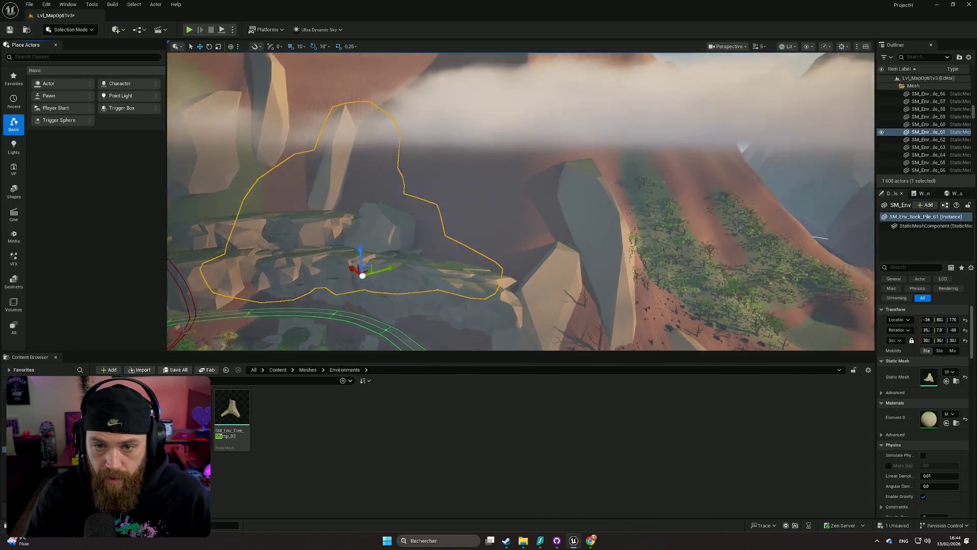
key(f)
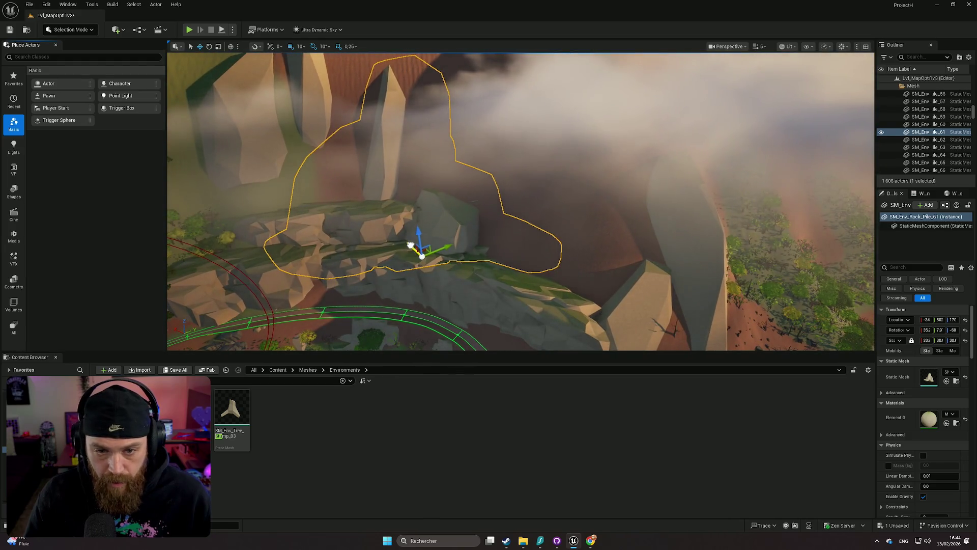
- Alt-drag a copy of the rock pile, shift it right, and rotate it with snapping off
drag(410, 245, 472, 279)
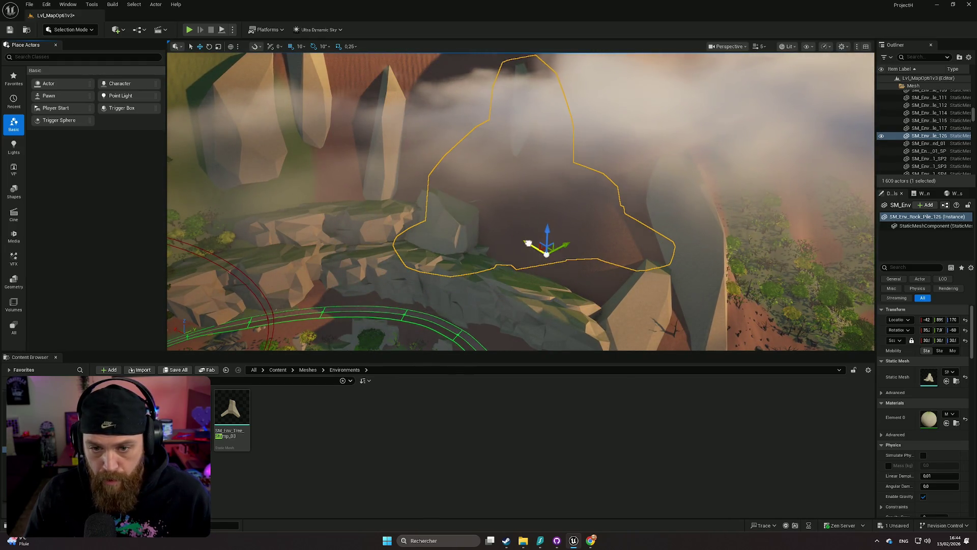
mouse_move(570, 243)
mouse_down()
mouse_move(580, 227)
mouse_move(593, 230)
mouse_move(524, 234)
mouse_move(584, 240)
mouse_move(555, 208)
mouse_move(565, 201)
mouse_move(544, 193)
mouse_up()
key(w)
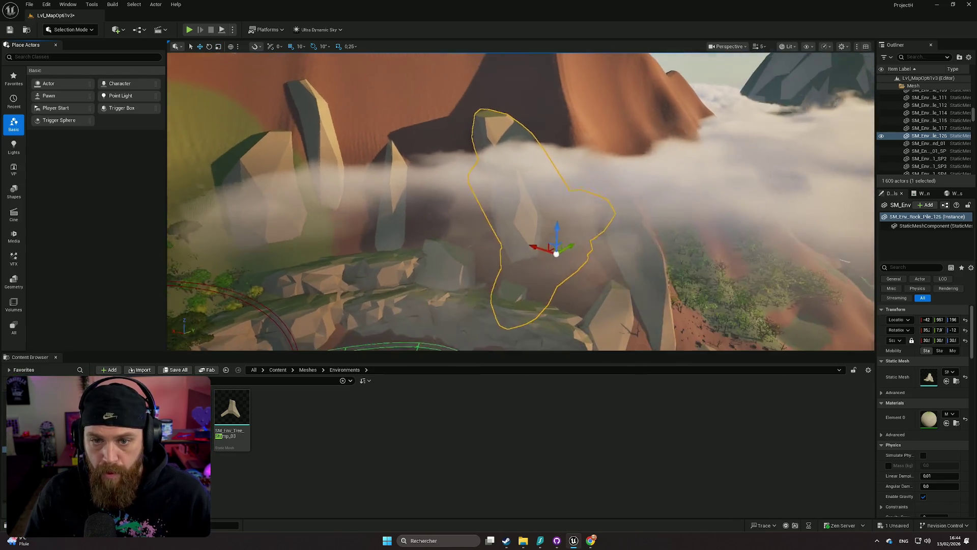
key(e)
drag(547, 248, 548, 246)
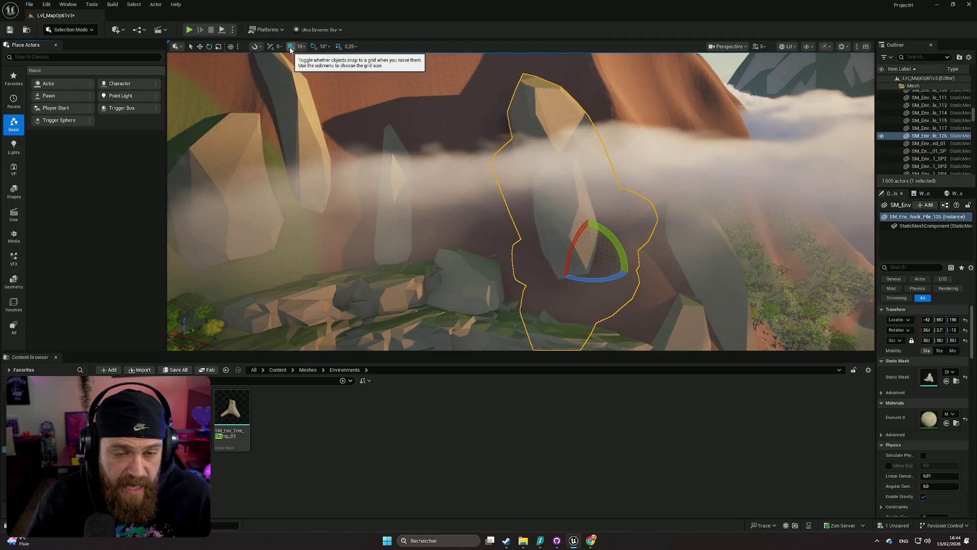
click(313, 46)
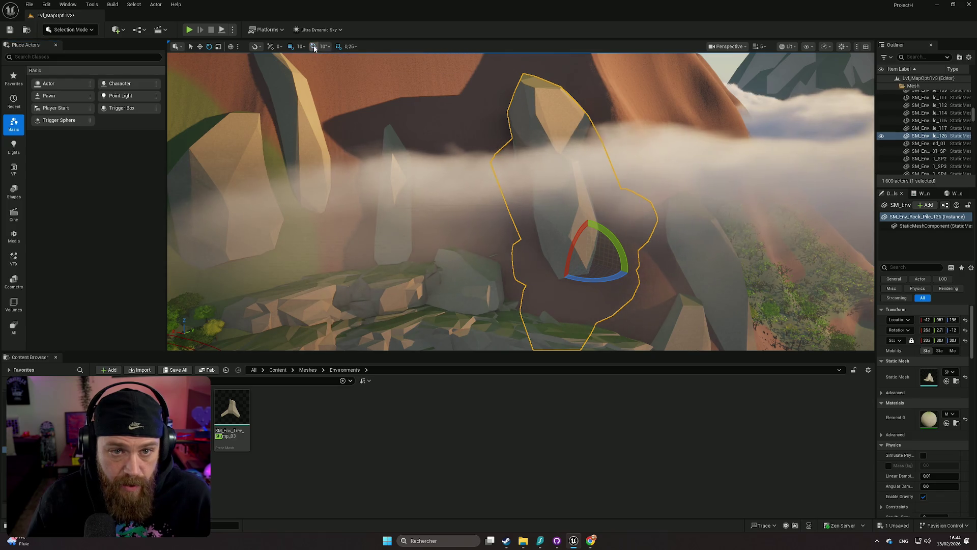
mouse_move(547, 248)
mouse_down()
mouse_move(590, 218)
mouse_move(558, 286)
mouse_up()
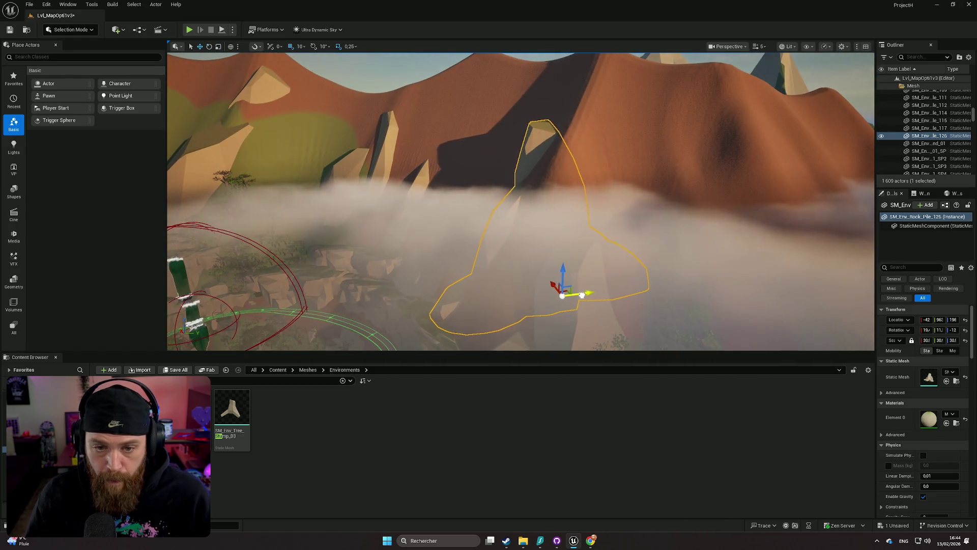
- Swing the view toward the cliffs and return to Landscape painting mode
drag(557, 286, 557, 285)
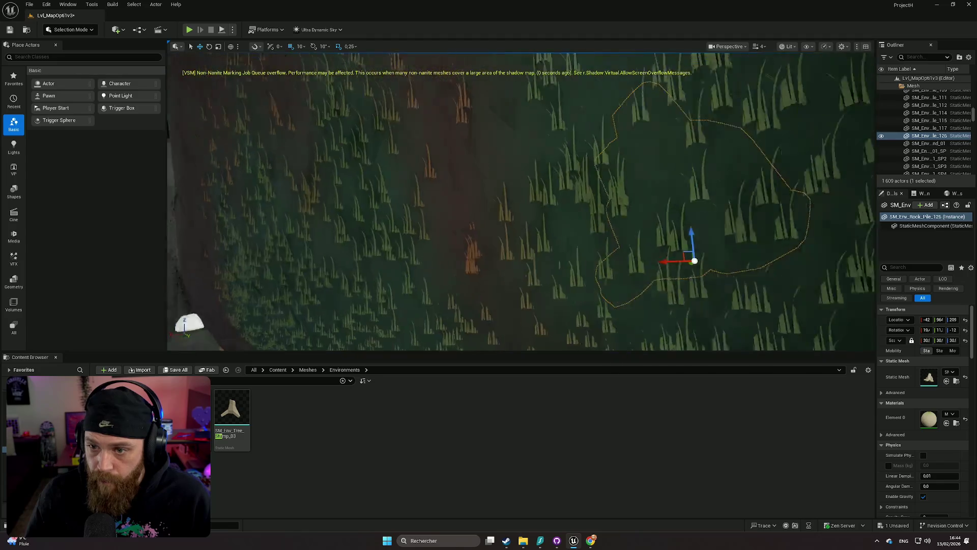
drag(488, 155, 497, 152)
drag(521, 201, 521, 201)
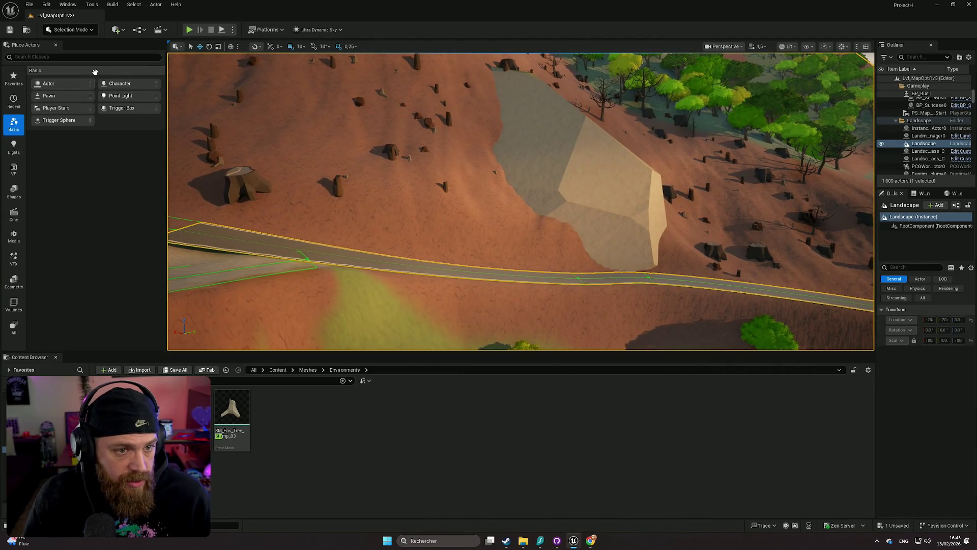
click(86, 31)
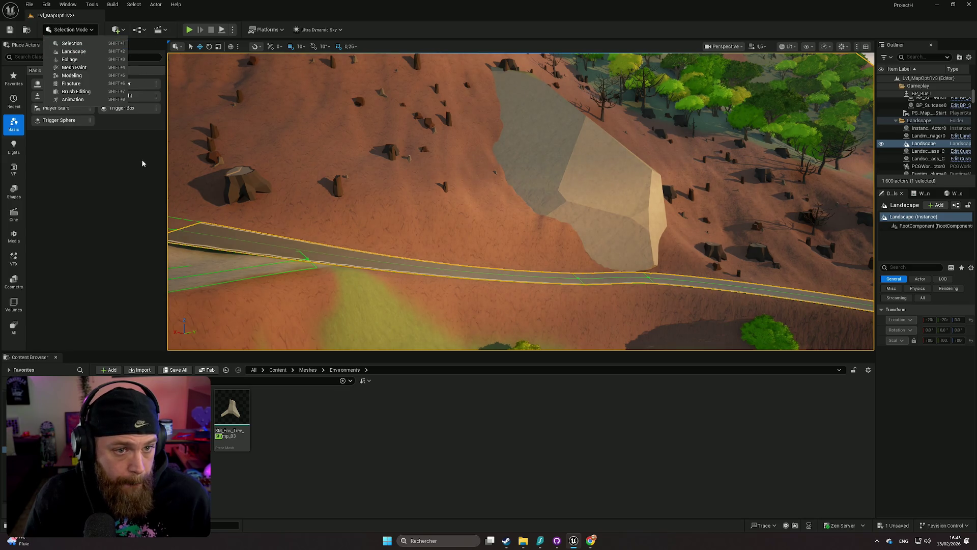
click(129, 133)
click(71, 29)
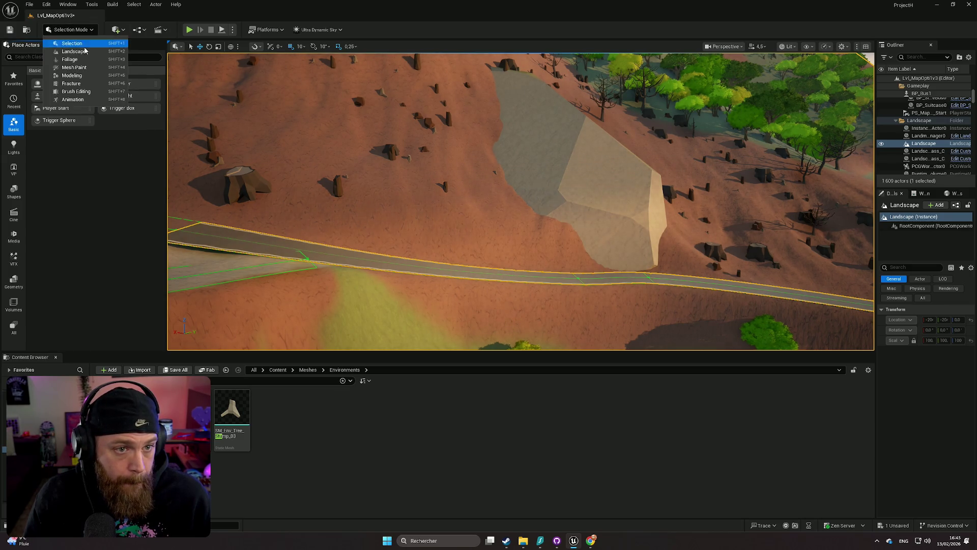
click(84, 52)
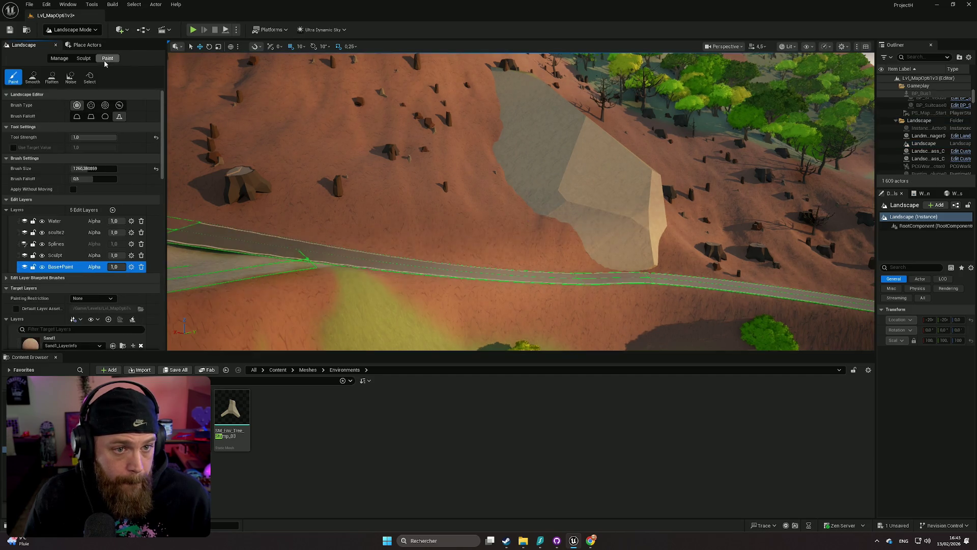
scroll(115, 290, down, 5)
scroll(114, 289, down, 2)
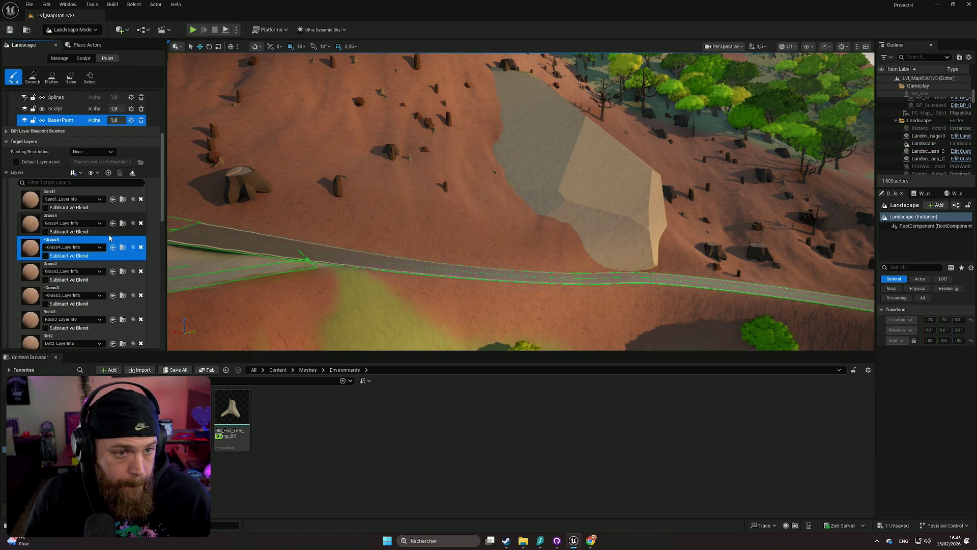
scroll(108, 234, down, 2)
scroll(103, 233, down, 3)
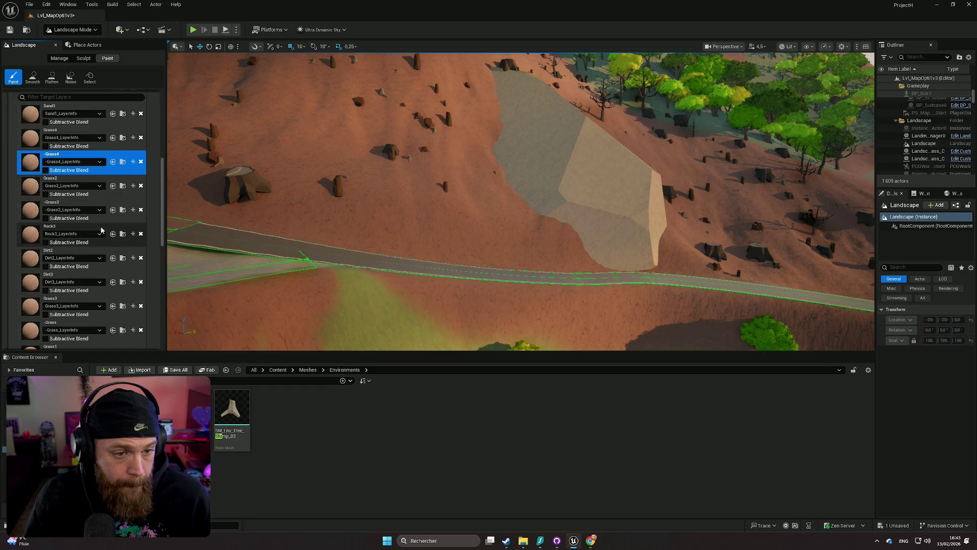
click(65, 266)
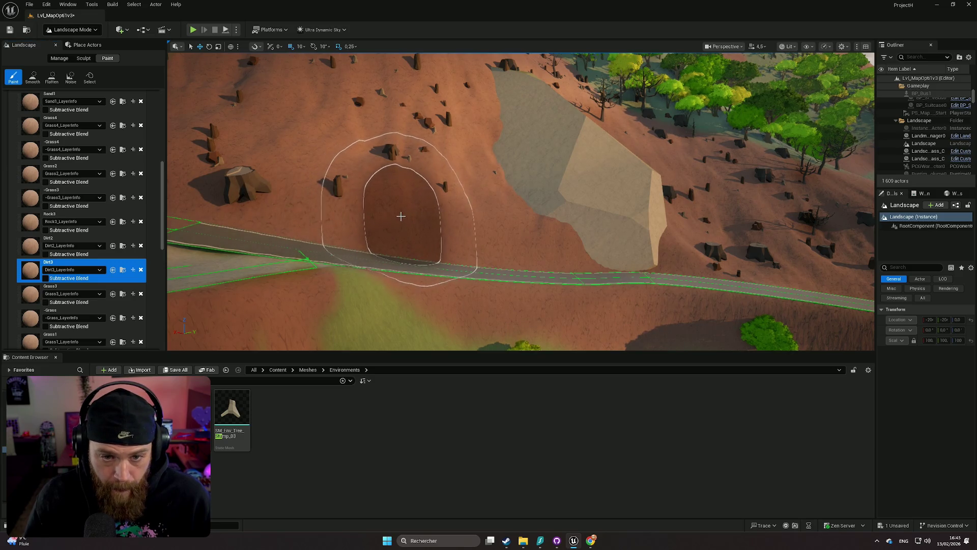
scroll(400, 205, up, 10)
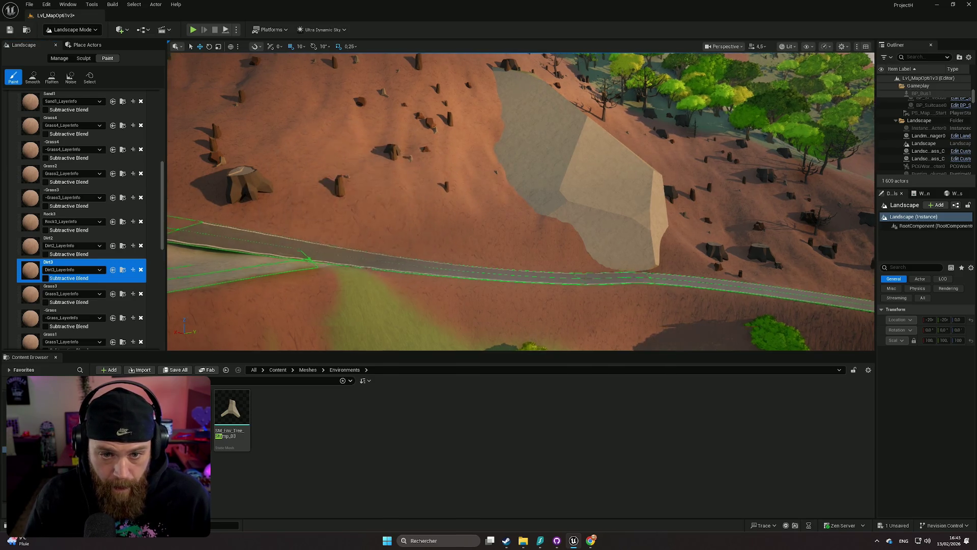
scroll(509, 203, down, 5)
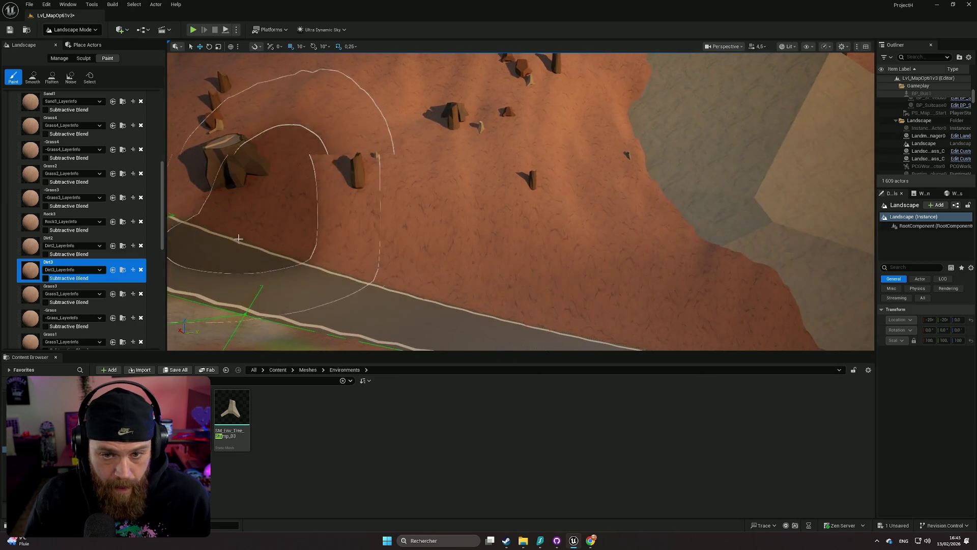
click(66, 242)
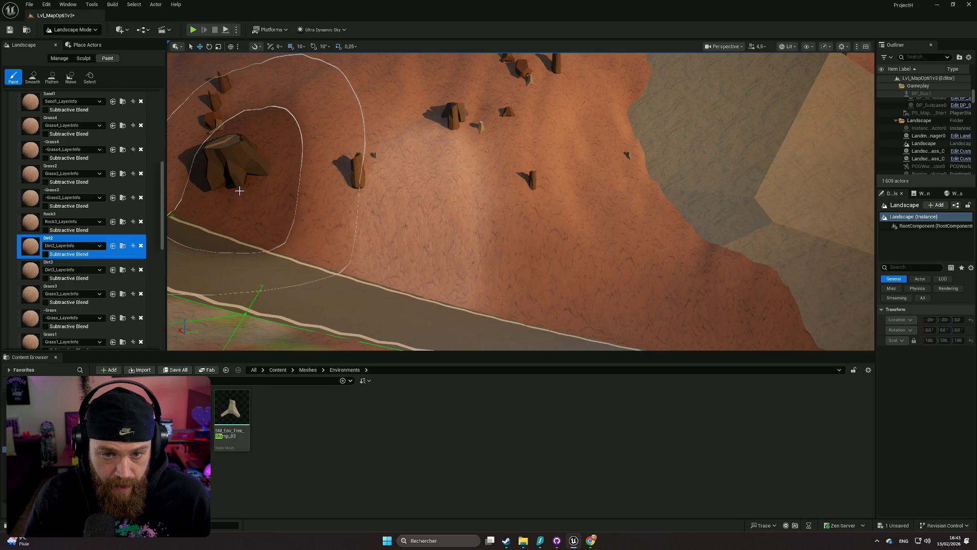
key(ctrl+z)
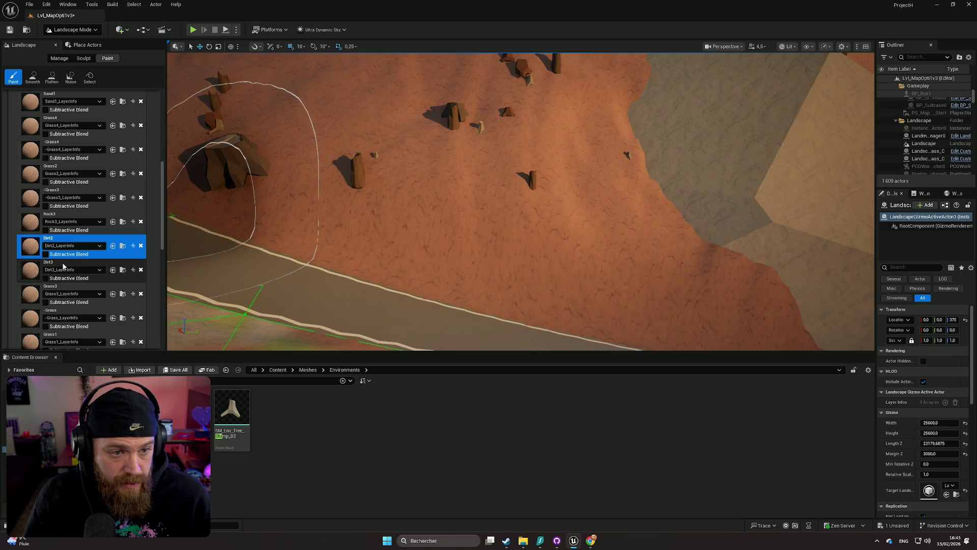
scroll(64, 264, down, 4)
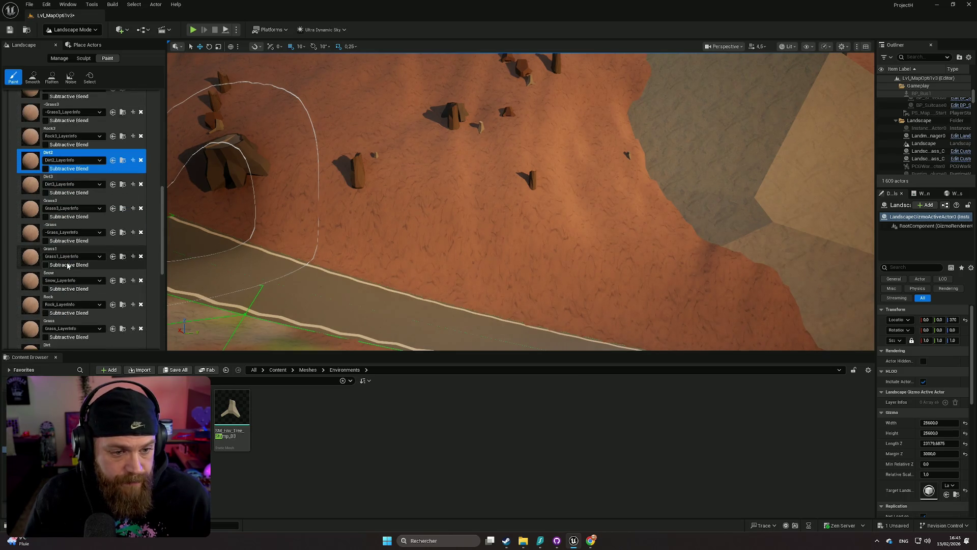
scroll(77, 266, down, 1)
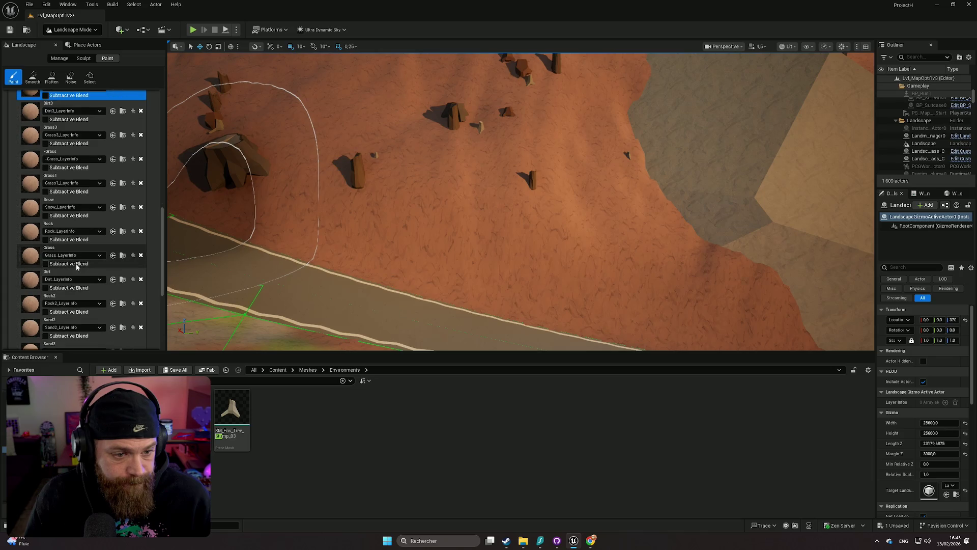
click(71, 279)
click(495, 244)
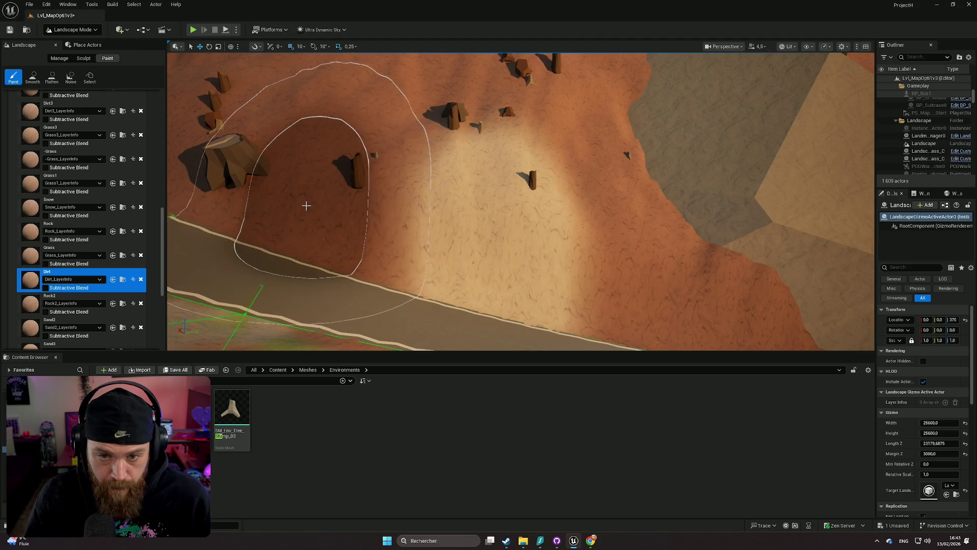
key(ctrl+z)
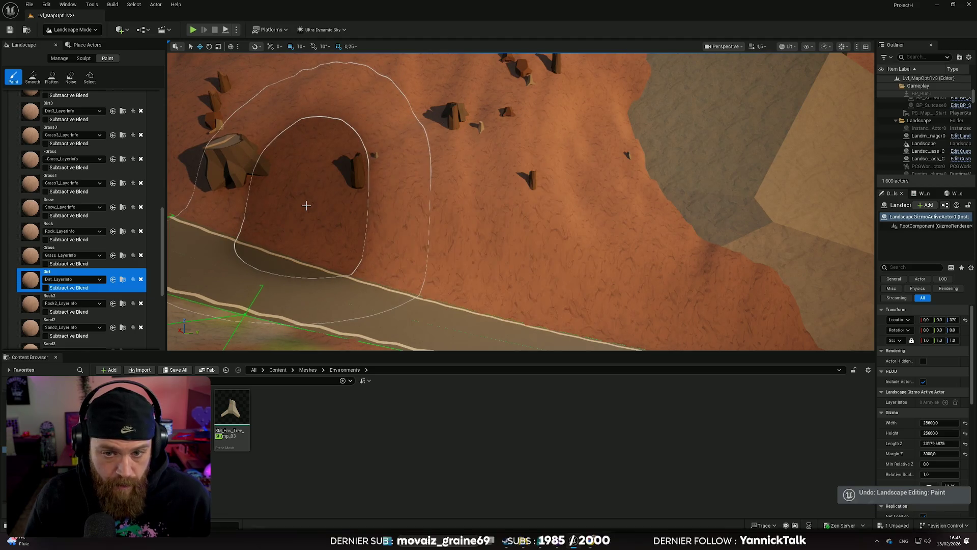
scroll(89, 269, down, 3)
scroll(89, 270, down, 3)
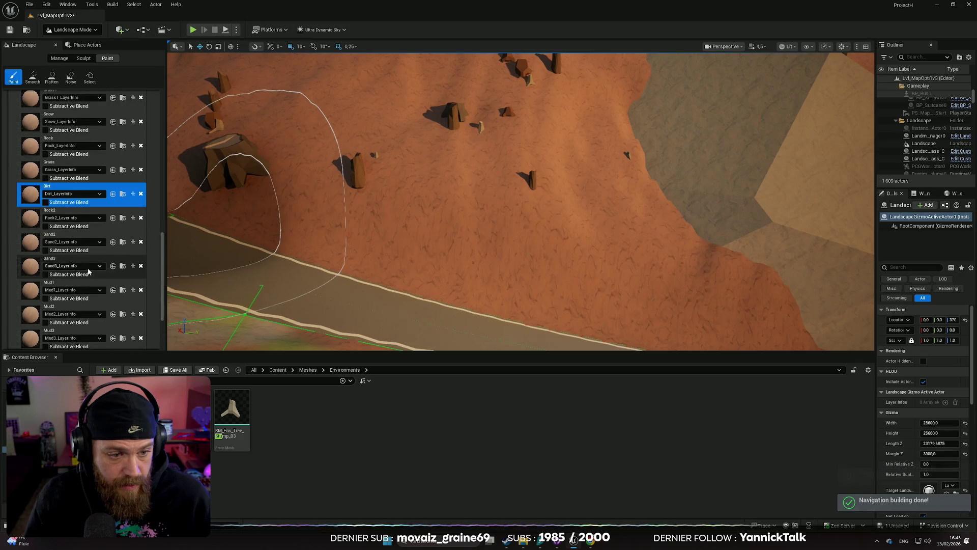
click(69, 272)
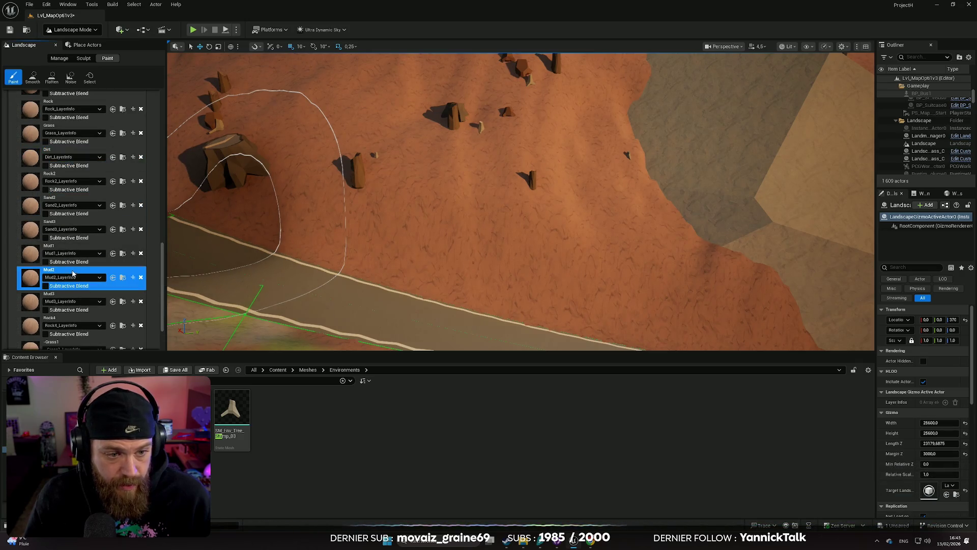
click(473, 263)
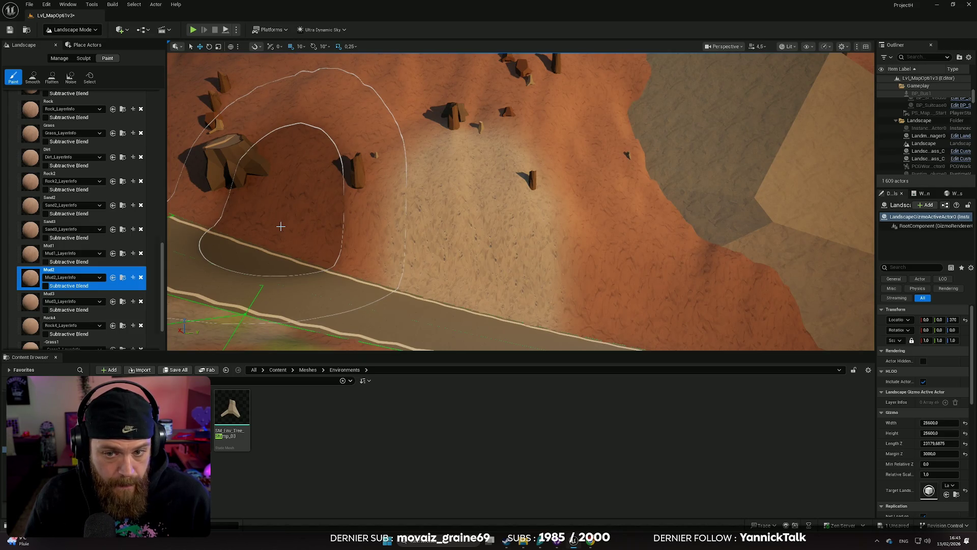
click(69, 249)
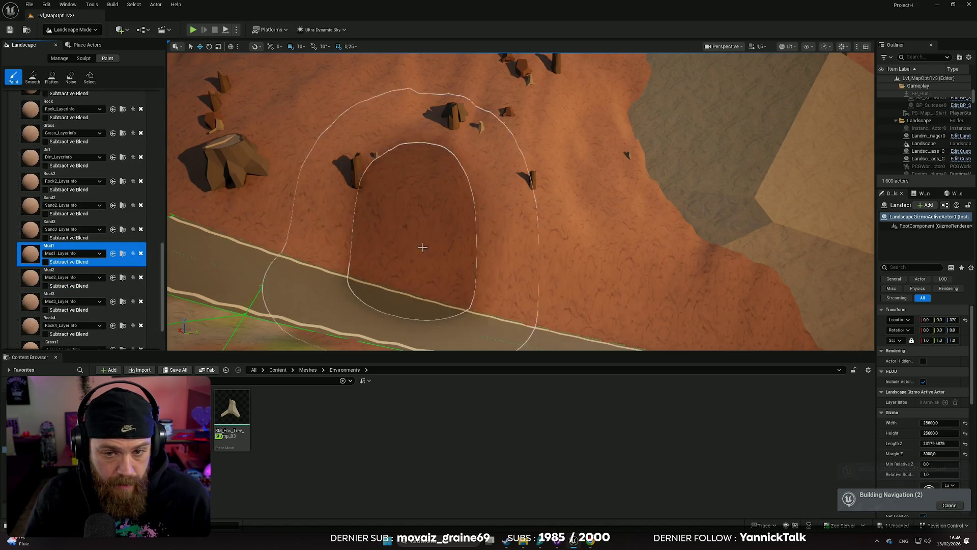
click(423, 247)
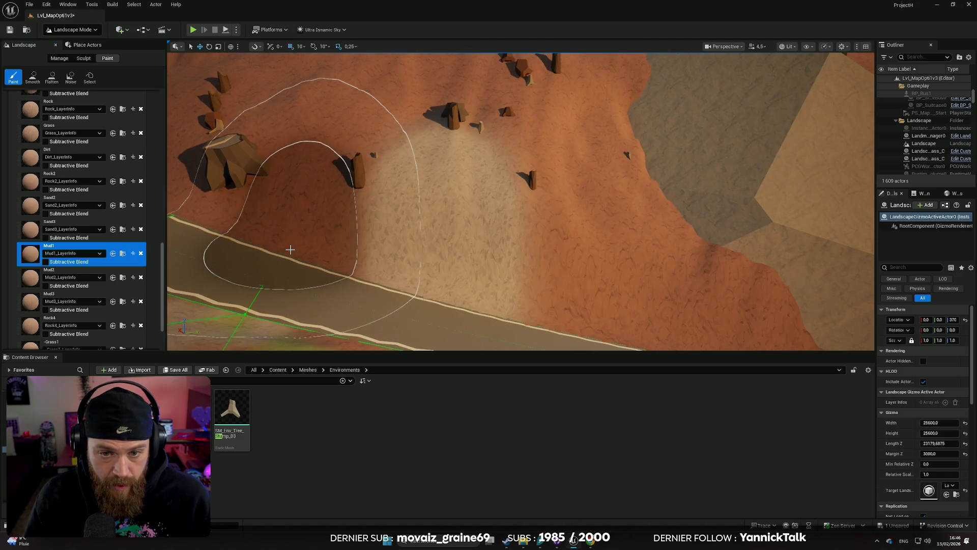
key(ctrl+z)
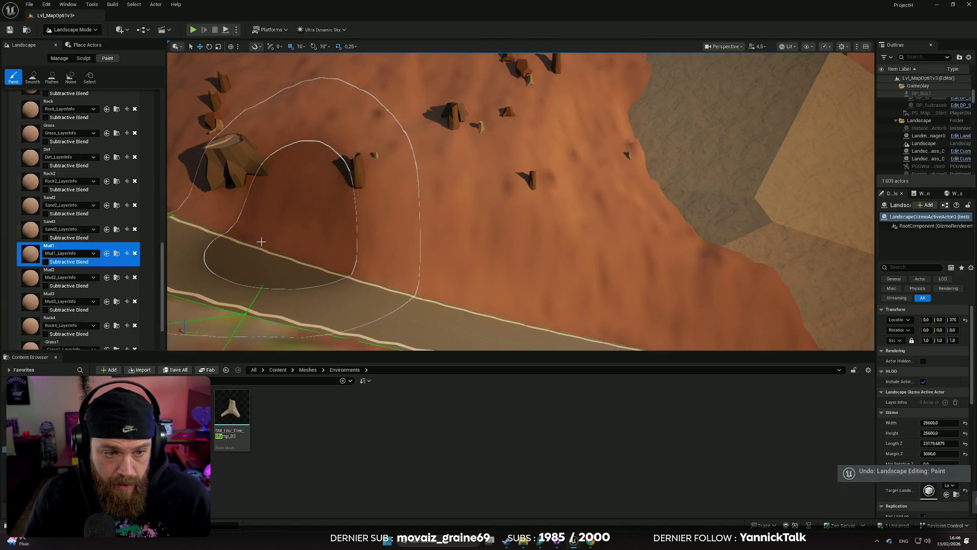
scroll(93, 273, down, 1)
scroll(90, 277, down, 1)
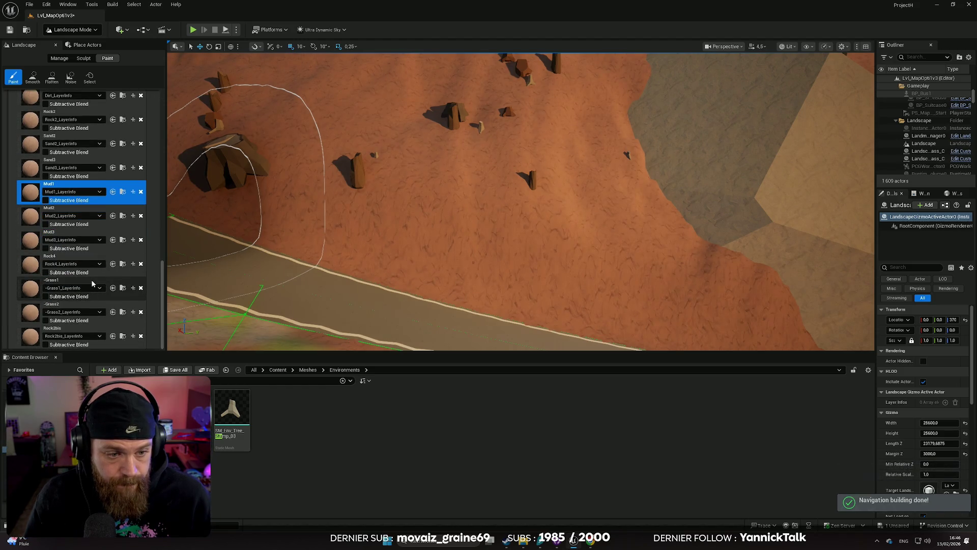
scroll(84, 285, up, 3)
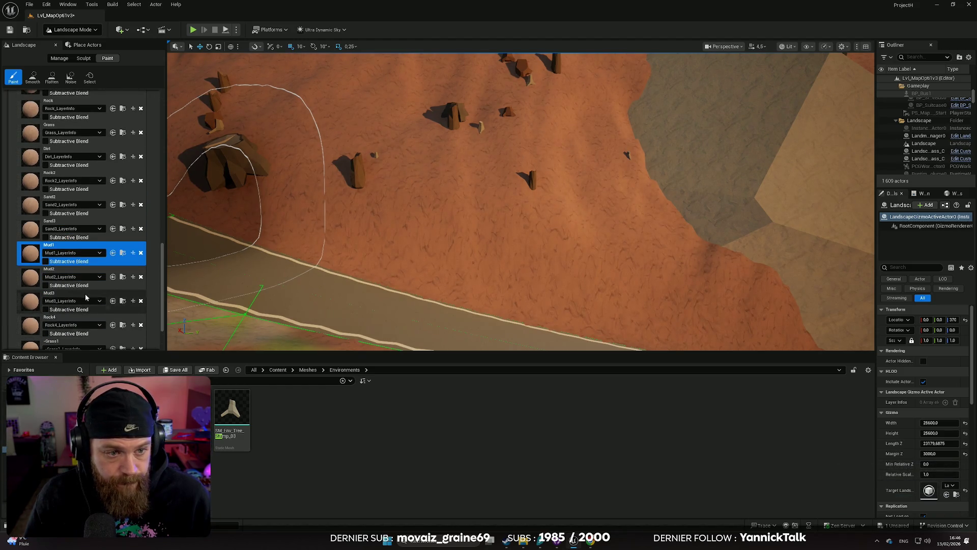
scroll(79, 262, up, 4)
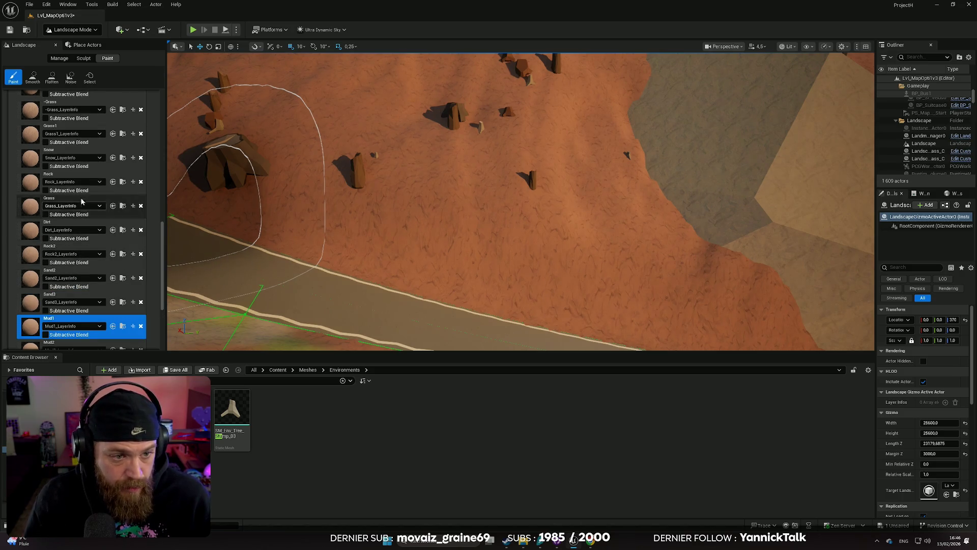
scroll(76, 193, up, 3)
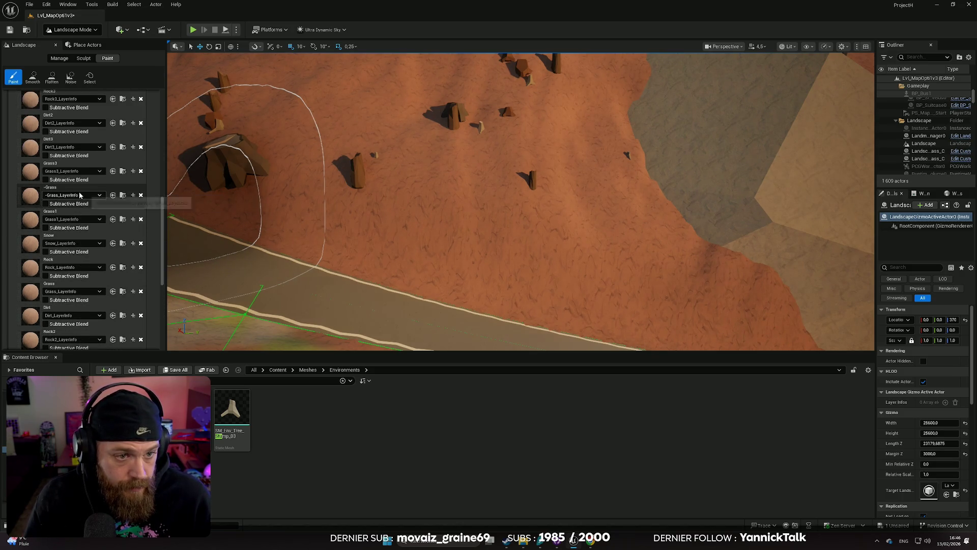
scroll(74, 190, up, 1)
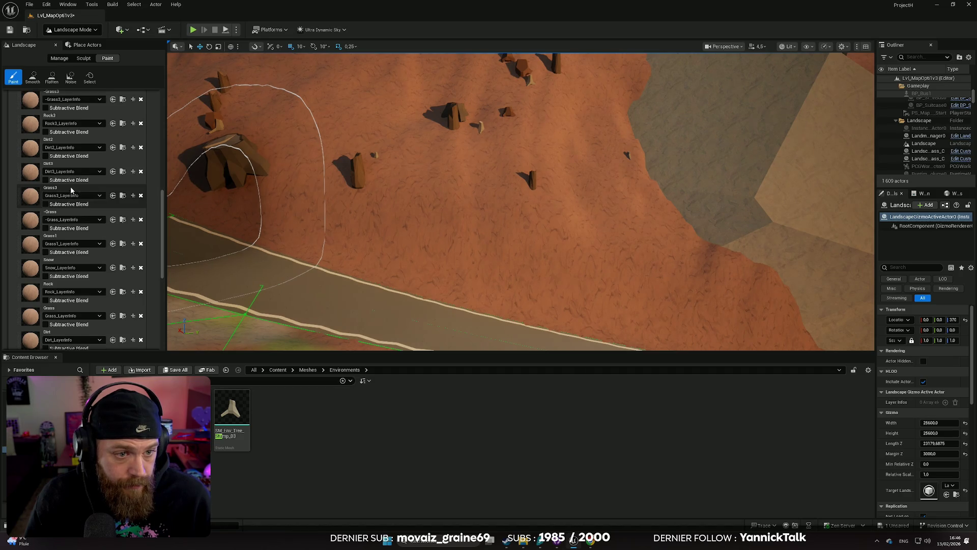
click(66, 158)
- Shrink the paint brush to about 185 and undo a trial streak painted among the stumps
scroll(520, 201, down, 1)
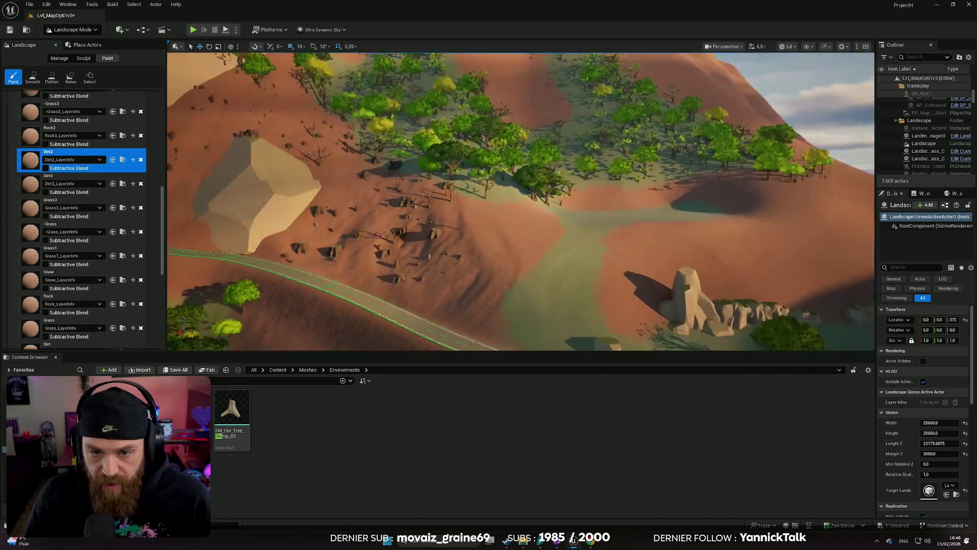
scroll(102, 204, up, 10)
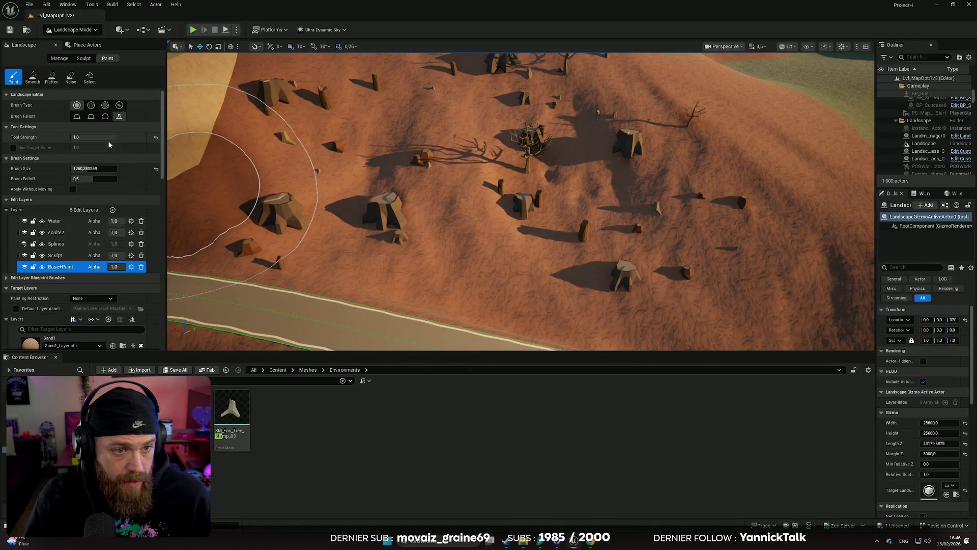
click(93, 168)
key(bracketleft)
key(bracketleft)
key(bracketleft)
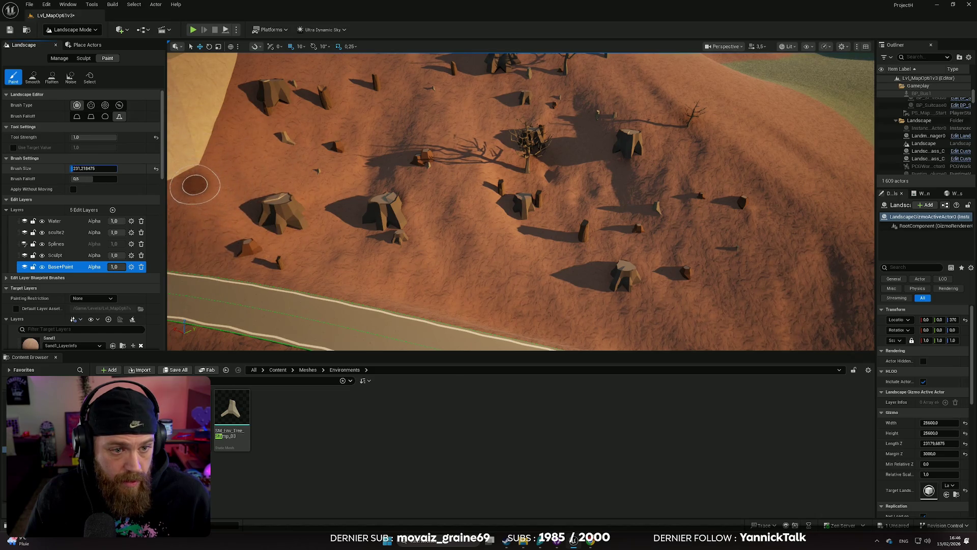
key(bracketleft)
scroll(195, 185, up, 5)
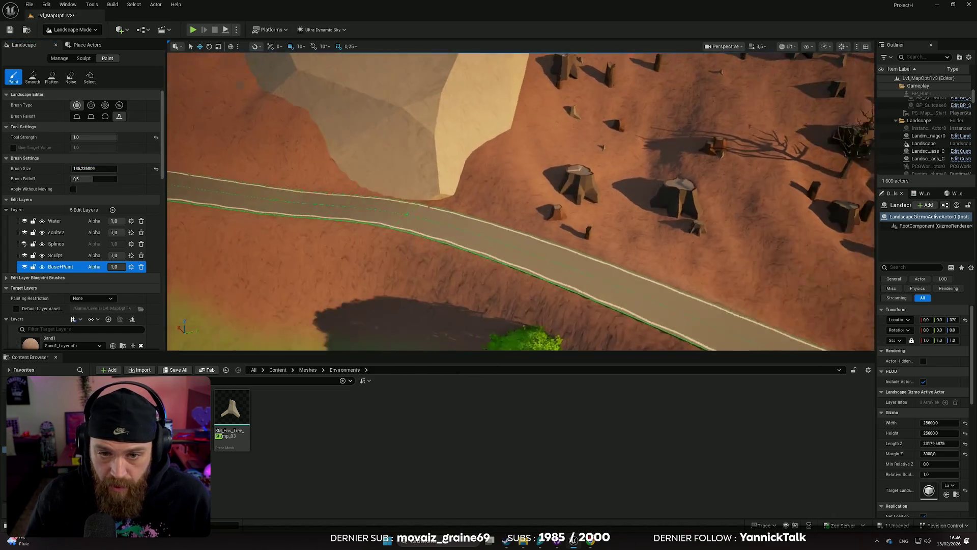
scroll(462, 163, up, 5)
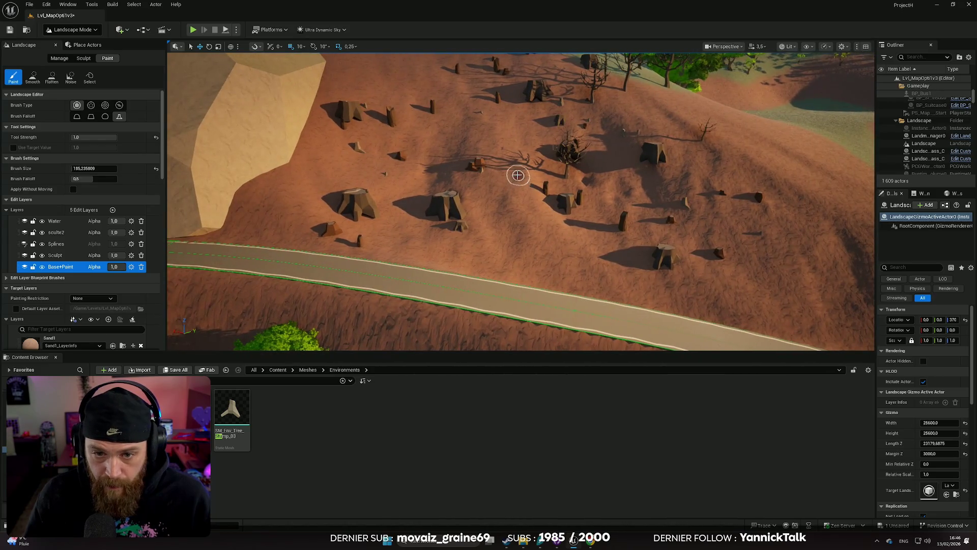
drag(513, 175, 544, 215)
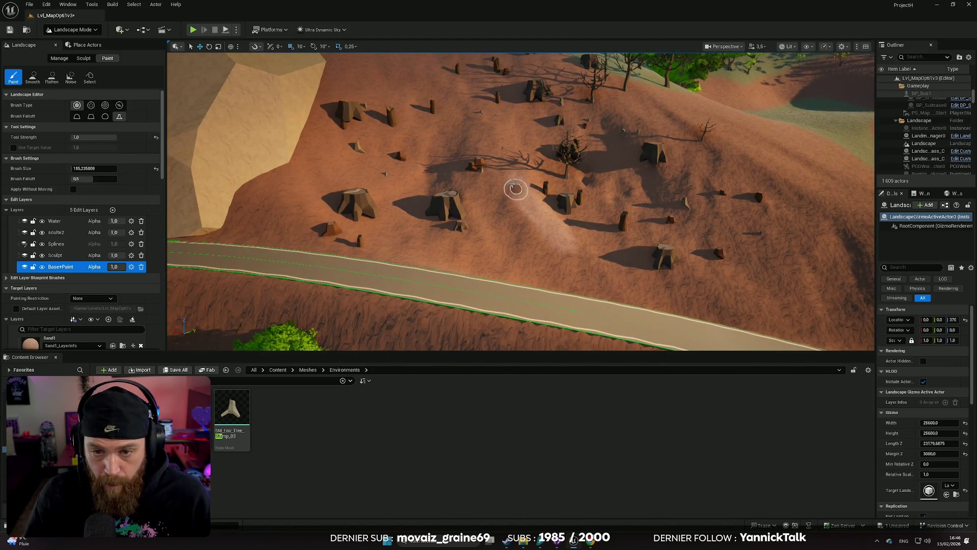
scroll(514, 185, up, 5)
scroll(475, 208, down, 5)
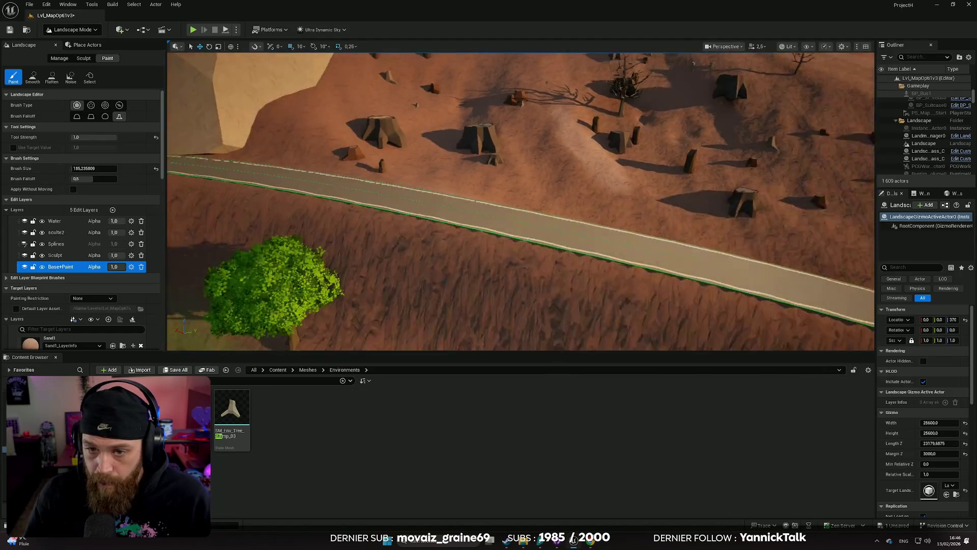
key(ctrl+z)
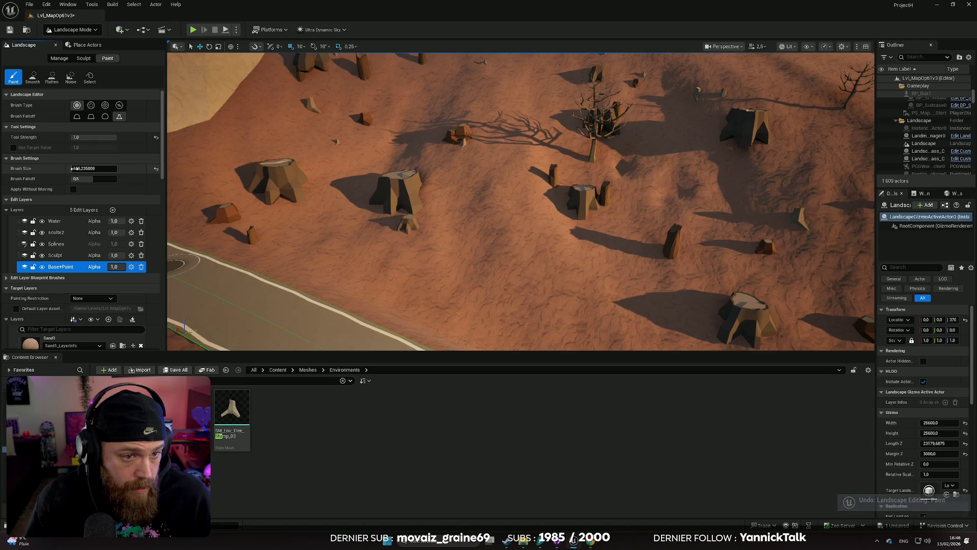
key(Return)
- Lower Tool Strength to 0.242408 and paint a lighter BasePaint streak up the hill centre
drag(113, 136, 81, 137)
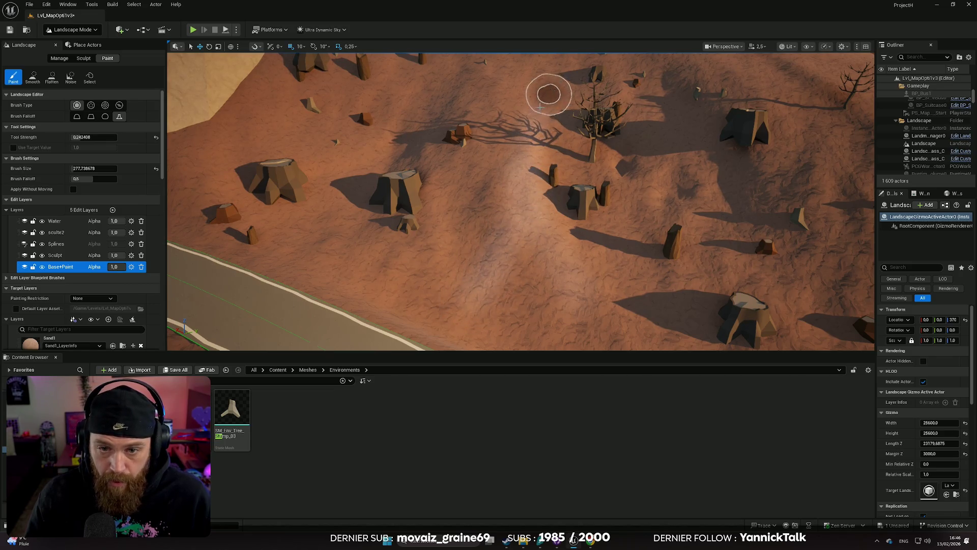
scroll(540, 107, up, 3)
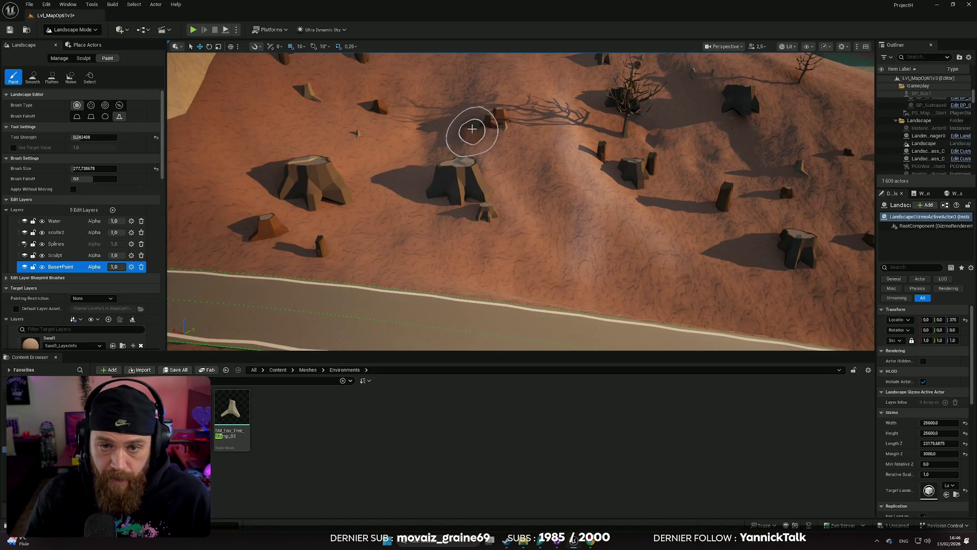
drag(520, 240, 617, 288)
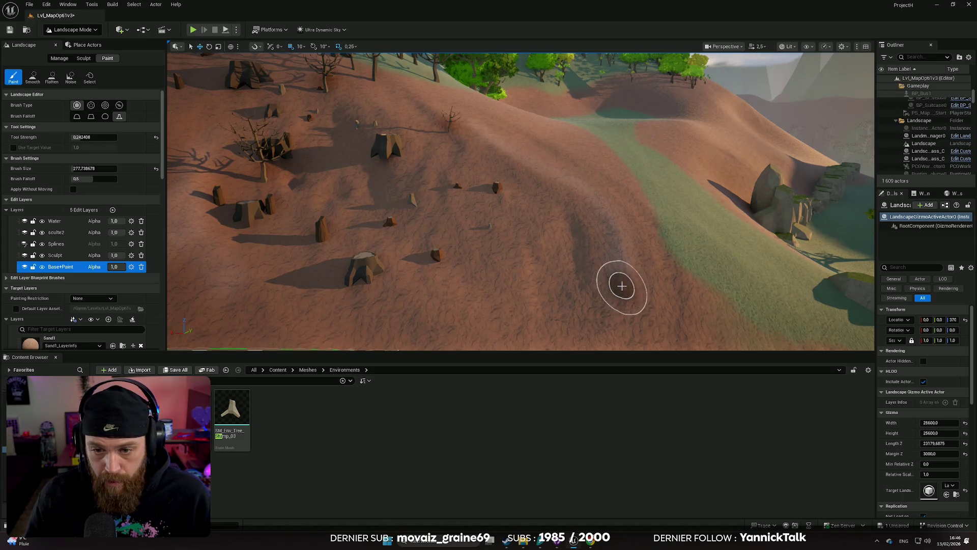
mouse_move(518, 312)
mouse_down()
mouse_move(519, 331)
mouse_move(508, 279)
mouse_move(537, 213)
mouse_move(528, 218)
mouse_up()
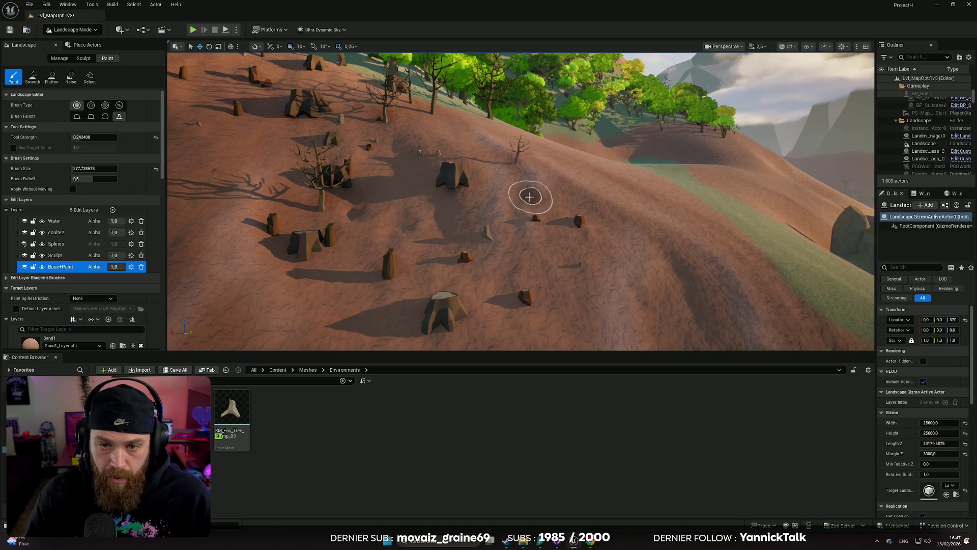
- Fly over the treed hillside down toward the rock, stumps and road, then save the map
mouse_move(574, 342)
mouse_down()
mouse_move(534, 316)
mouse_move(491, 305)
mouse_up()
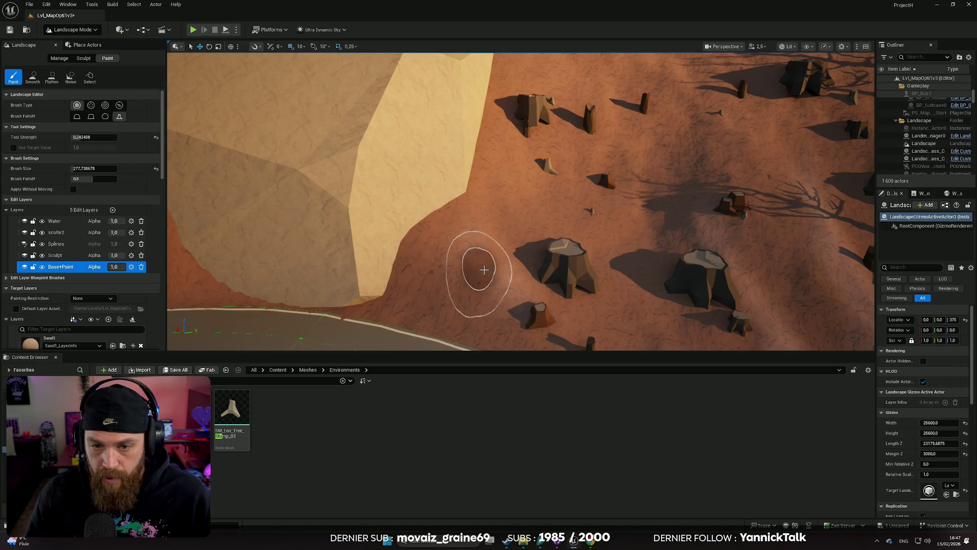
mouse_move(472, 177)
mouse_down()
mouse_move(445, 172)
mouse_move(461, 172)
mouse_up()
scroll(458, 178, down, 2)
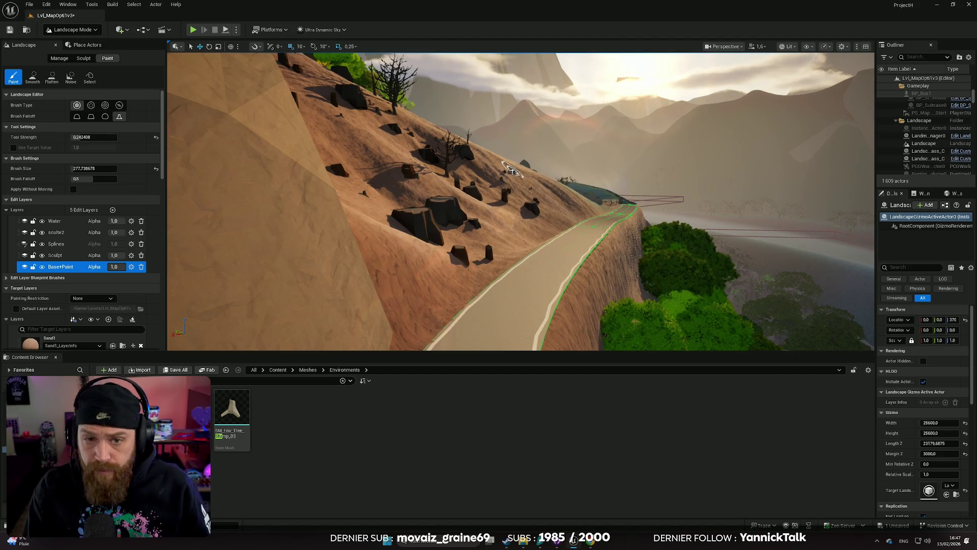
mouse_move(548, 165)
mouse_down()
mouse_move(548, 189)
mouse_move(539, 140)
mouse_move(549, 168)
mouse_move(660, 208)
mouse_up()
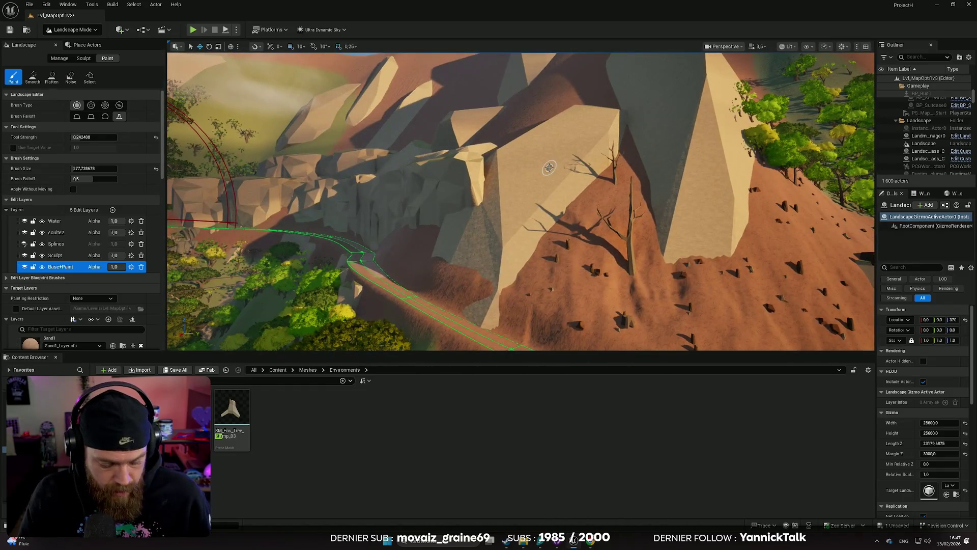
key(ctrl+s)
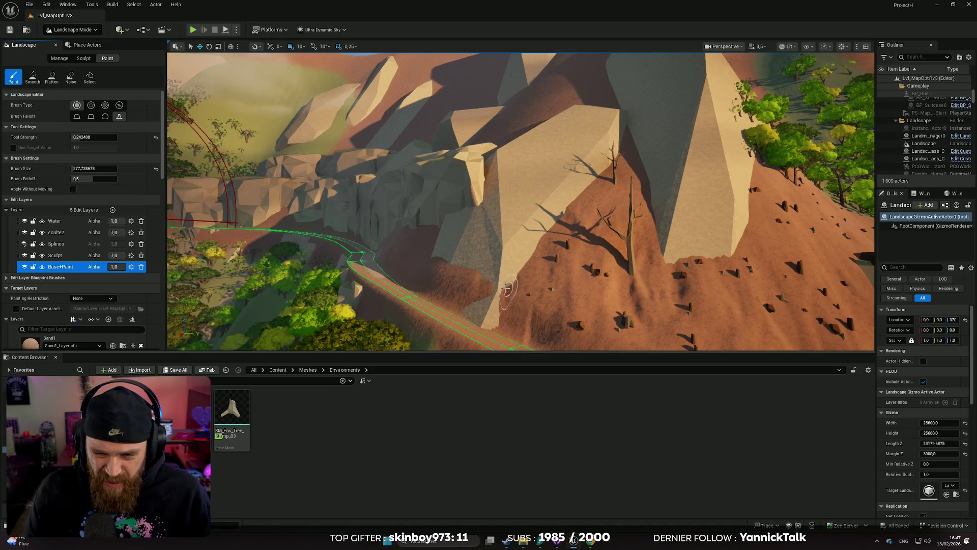
right_click(518, 346)
scroll(520, 201, down, 1)
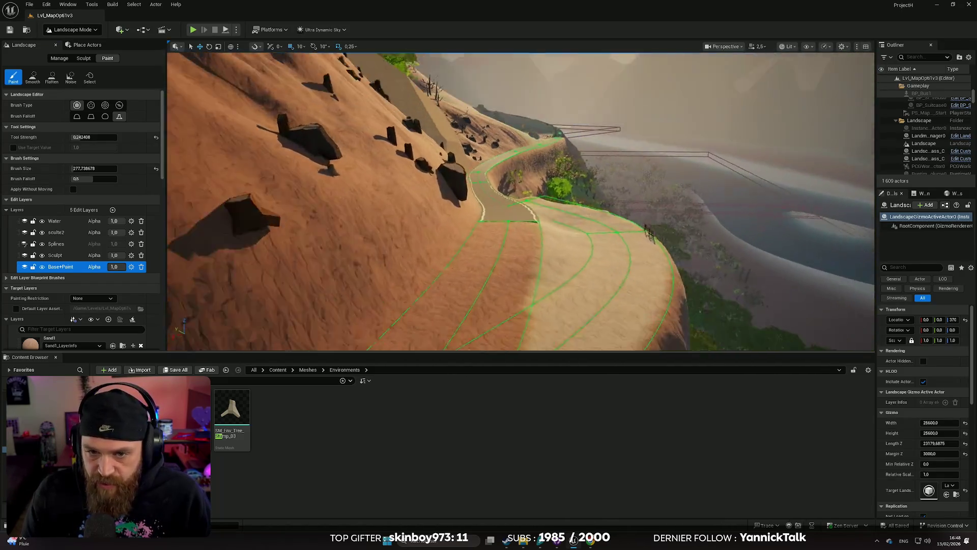
right_click(518, 203)
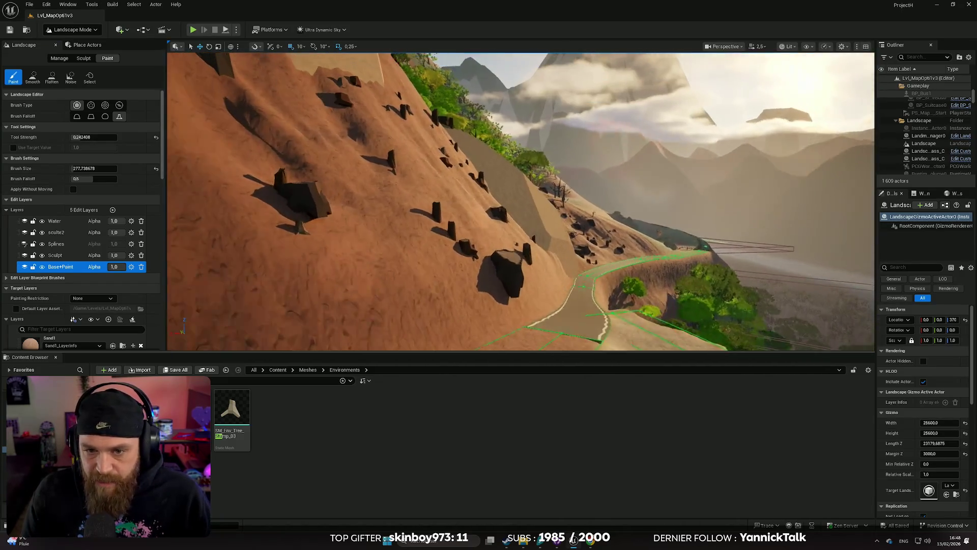
right_click(517, 204)
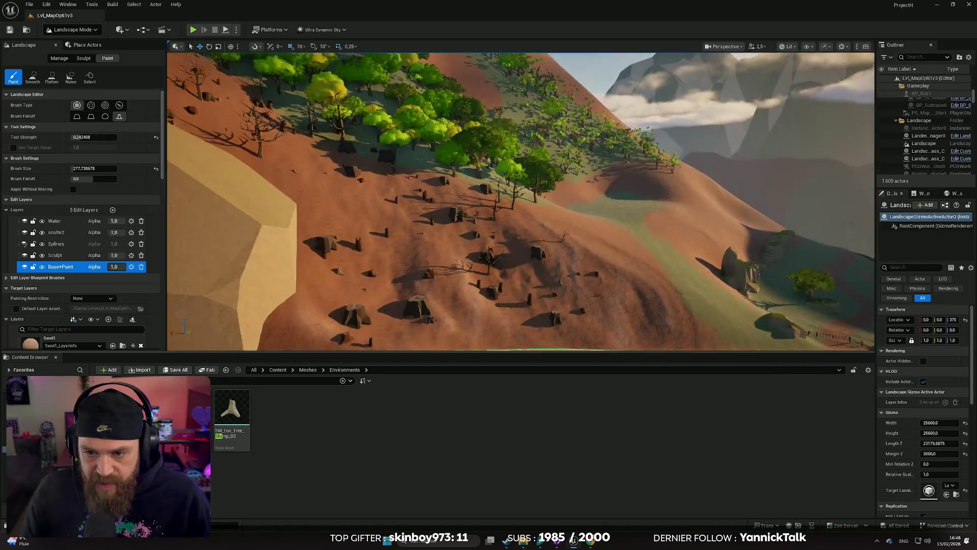
right_click(517, 204)
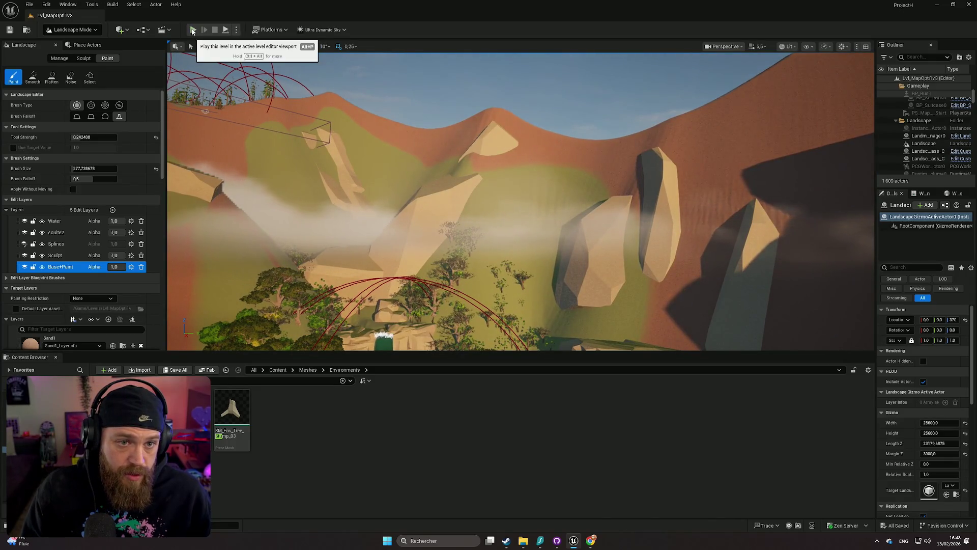
- Launch Play In Editor in fullscreen and walk the character to the house door and window
key(alt+p)
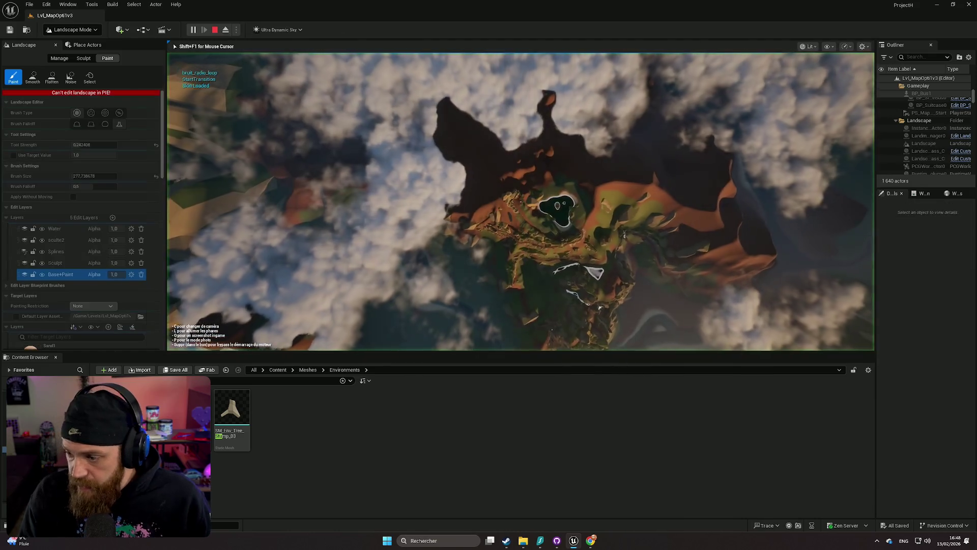
key(F11)
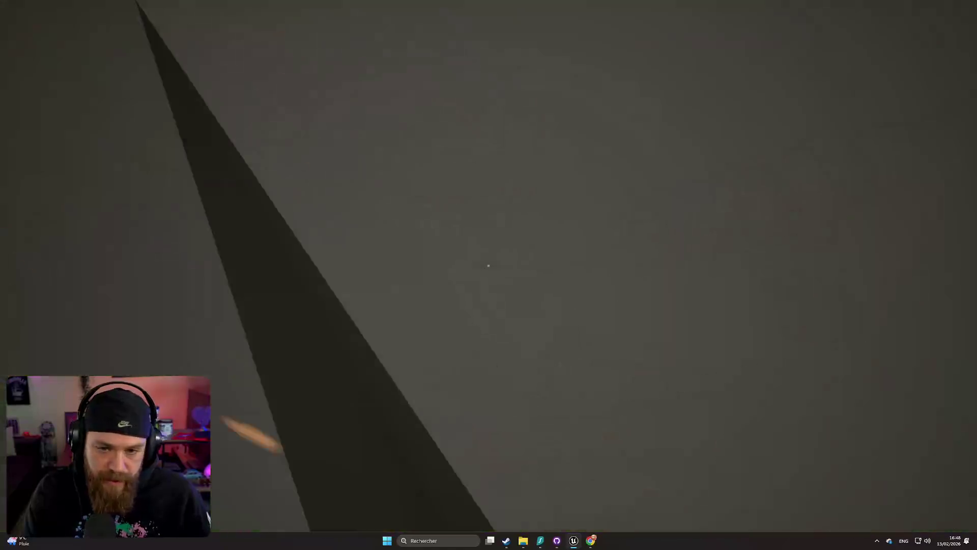
key(alt+shift)
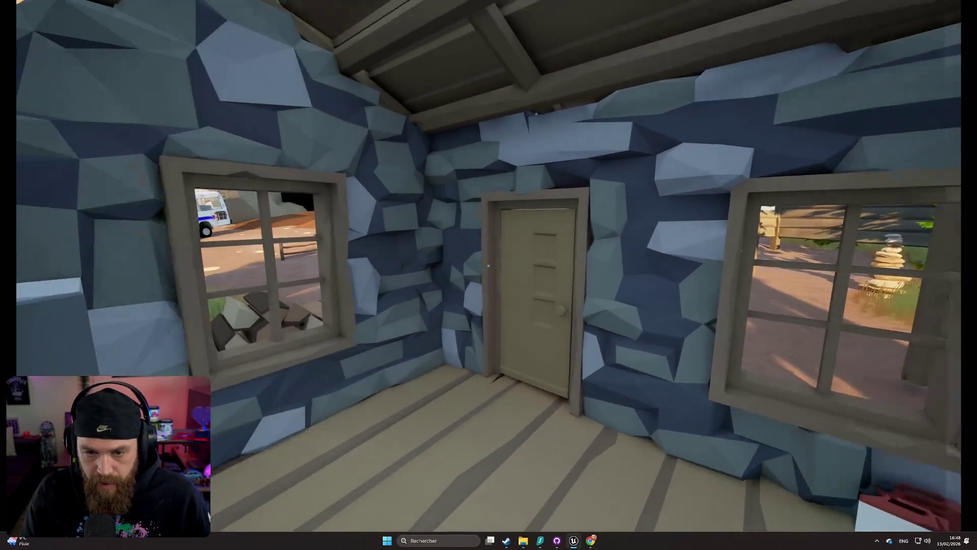
key(w)
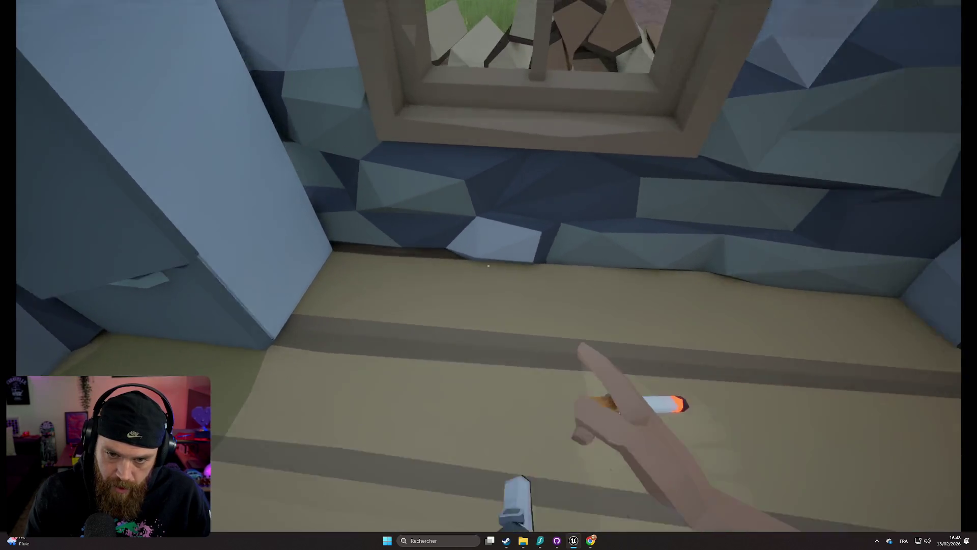
key(w)
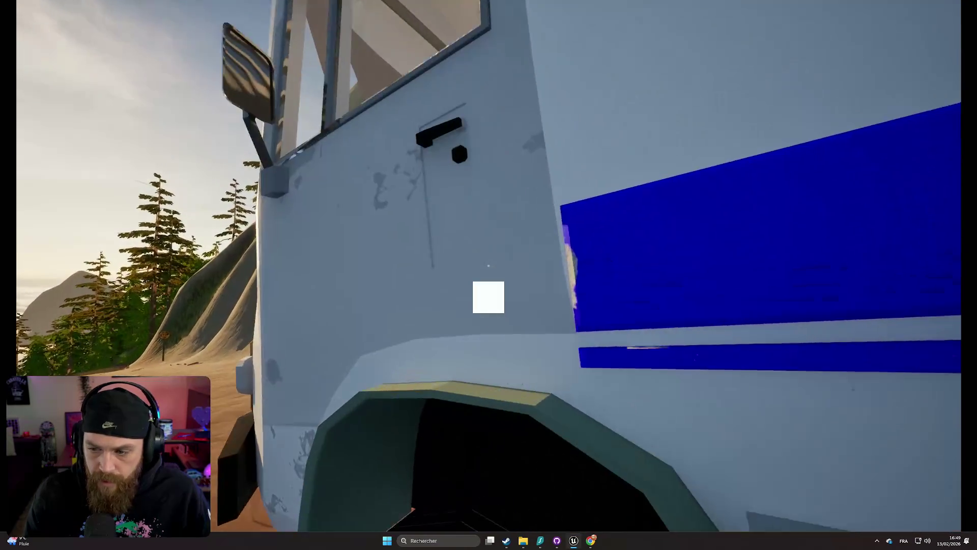
- Open and close the bus driver's cab door twice
key(e)
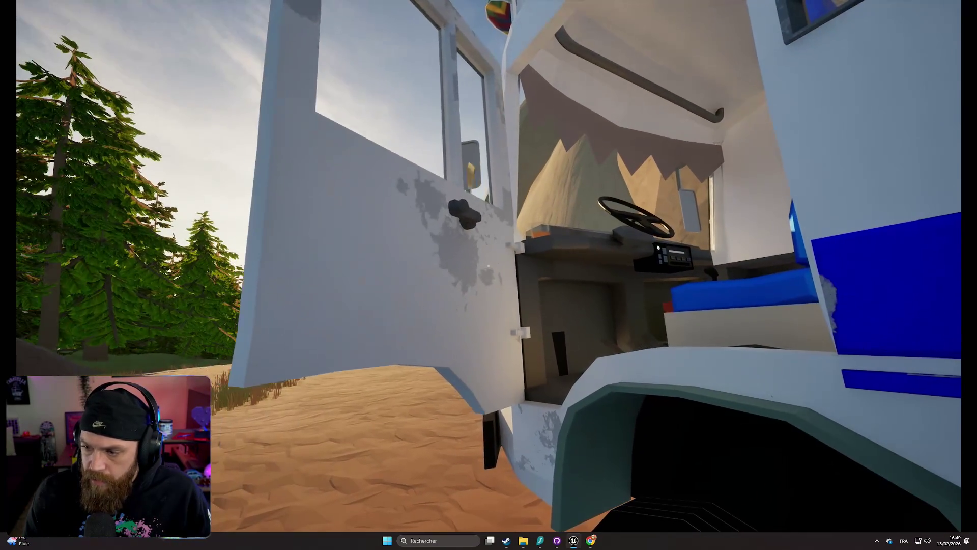
key(e)
key(e)
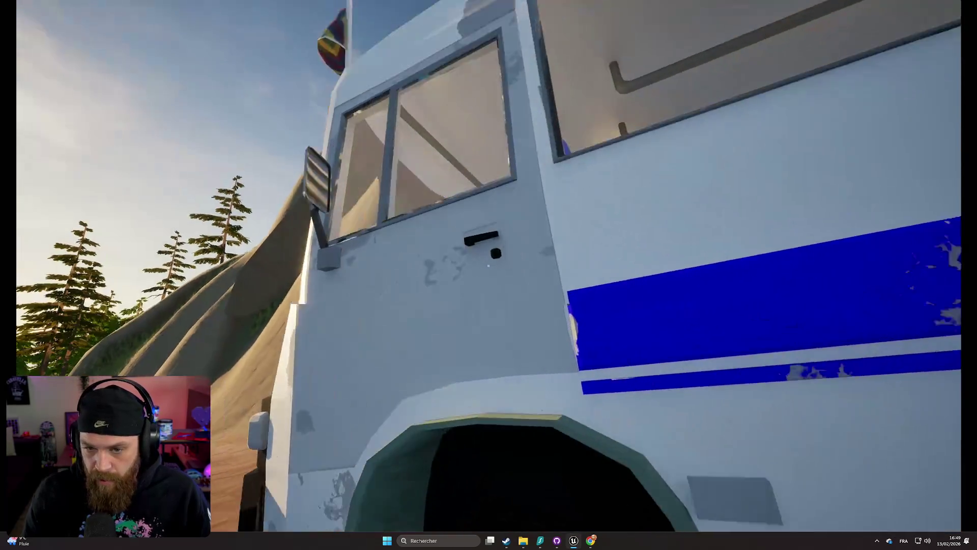
key(e)
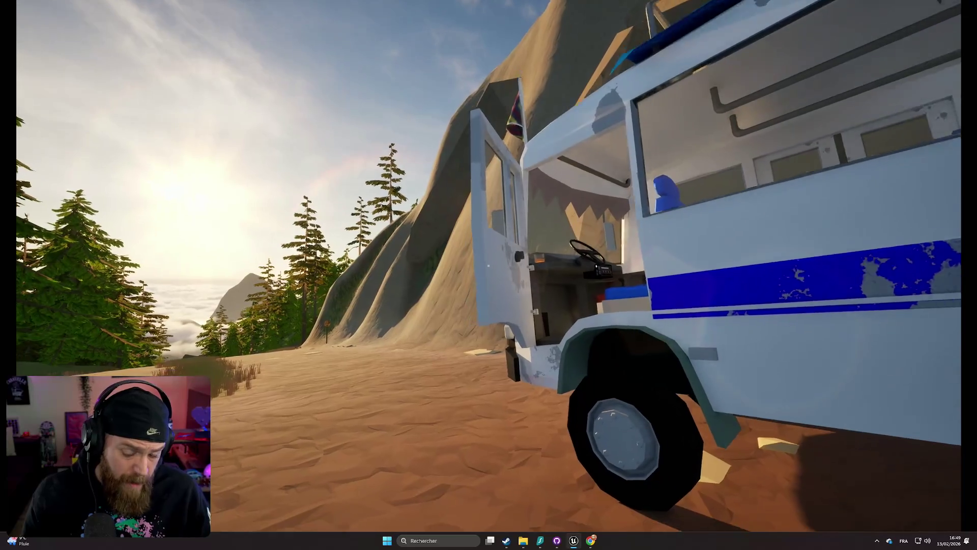
key(e)
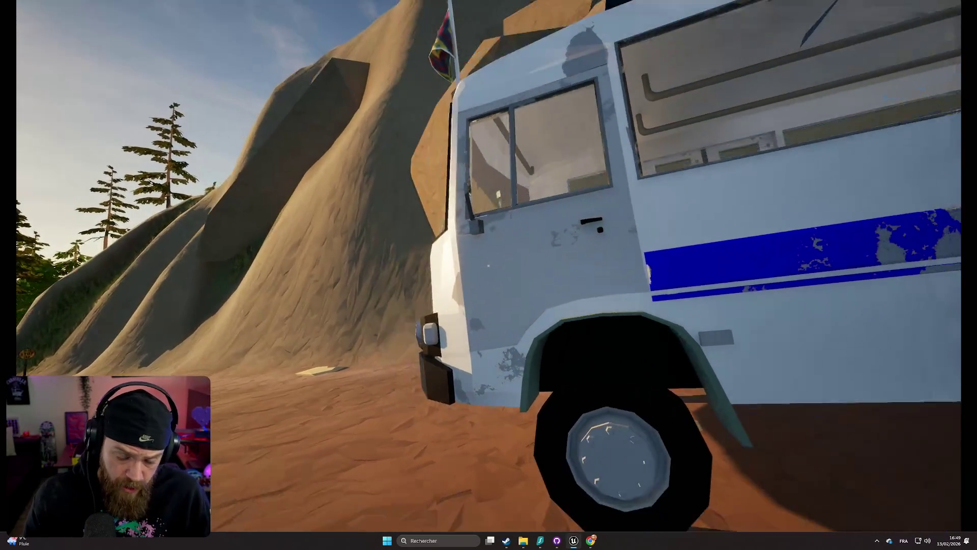
- Walk around the bus toward the cave and climb the rear ladder onto the roof
key(s)
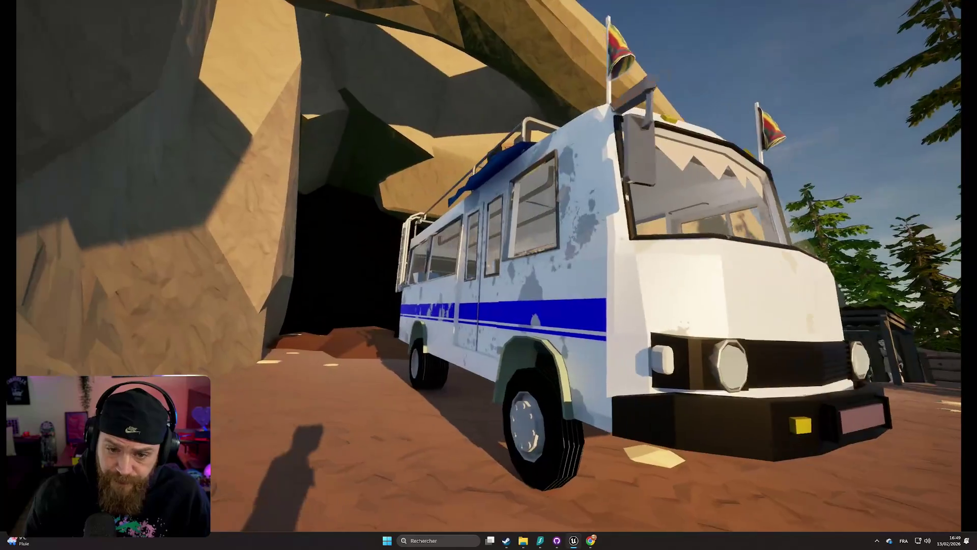
key(w)
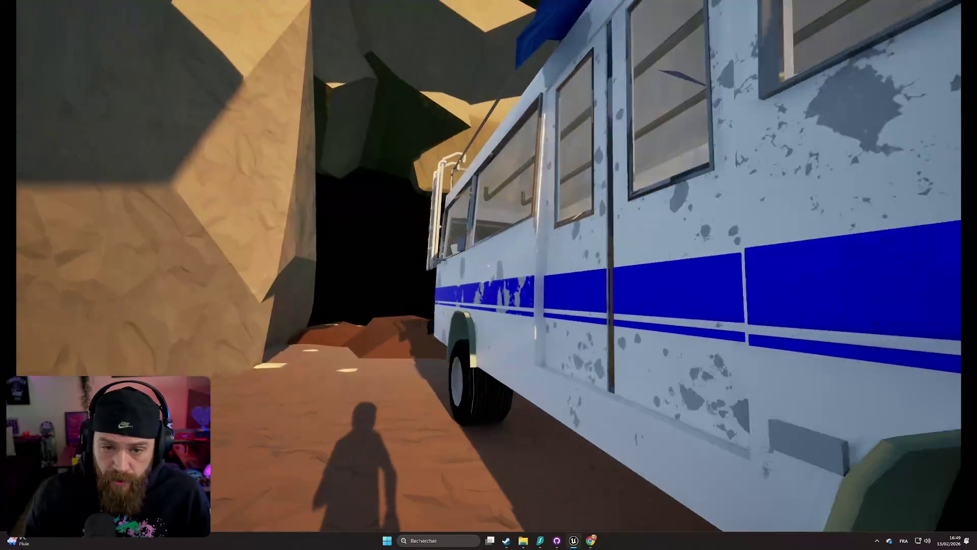
key(w)
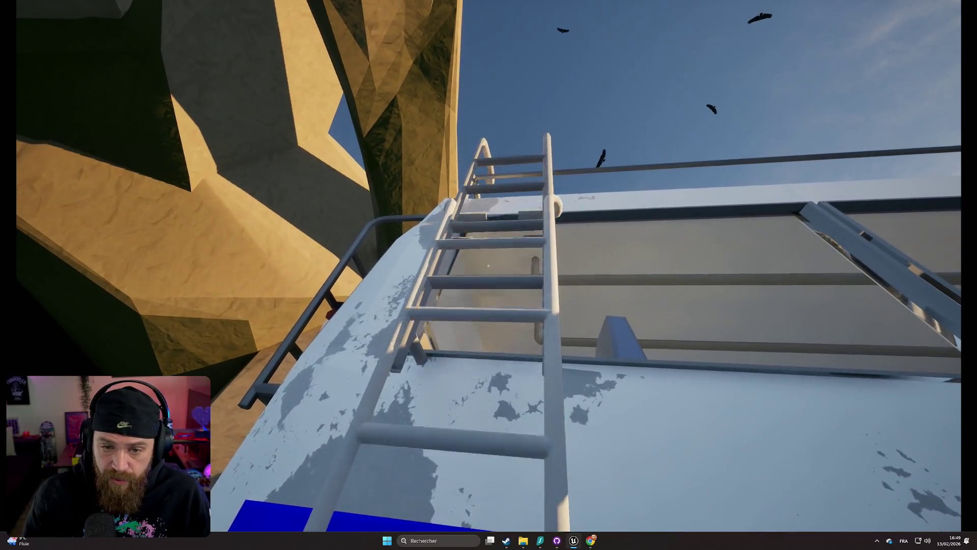
key(w)
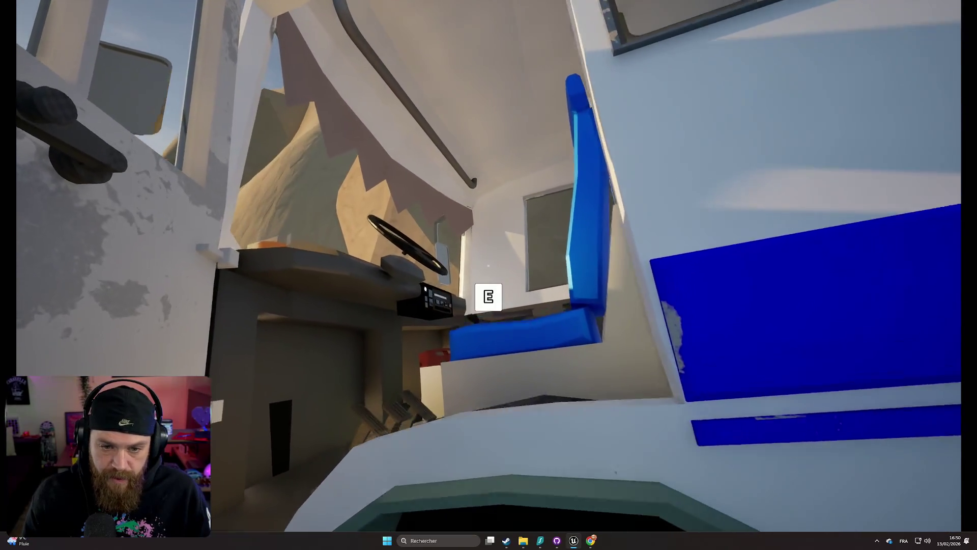
- Get into the driver's seat, out and back in, close the door and wind the window crank
key(e)
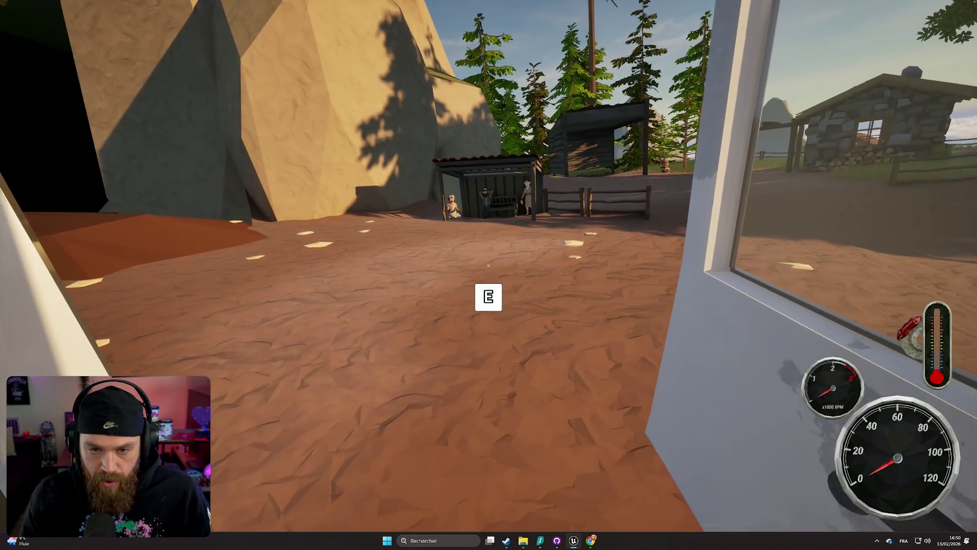
key(e)
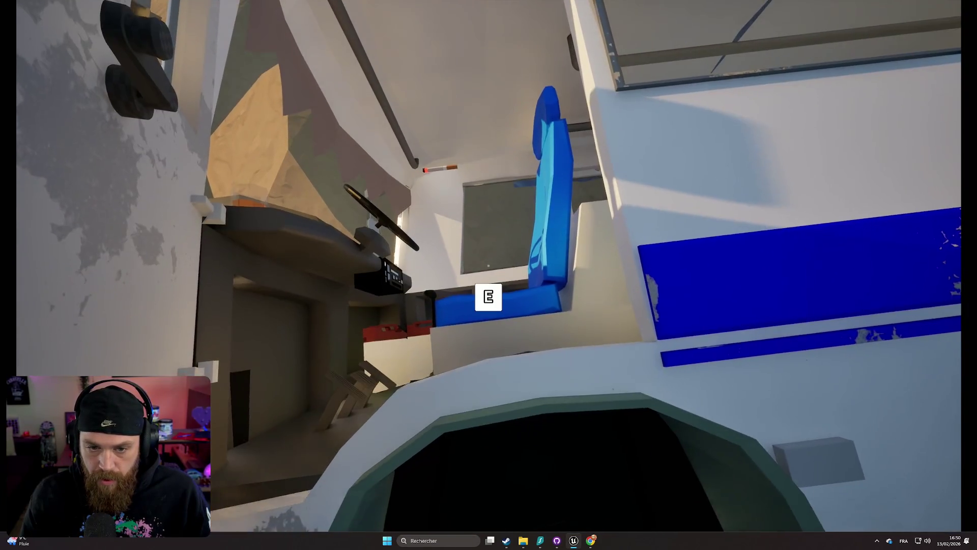
key(e)
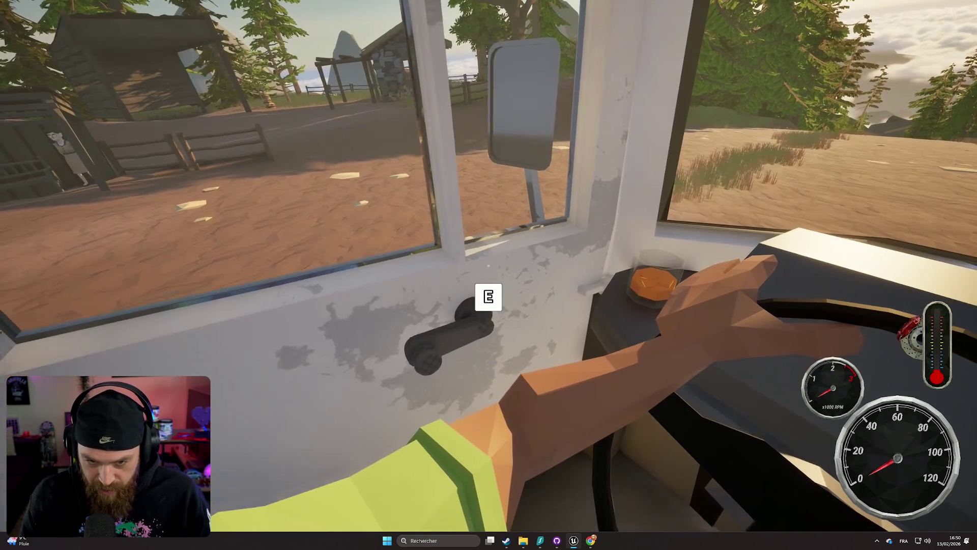
key(e)
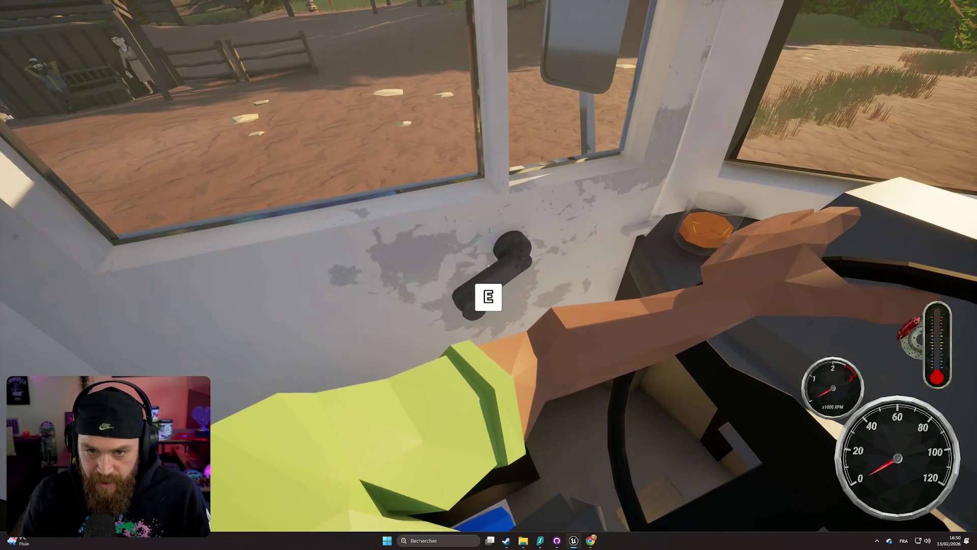
key(e)
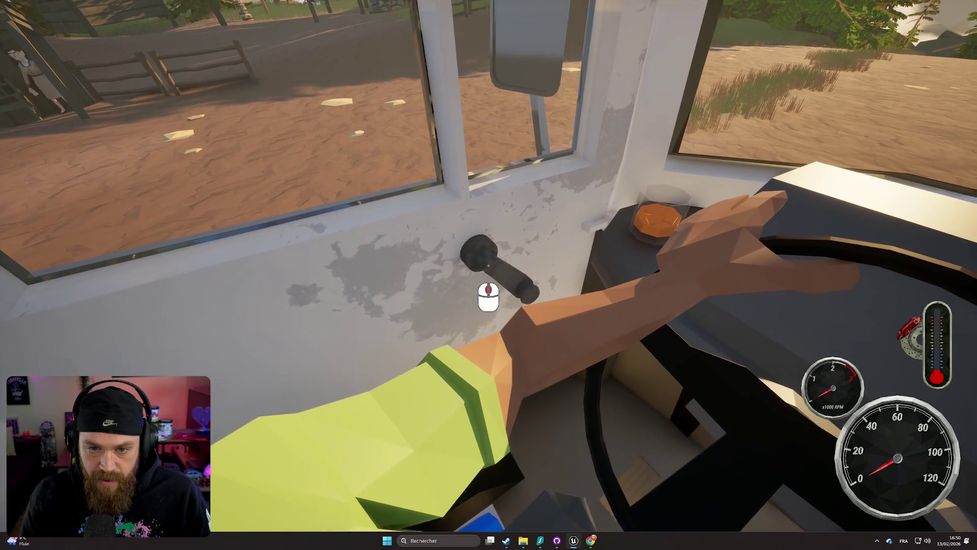
scroll(488, 275, up, 3)
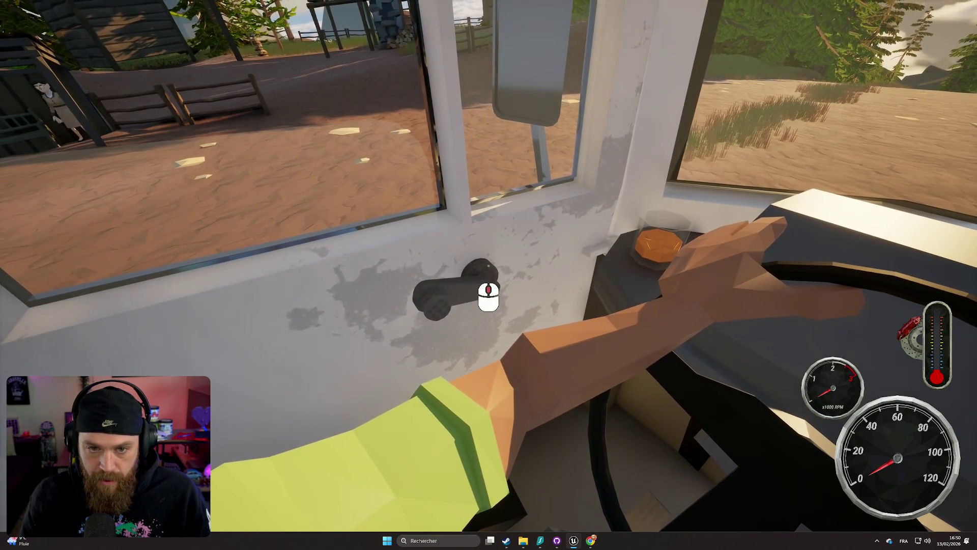
scroll(488, 297, down, 2)
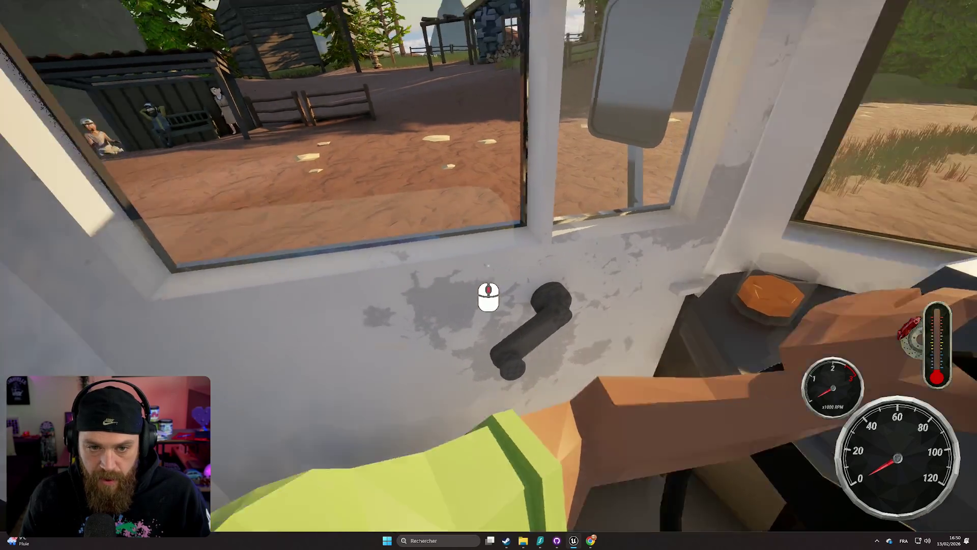
- Exit and re-enter the cab, play the bus radio, step out and stop the play session
key(e)
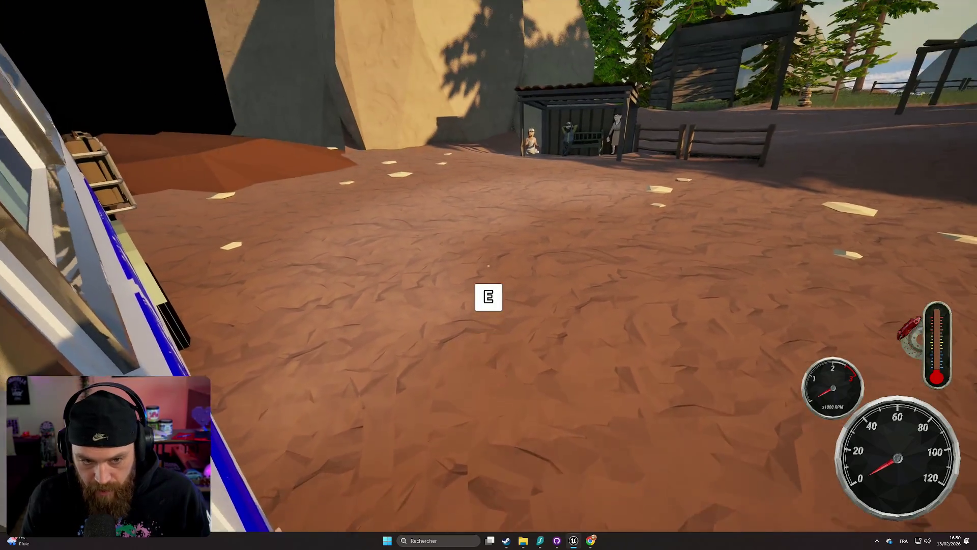
key(e)
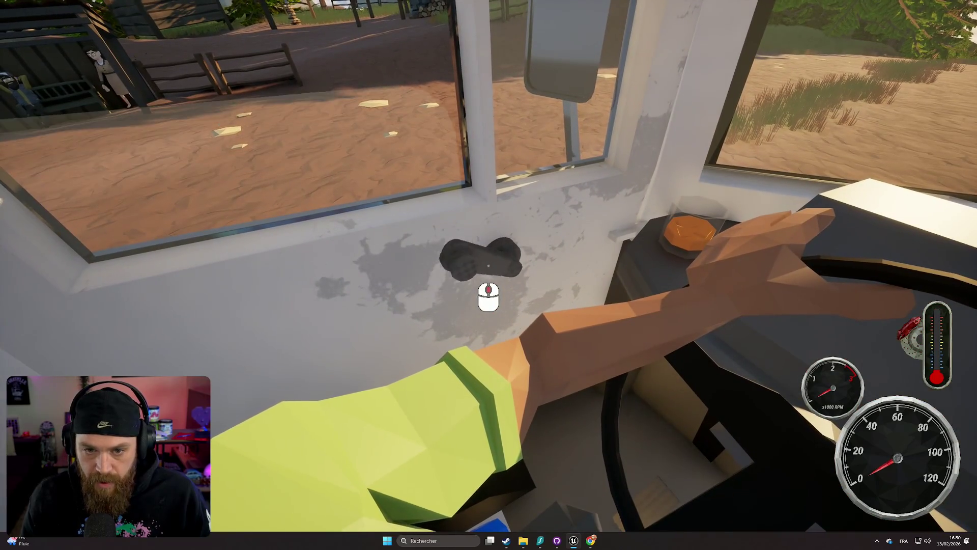
scroll(488, 297, down, 2)
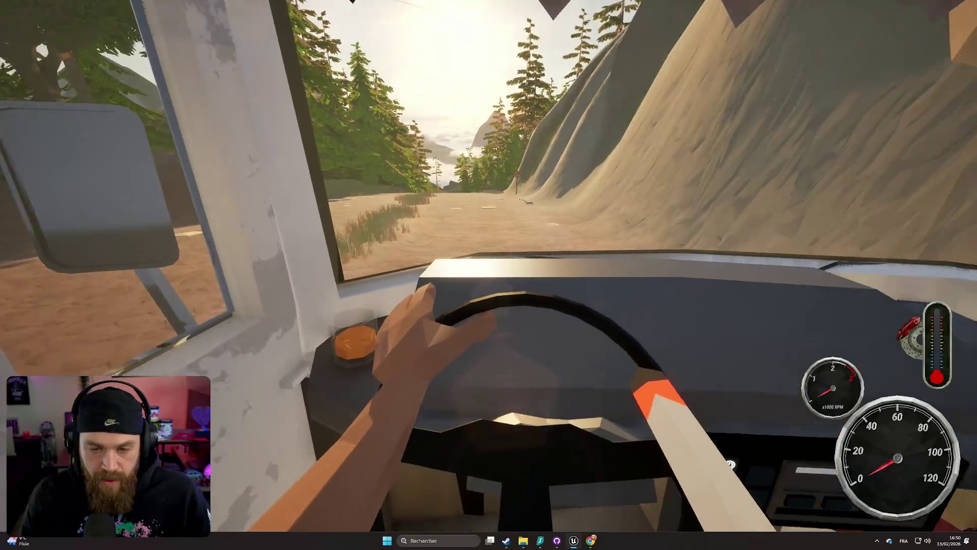
key(e)
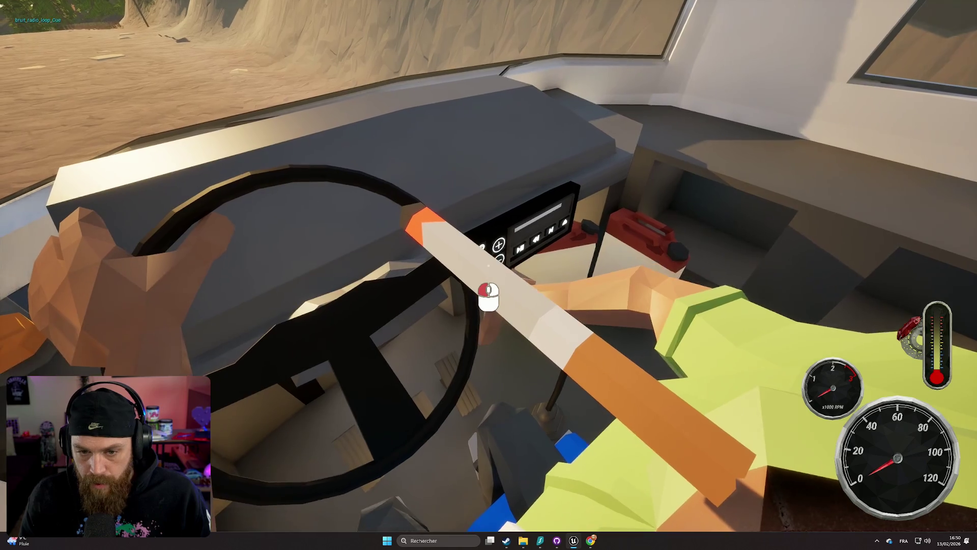
click(488, 264)
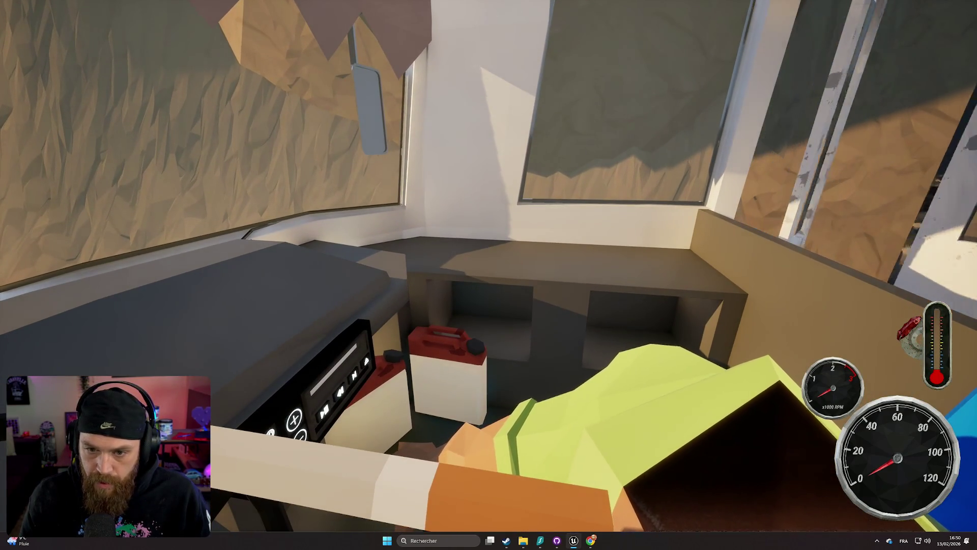
key(e)
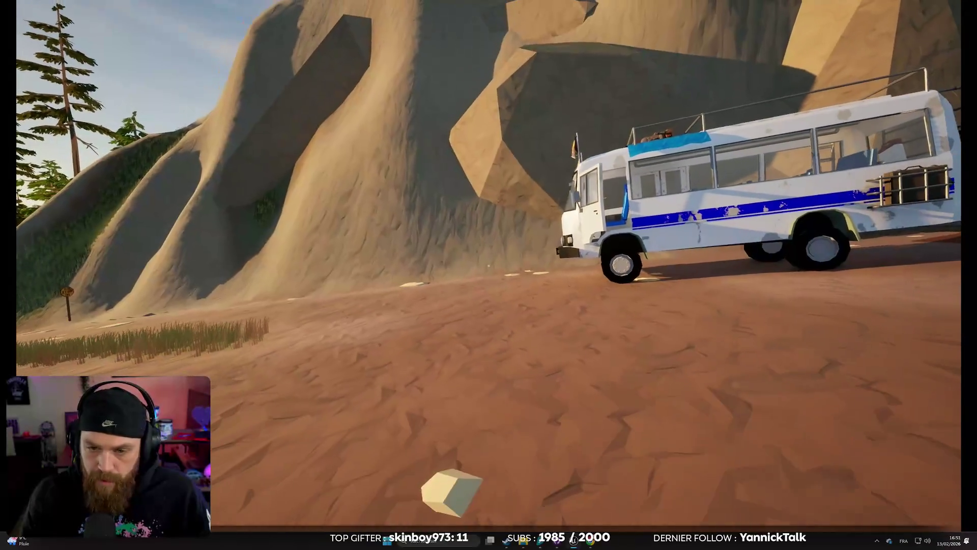
key(Escape)
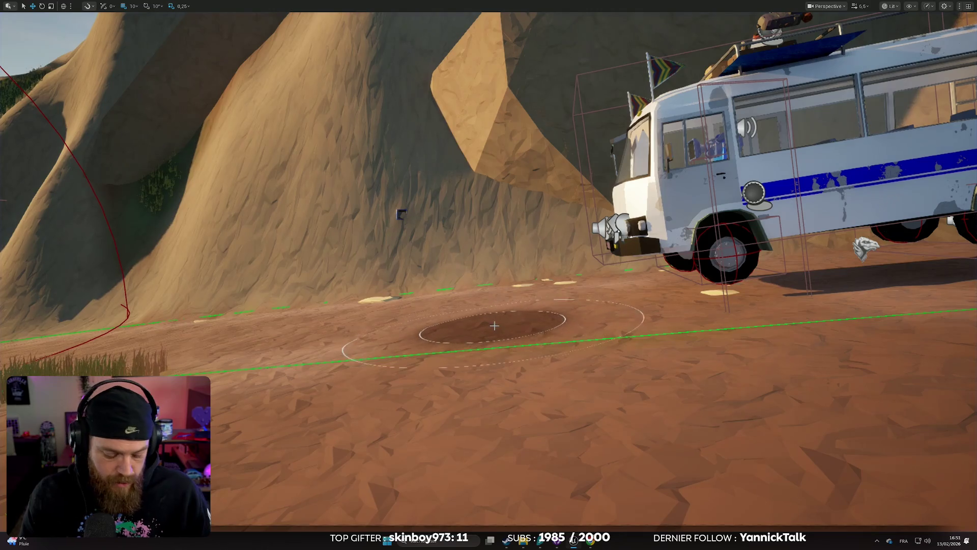
- Set BP_Bus1's second Quantity value to 7 and start a new play test
key(F11)
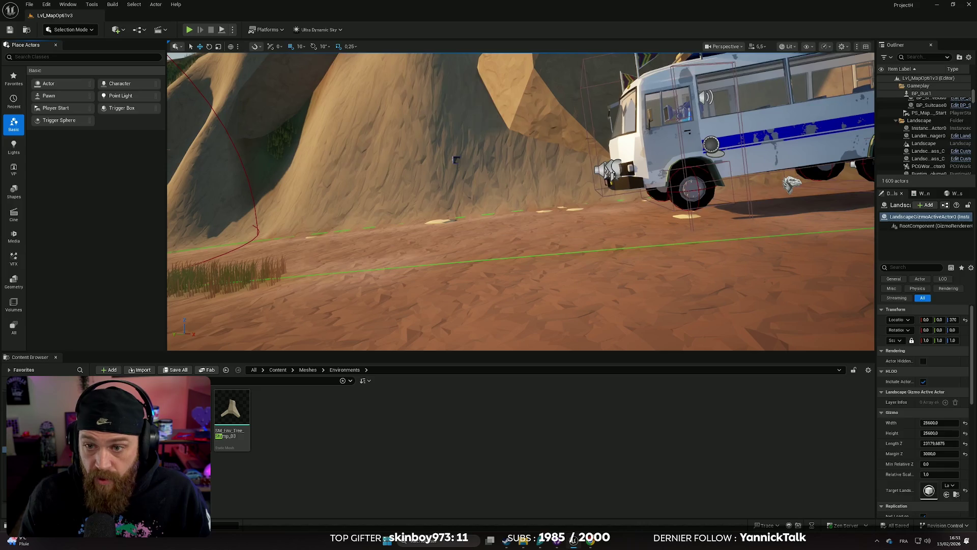
click(824, 168)
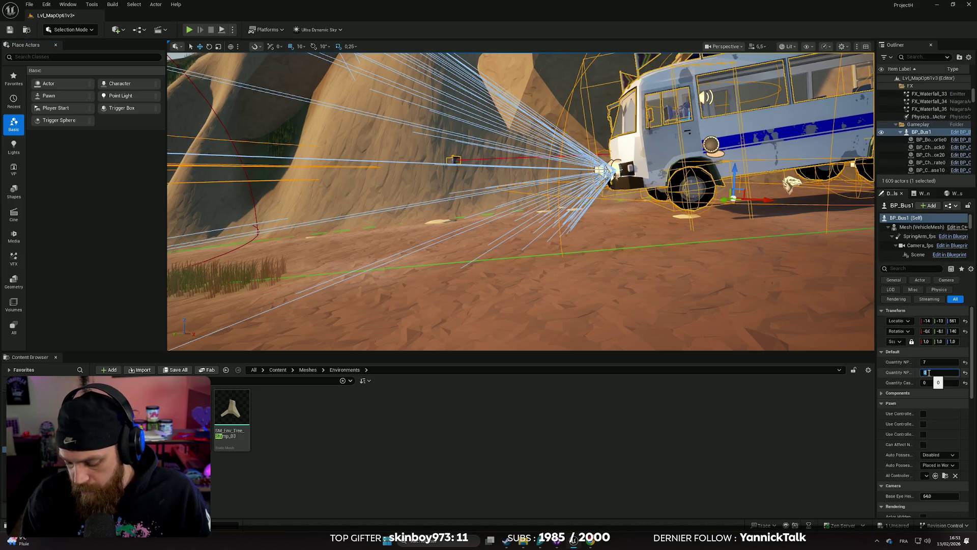
text(7)
click(946, 392)
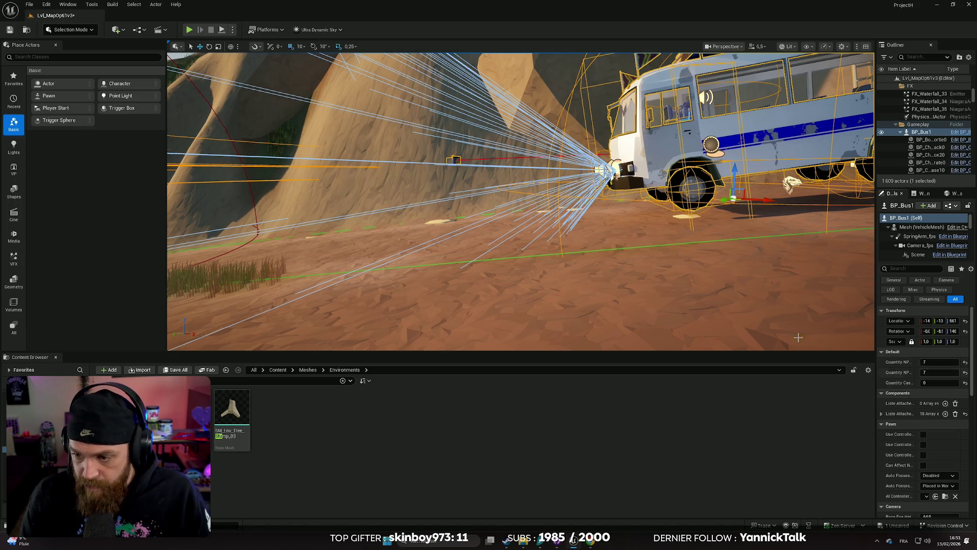
click(189, 30)
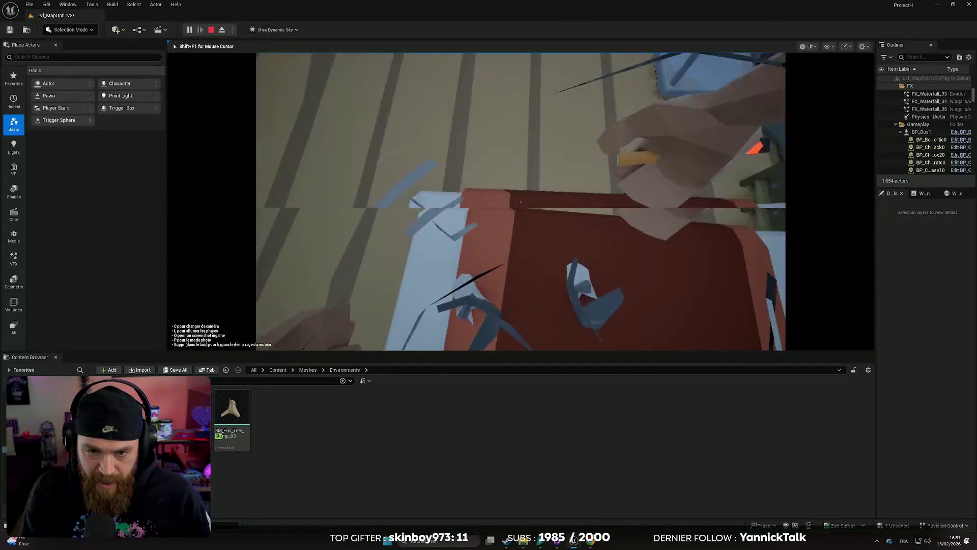
- In fullscreen play, open the bus cab door, take the driver's seat and steer left down the trail
key(F11)
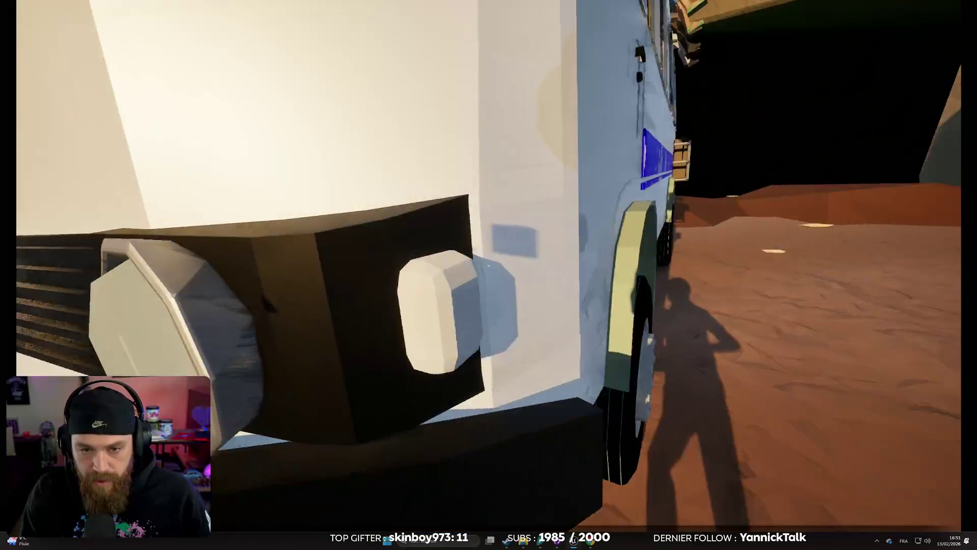
key(e)
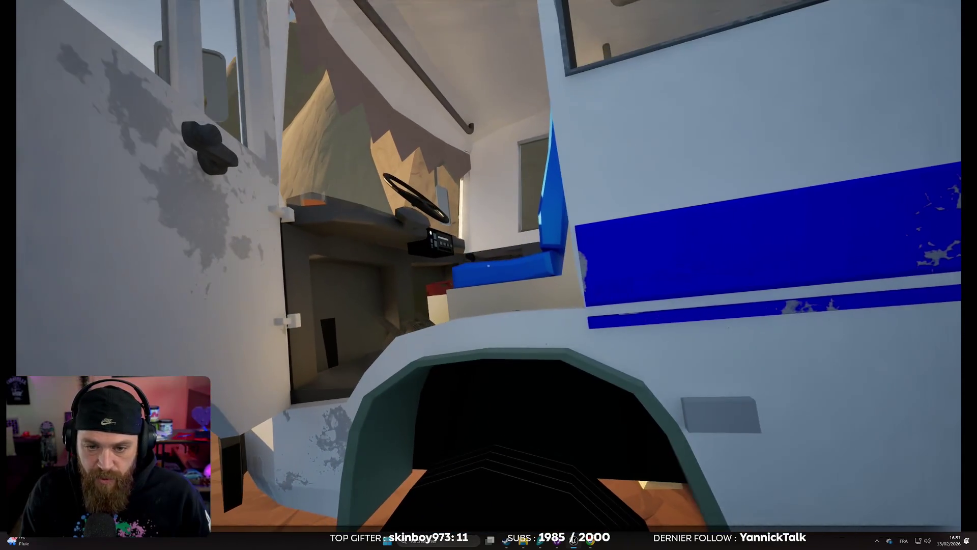
key(e)
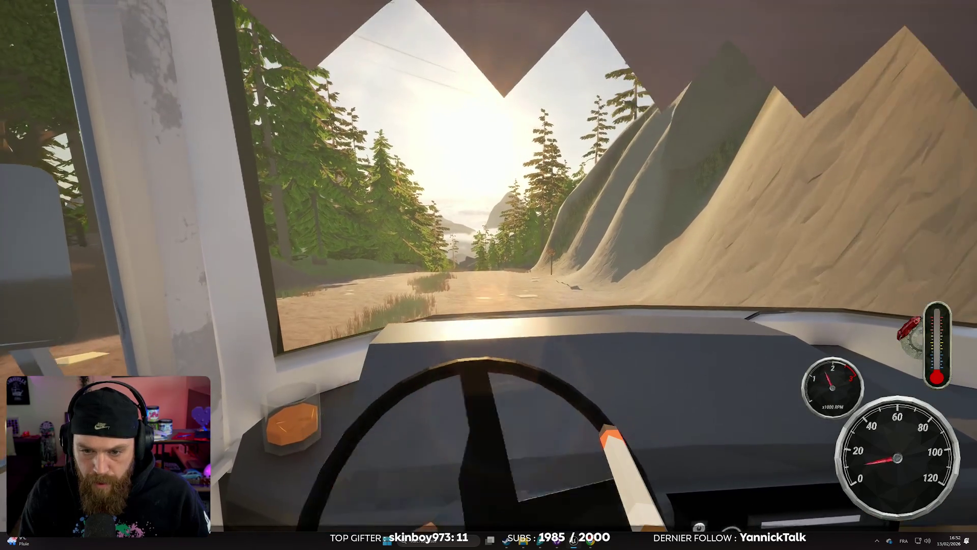
key(a)
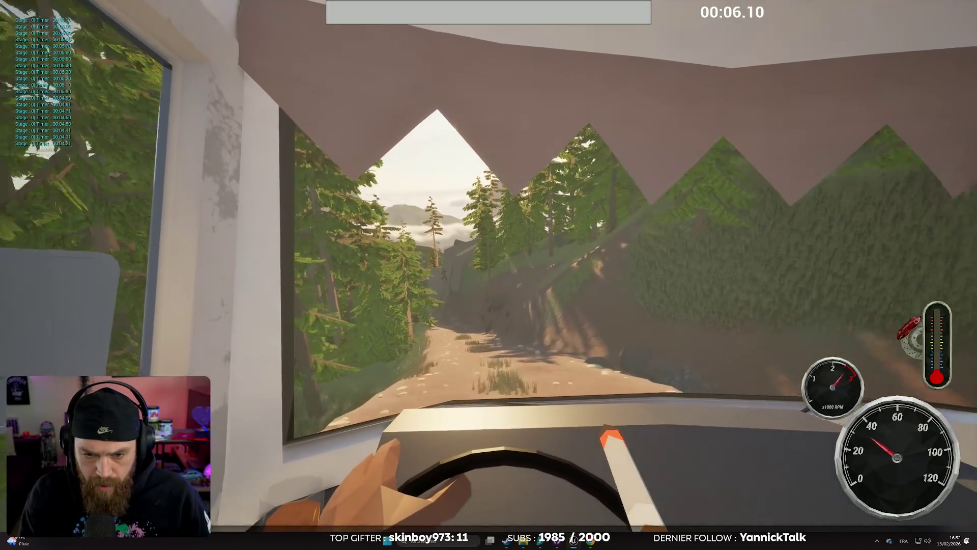
- Drive up the trail switching between chase and cab cameras, then restart the run in the bus
key(c)
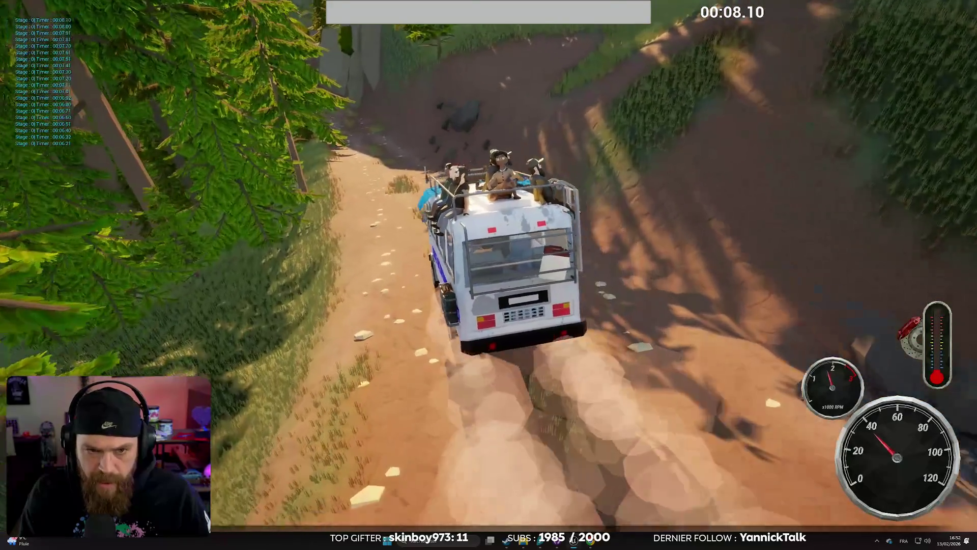
key(c)
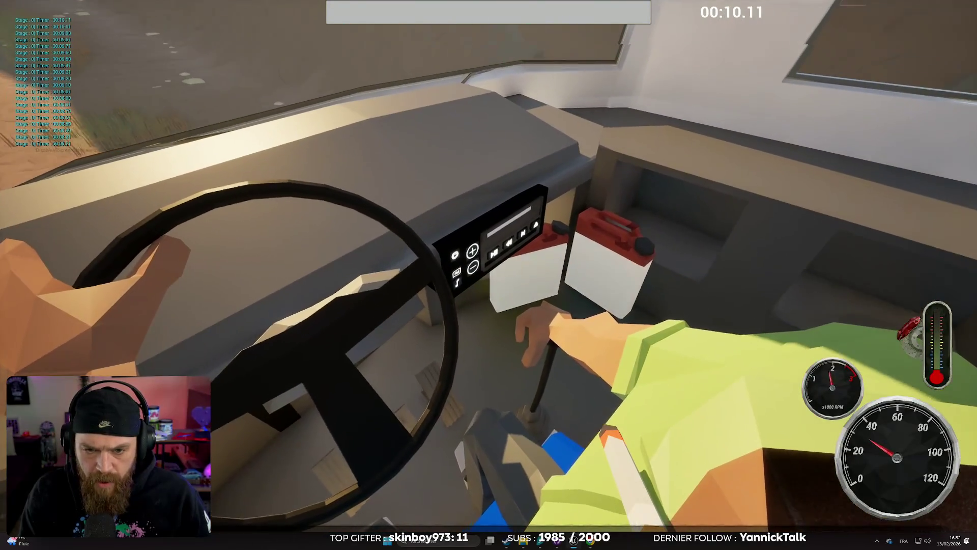
mouse_move(488, 296)
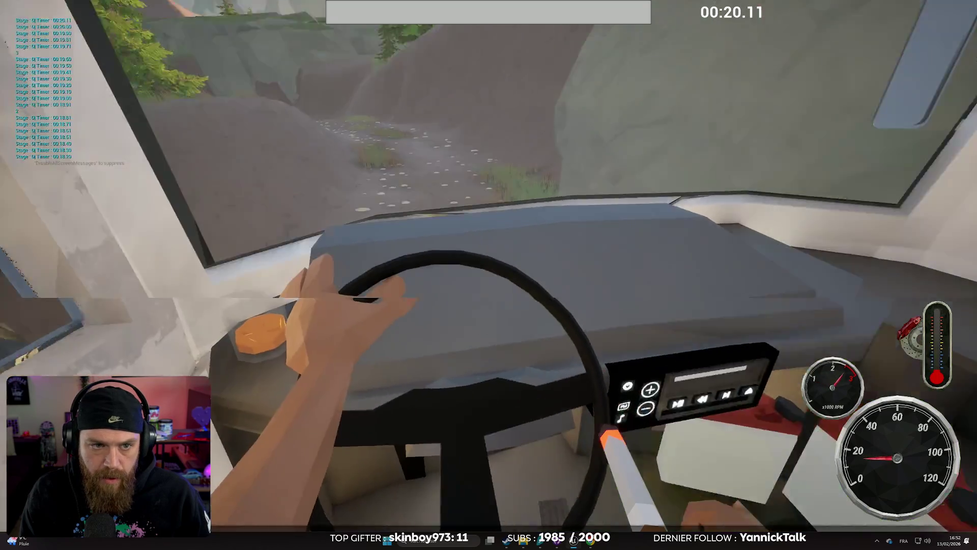
key(c)
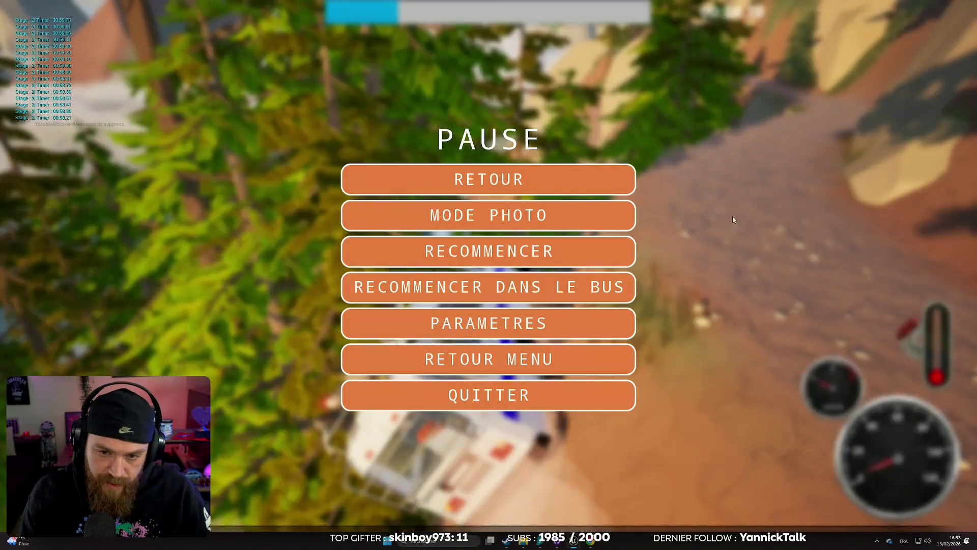
click(499, 292)
- Drive the bus up the cliff trail above the clouds, cycling chase, side and cab cameras
key(c)
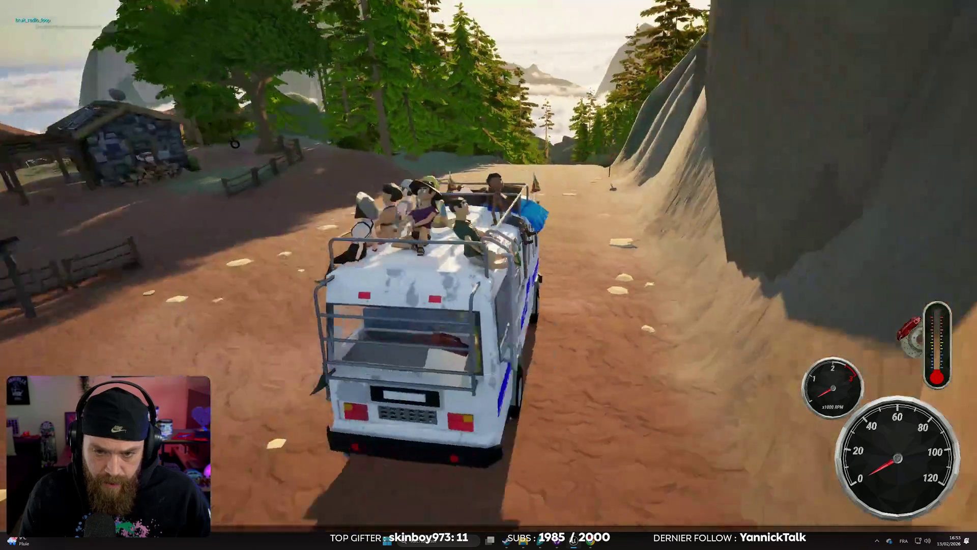
key(c)
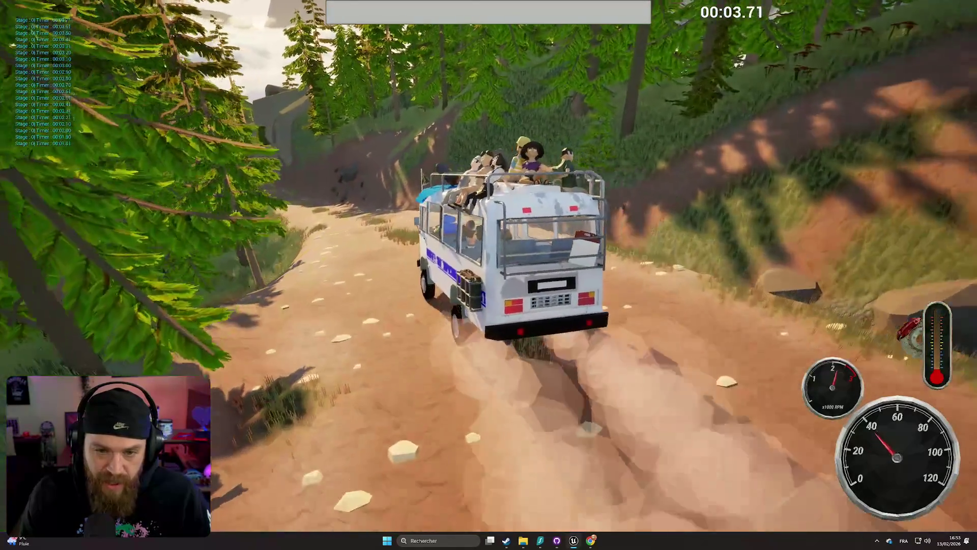
key(c)
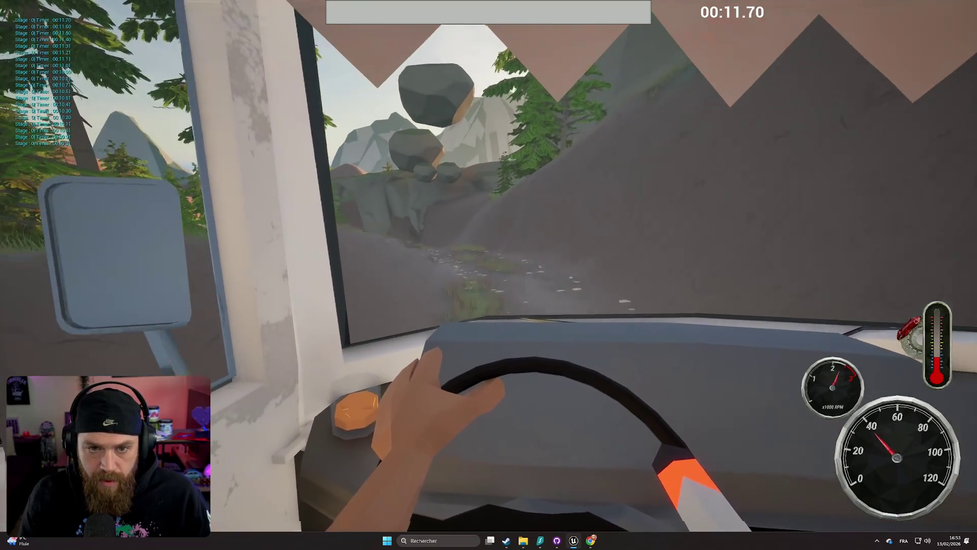
key(c)
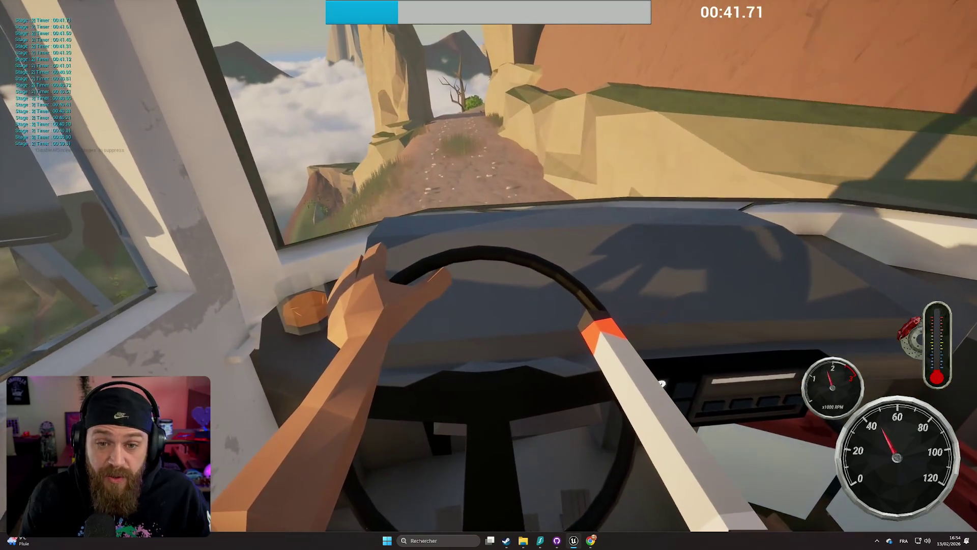
key(c)
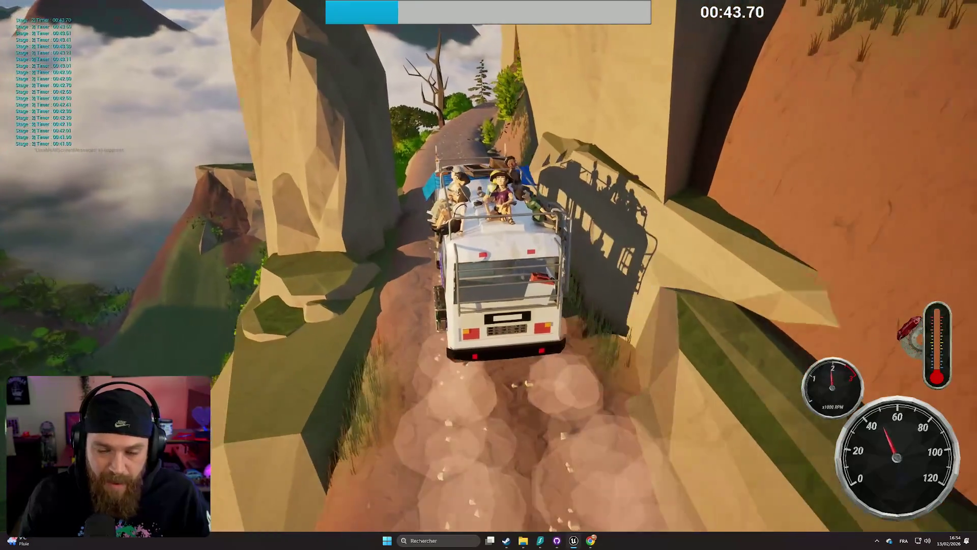
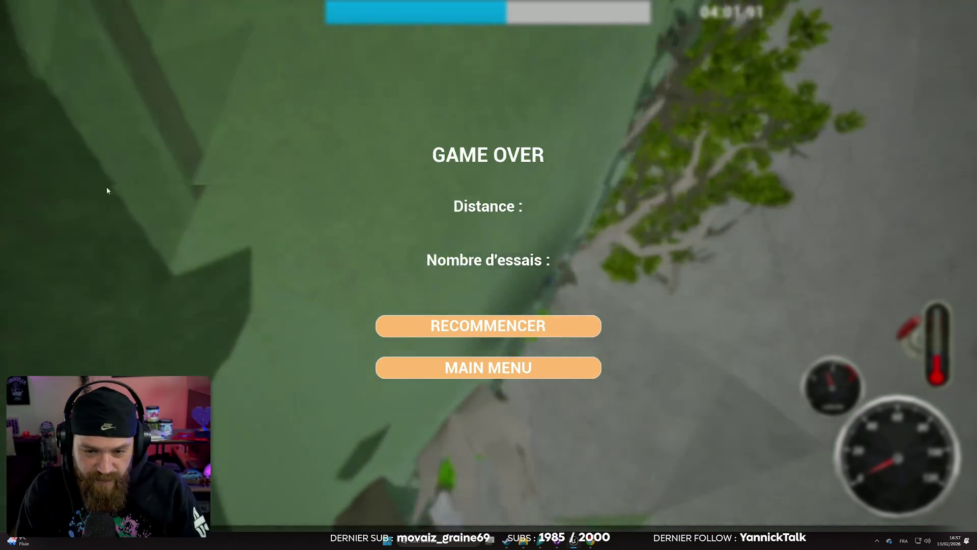
- Restart the bus run and cycle through the chase, high side and cockpit camera views
key(Escape)
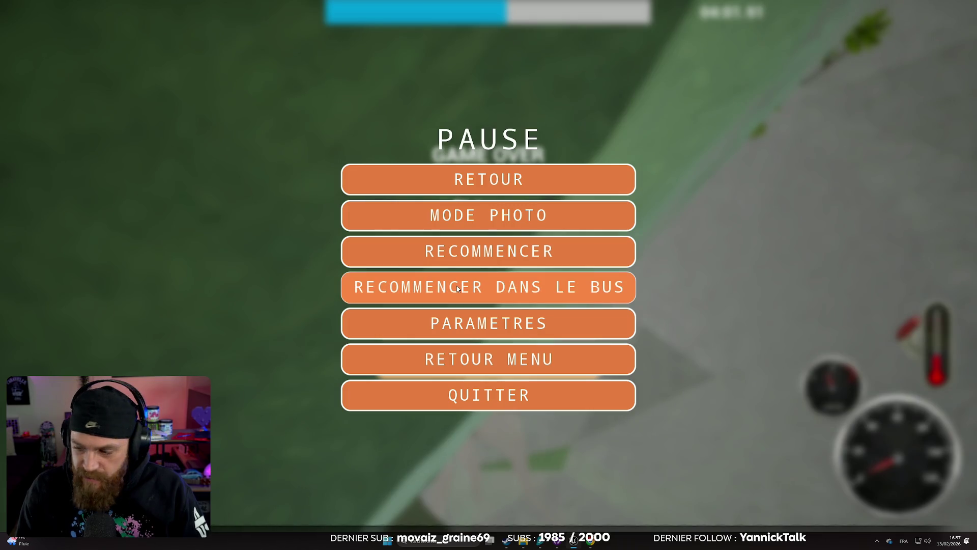
click(456, 286)
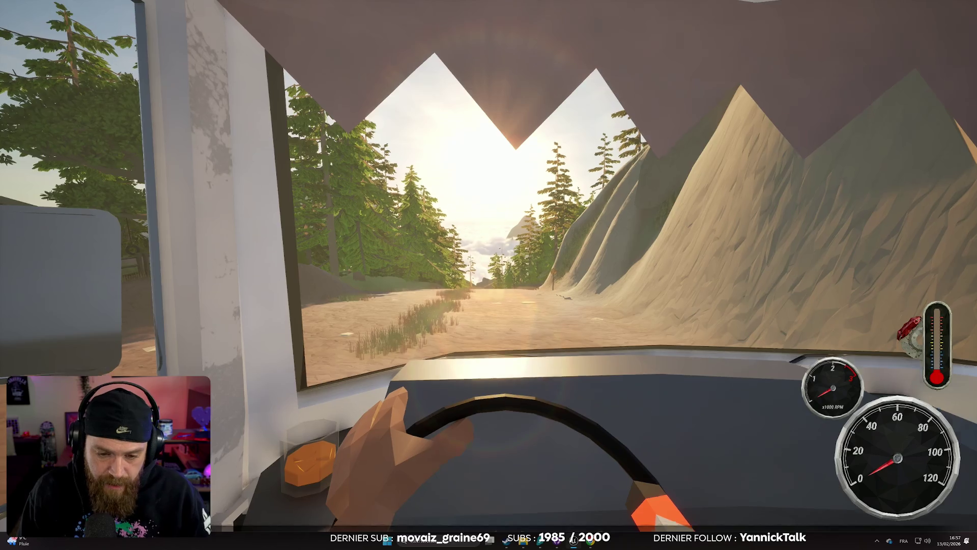
key(c)
key(c)
key(c)
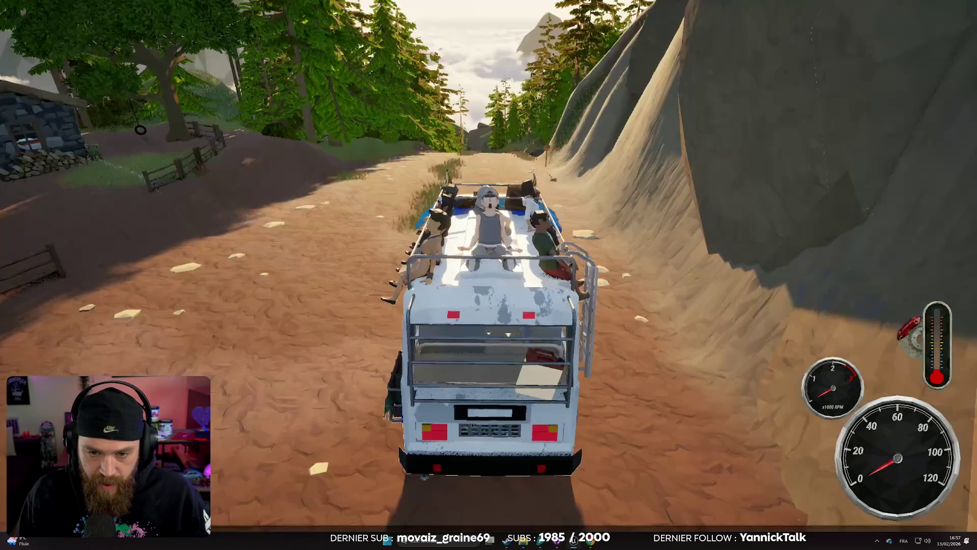
key(c)
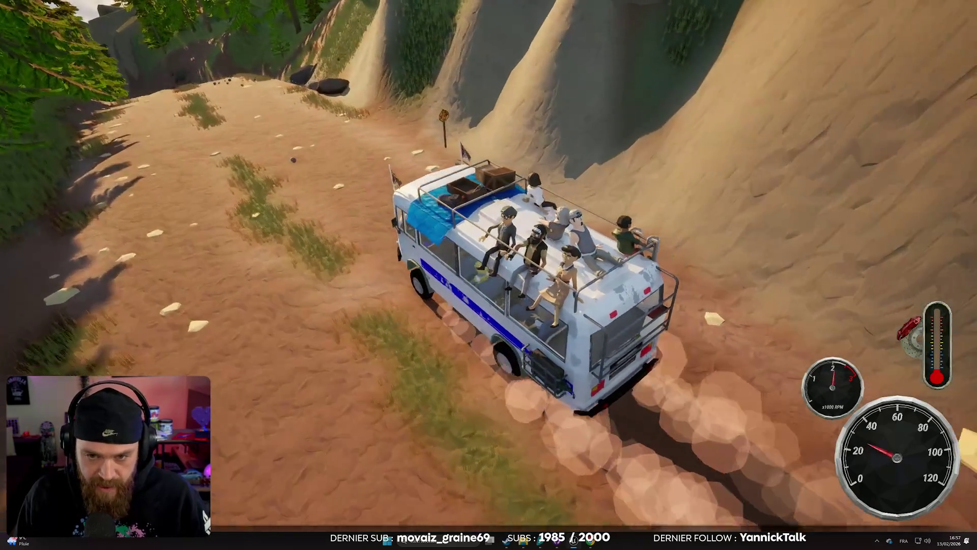
key(c)
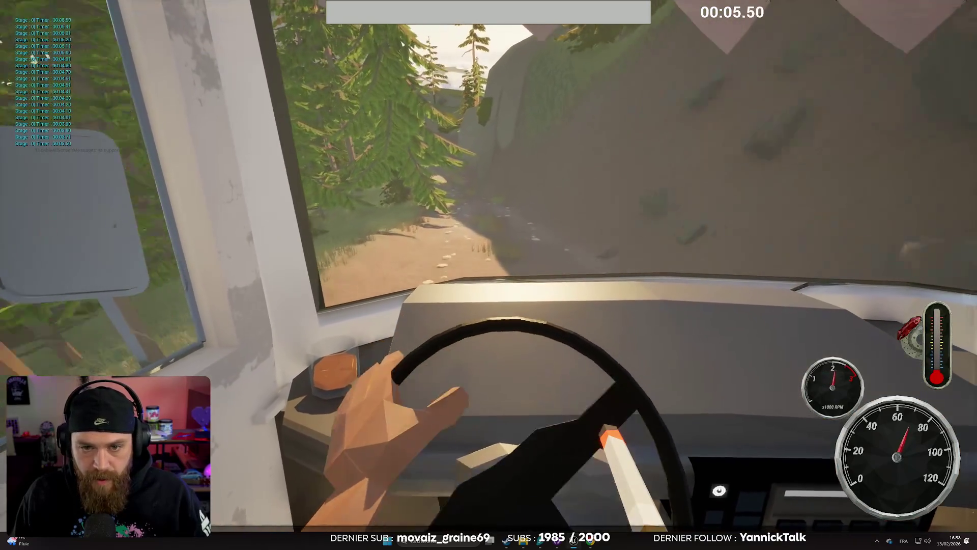
key(c)
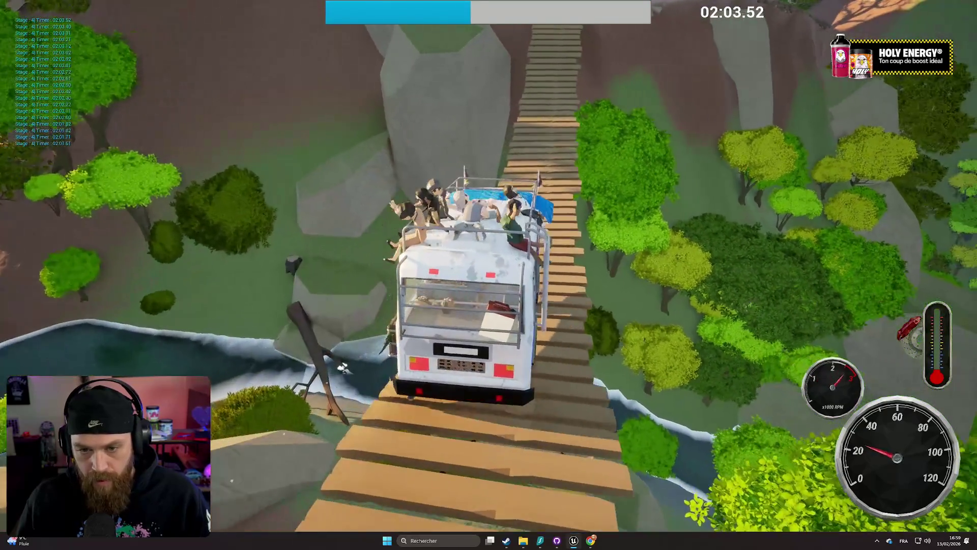
- Turn on the bus radio from the cab view, then return to the chase camera
key(c)
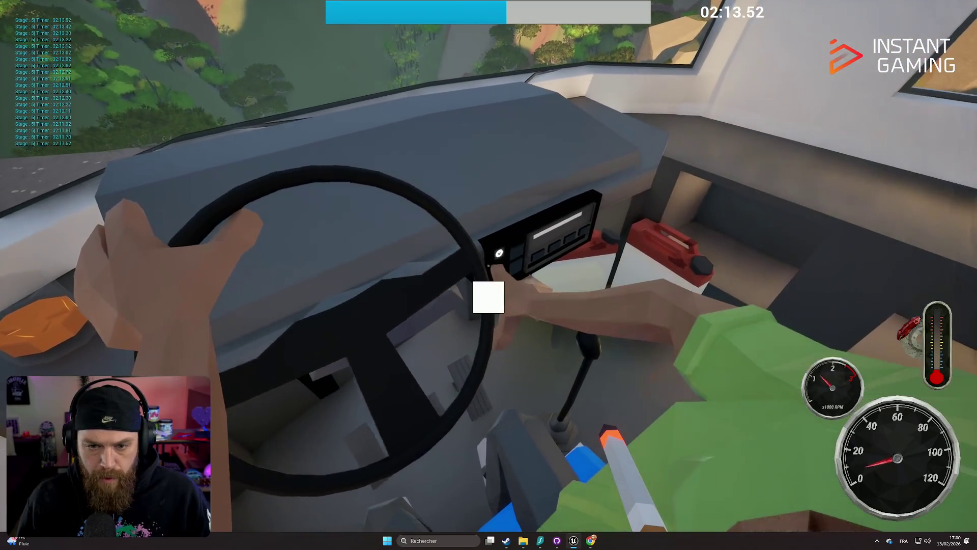
click(489, 296)
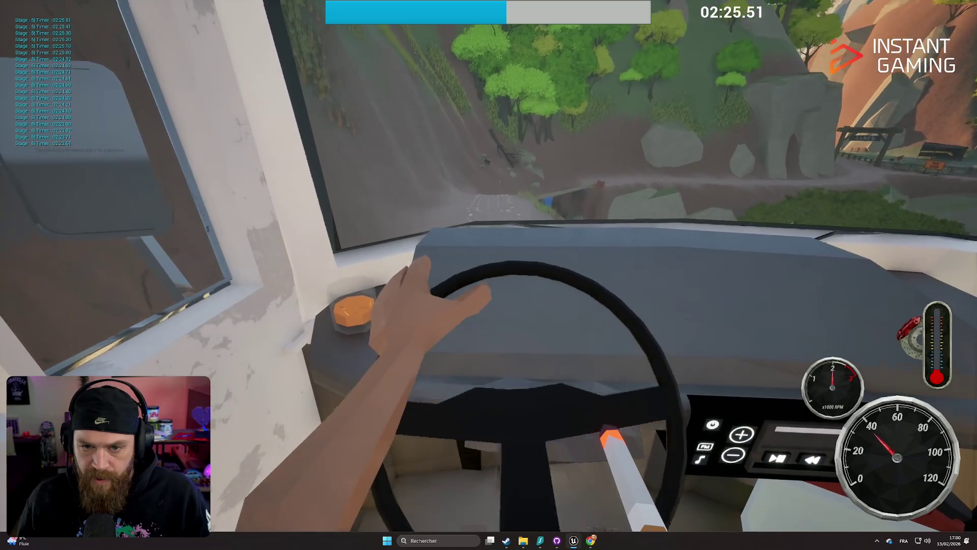
key(c)
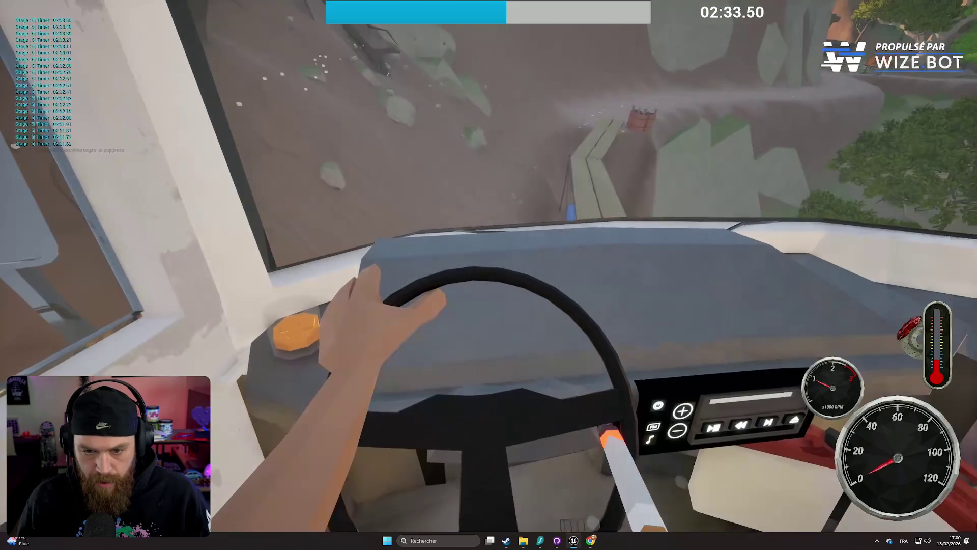
key(c)
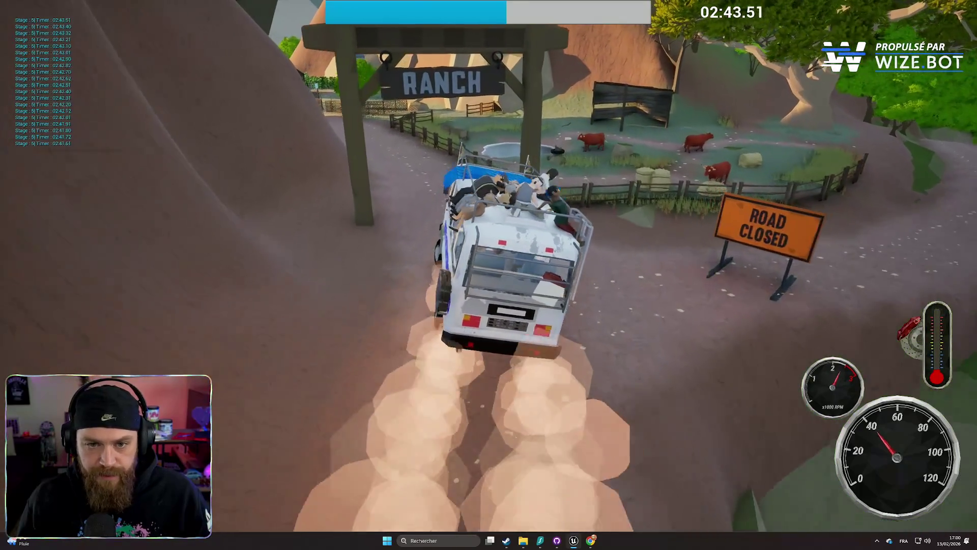
key(c)
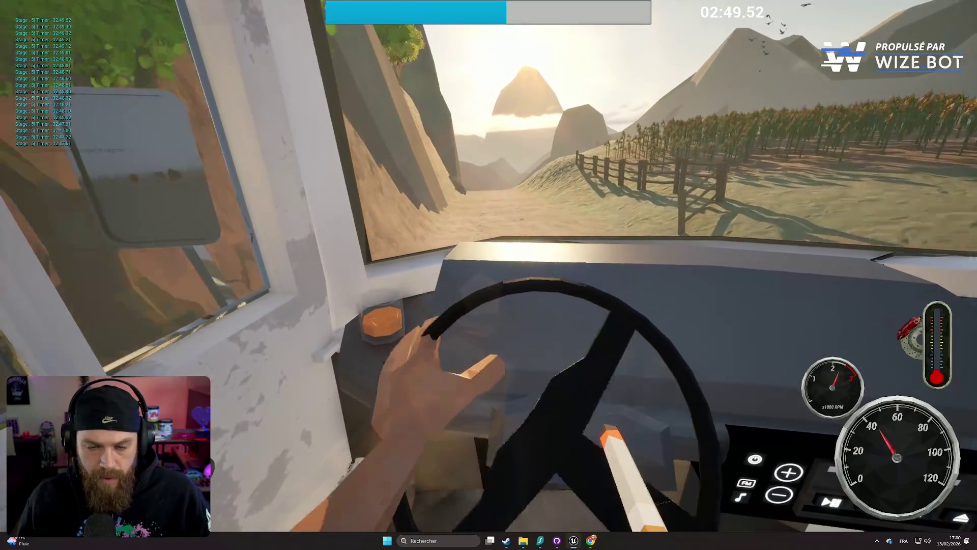
key(c)
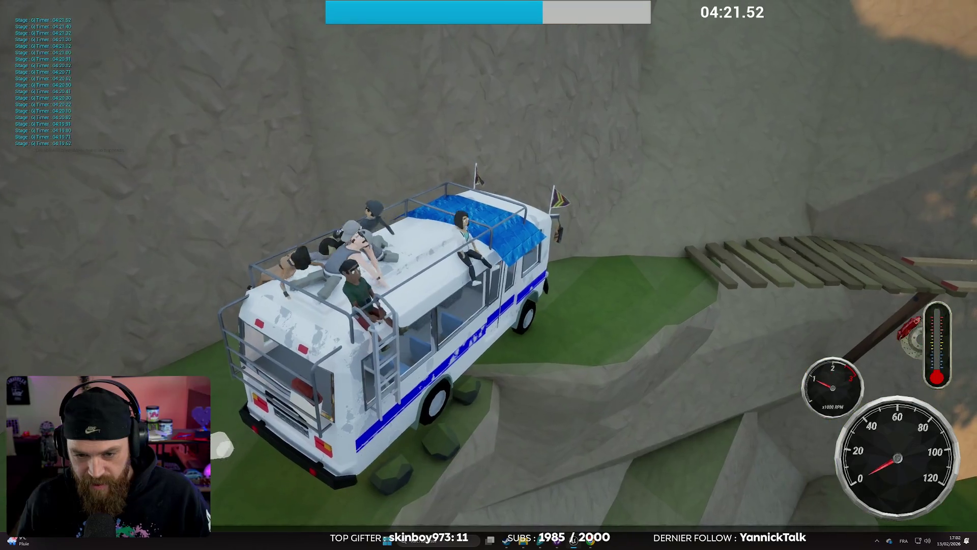
- Drive the bus onto and across the wooden bridge
key(w)
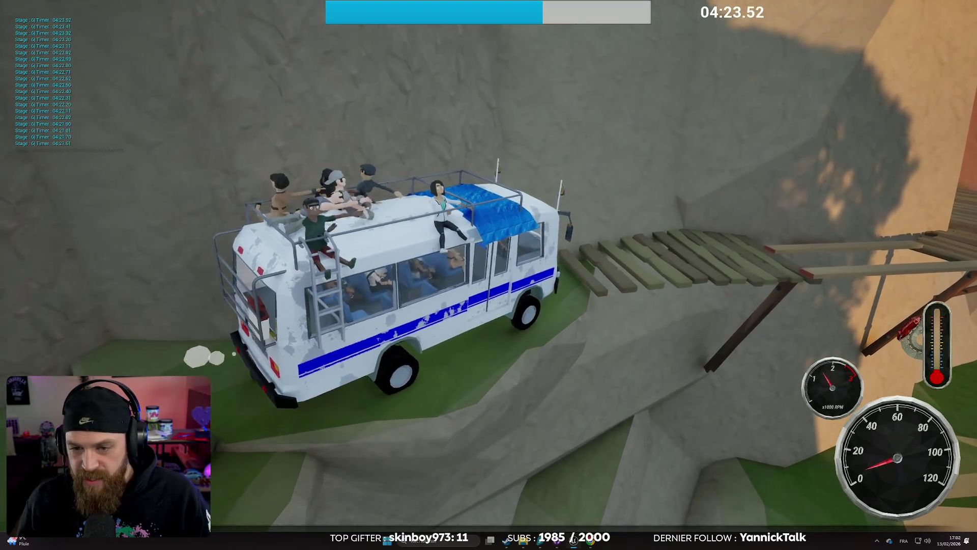
key(w)
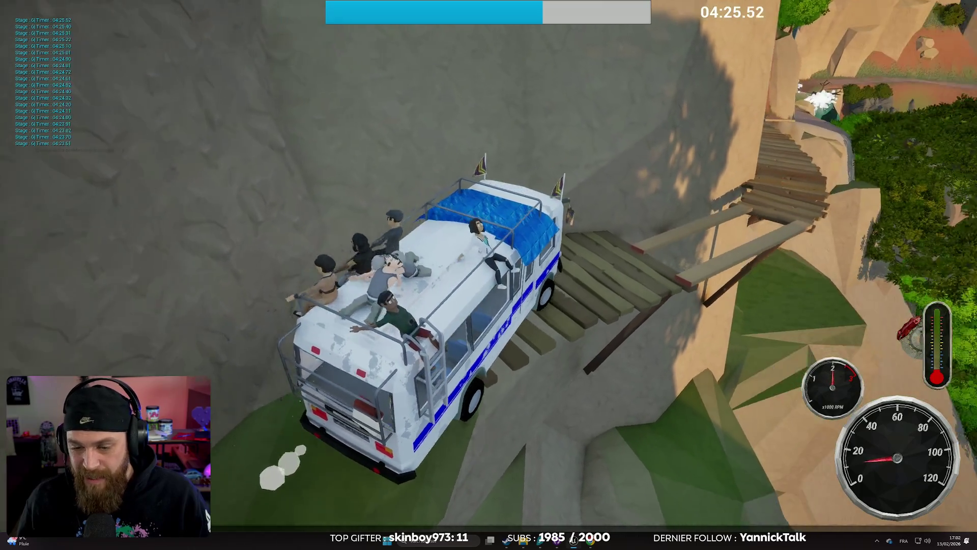
key(w)
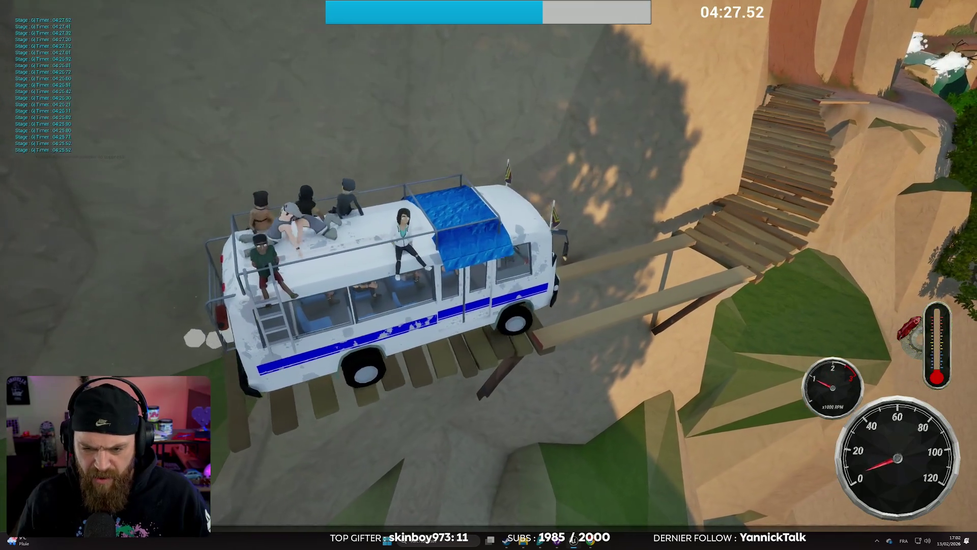
key(w)
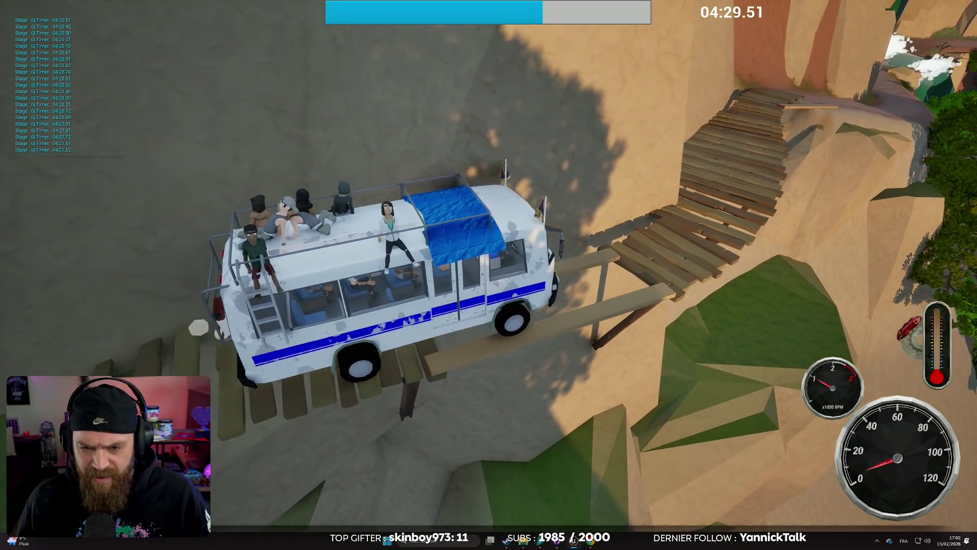
key(w)
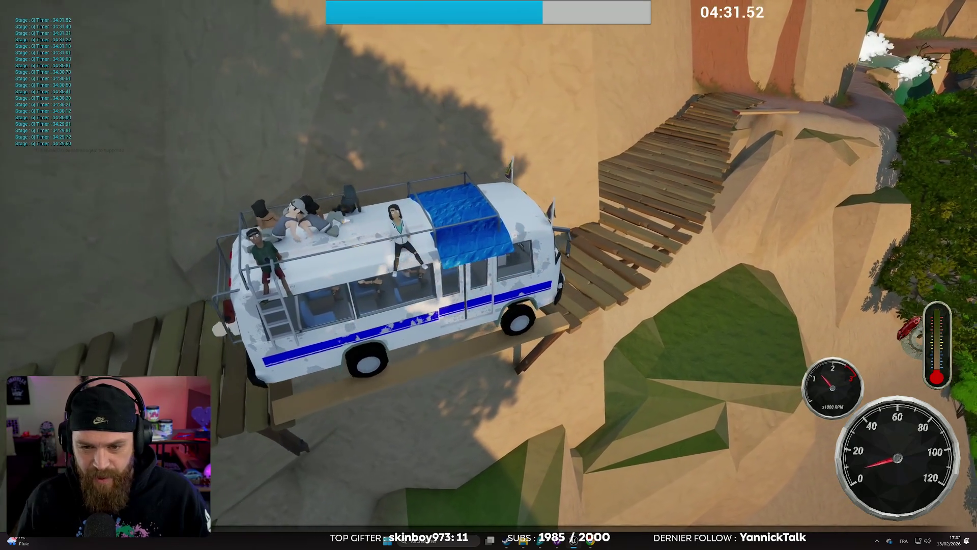
key(w)
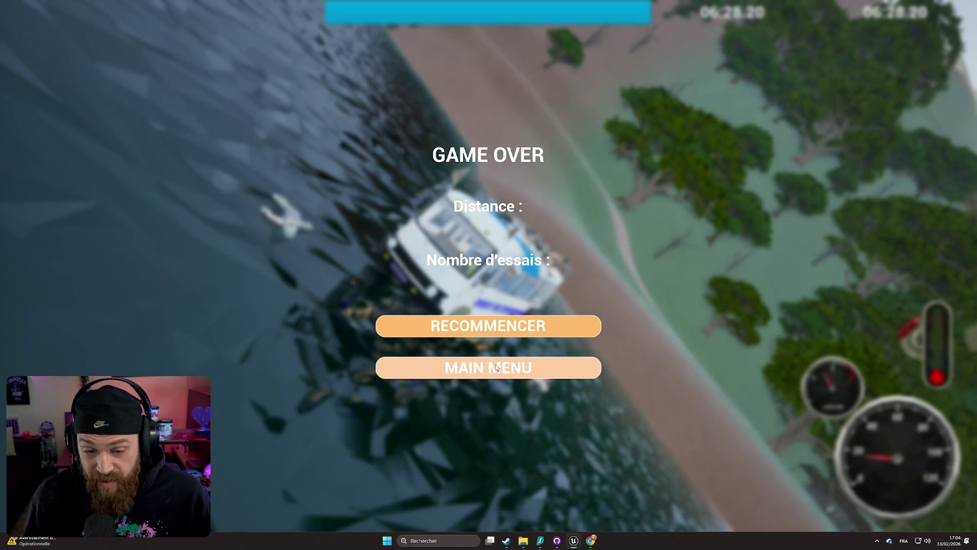
- Stop play, close the play-session error log, and frame the view on BP_Bus1
key(Escape)
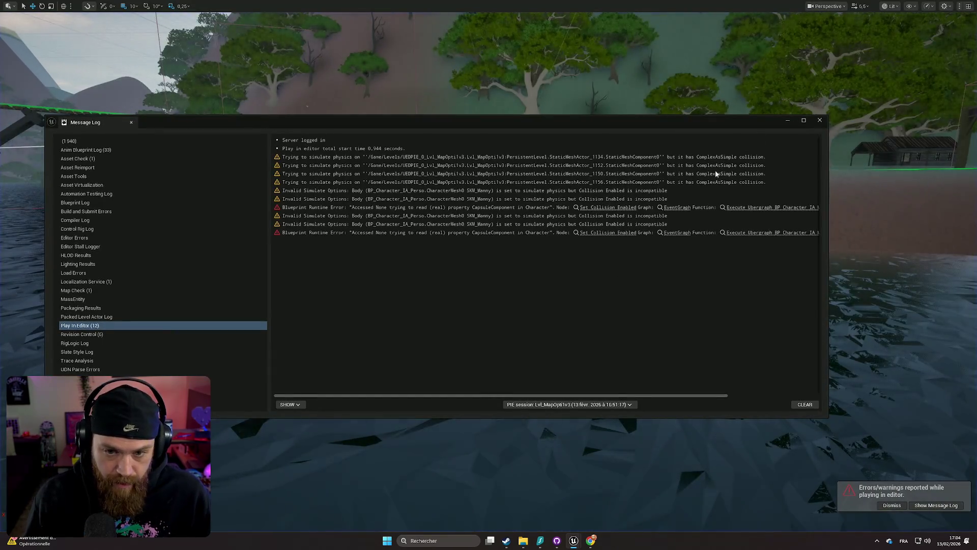
click(820, 121)
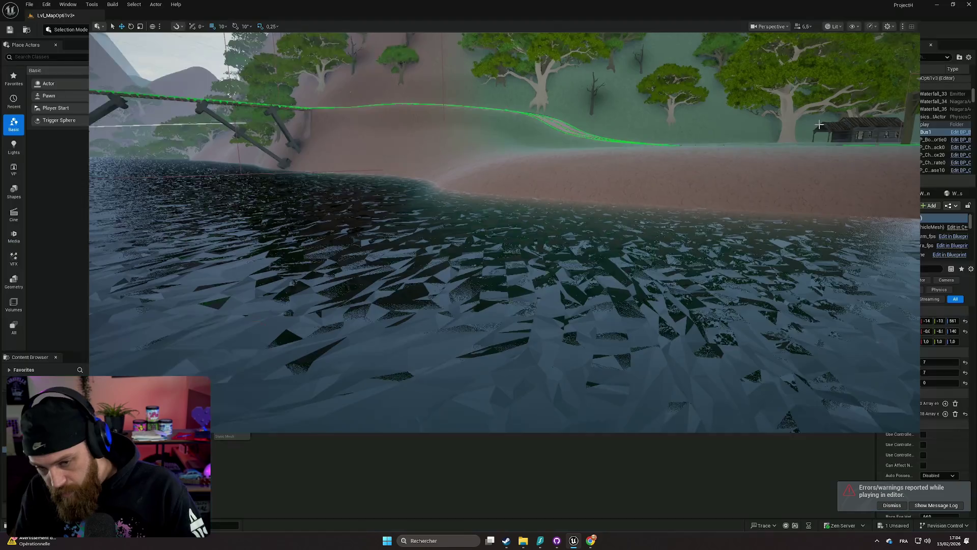
scroll(705, 176, up, 3)
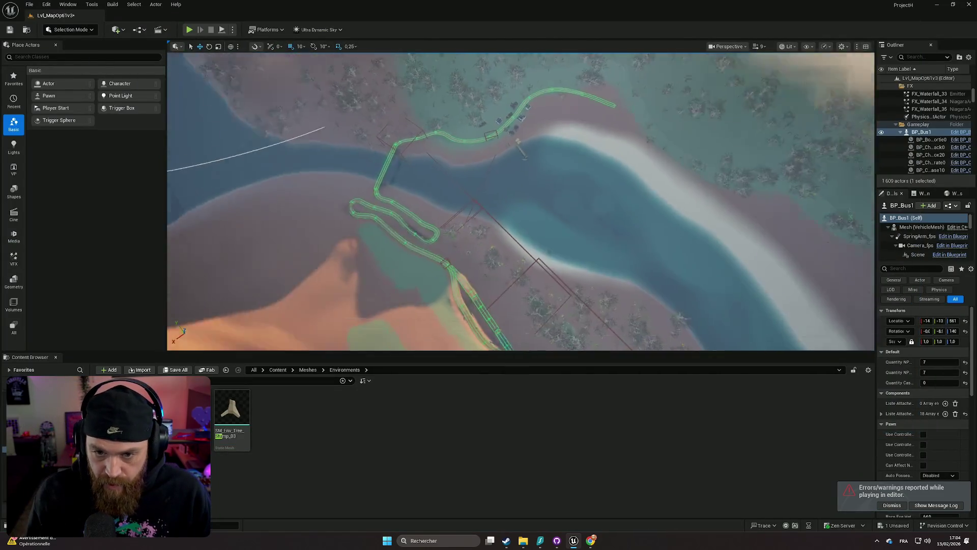
key(f)
scroll(520, 201, down, 1)
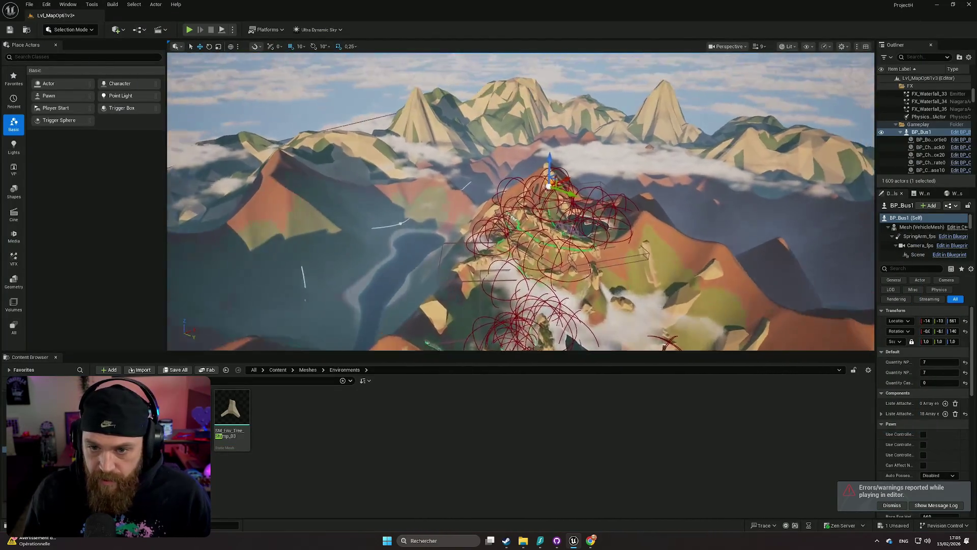
scroll(521, 201, up, 5)
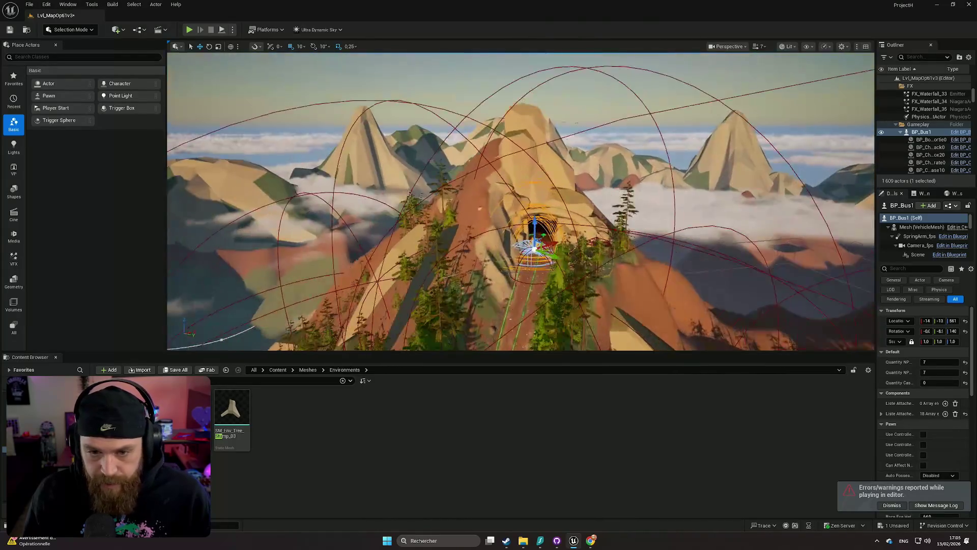
scroll(521, 201, down, 3)
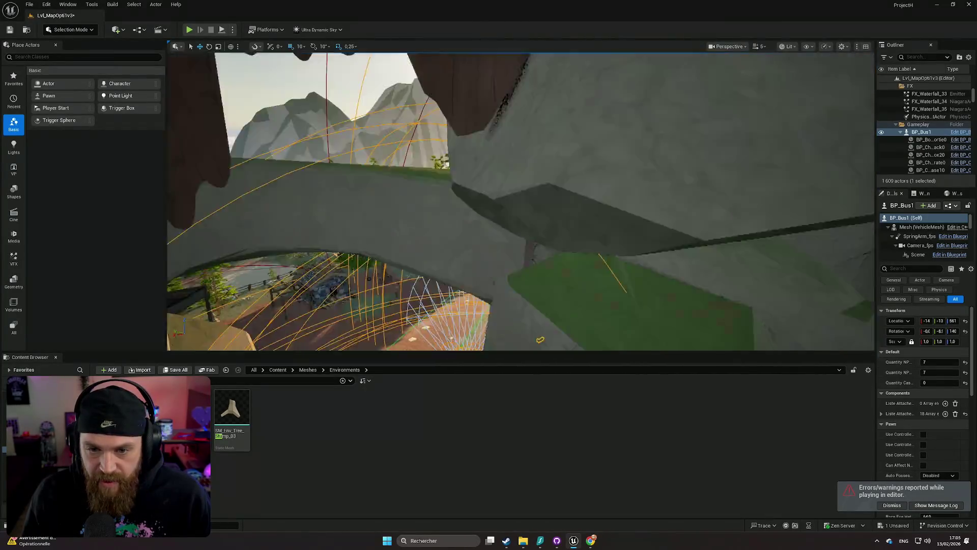
scroll(521, 201, down, 3)
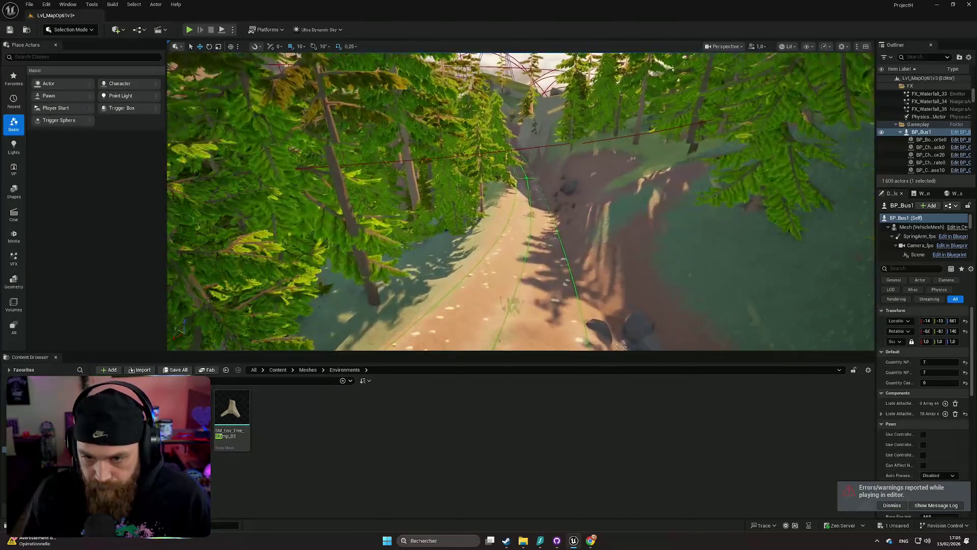
- Fly the view along the forest road, then make the level view fill the screen
key(w)
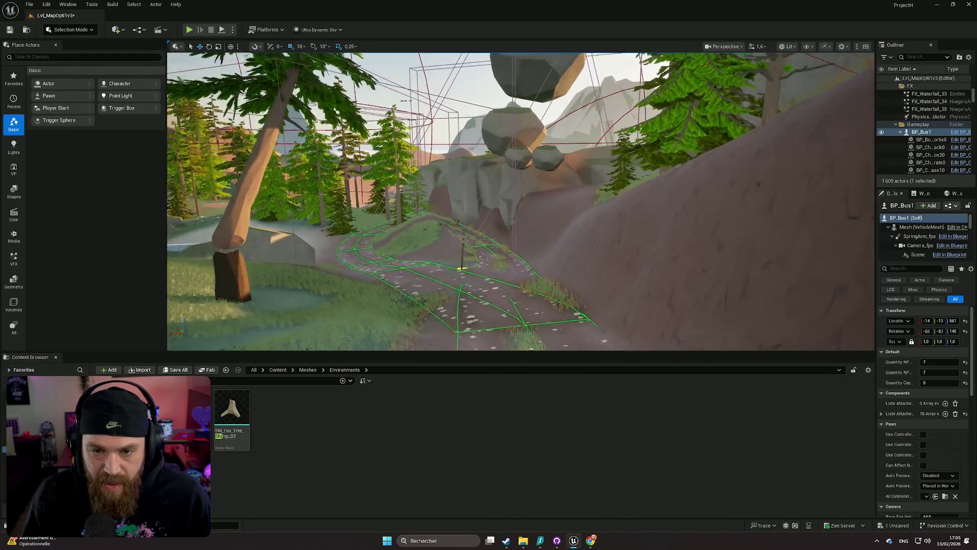
key(w)
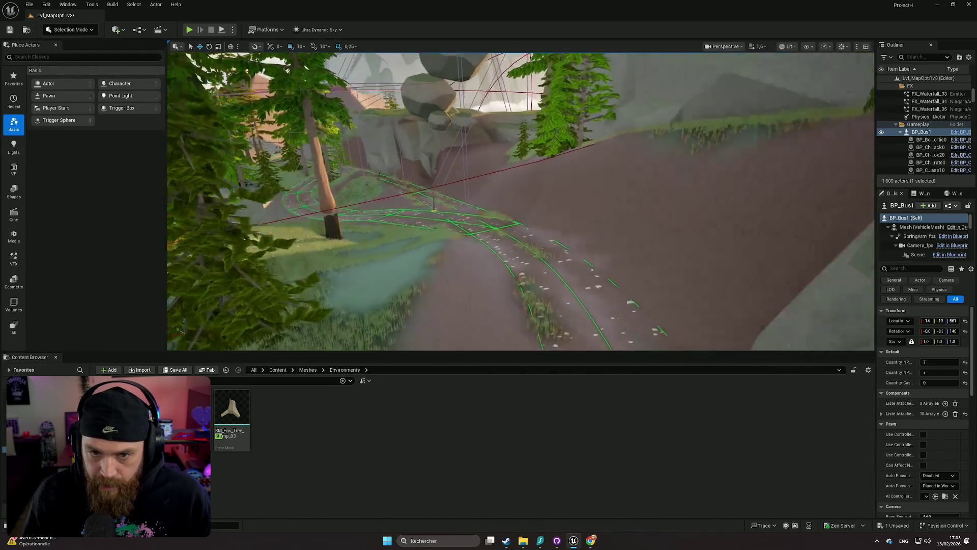
scroll(520, 201, up, 1)
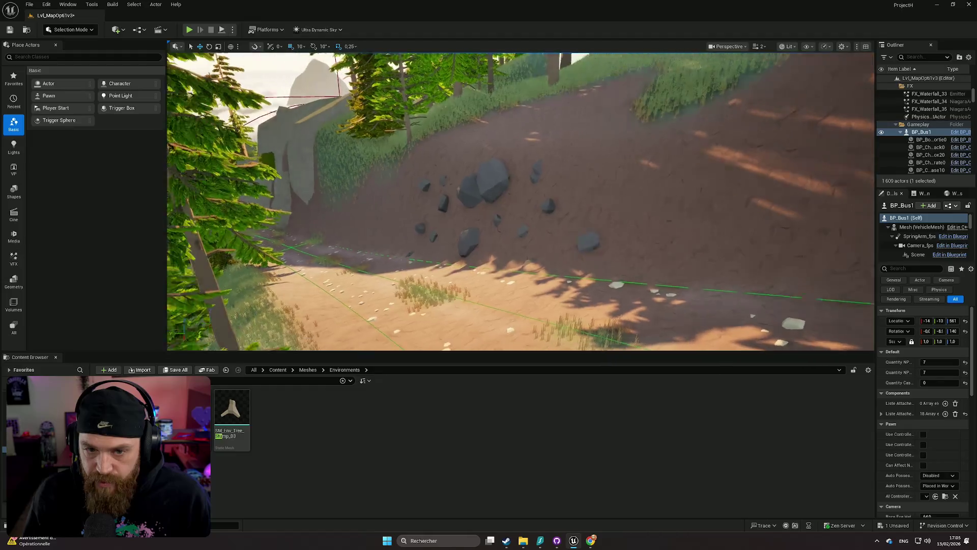
key(w)
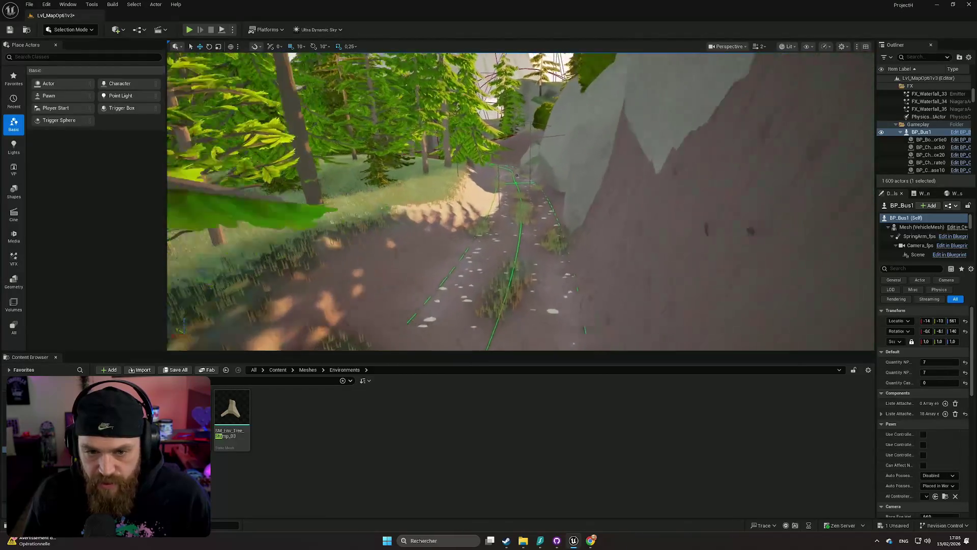
key(w)
scroll(520, 201, down, 1)
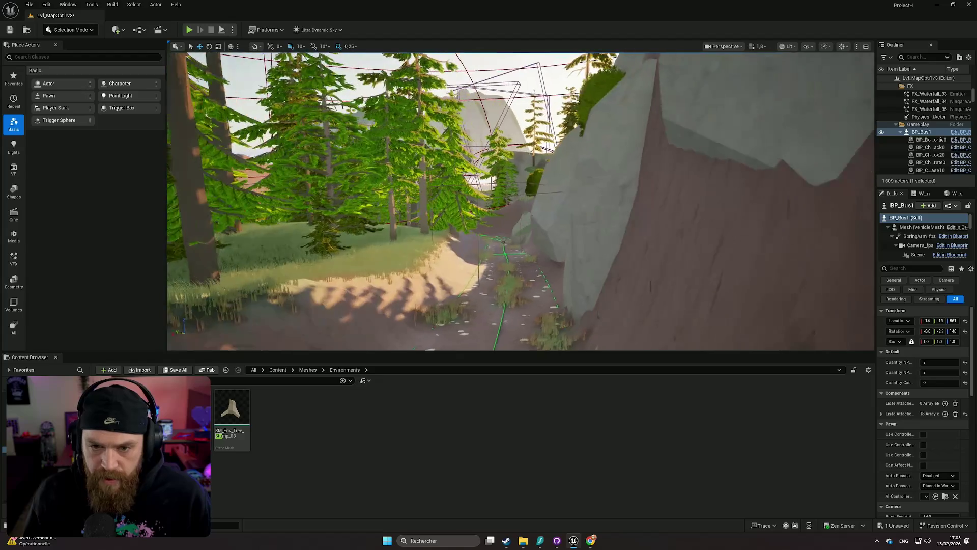
key(F11)
- Fly along the spline road past the rock wall, then exit full-screen view with F11
key(w)
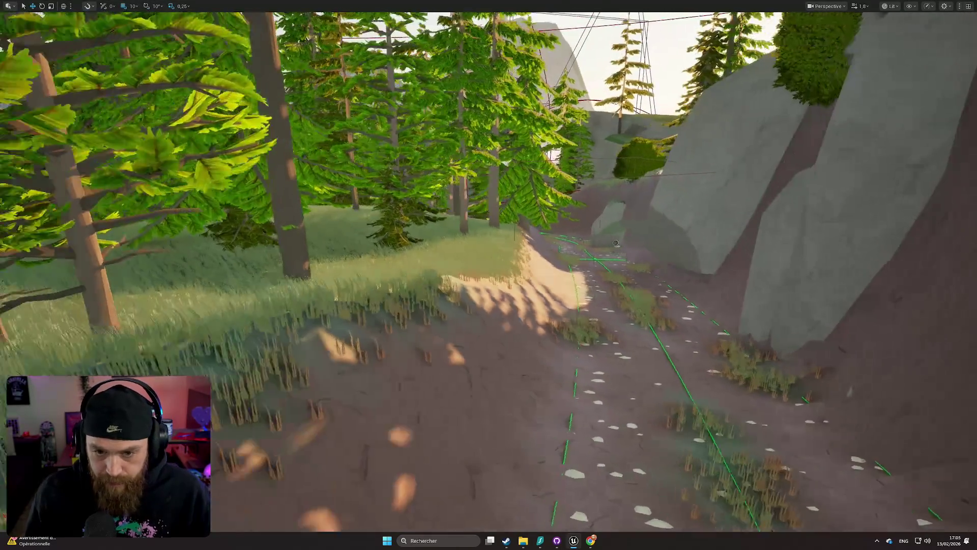
scroll(633, 227, down, 2)
key(w)
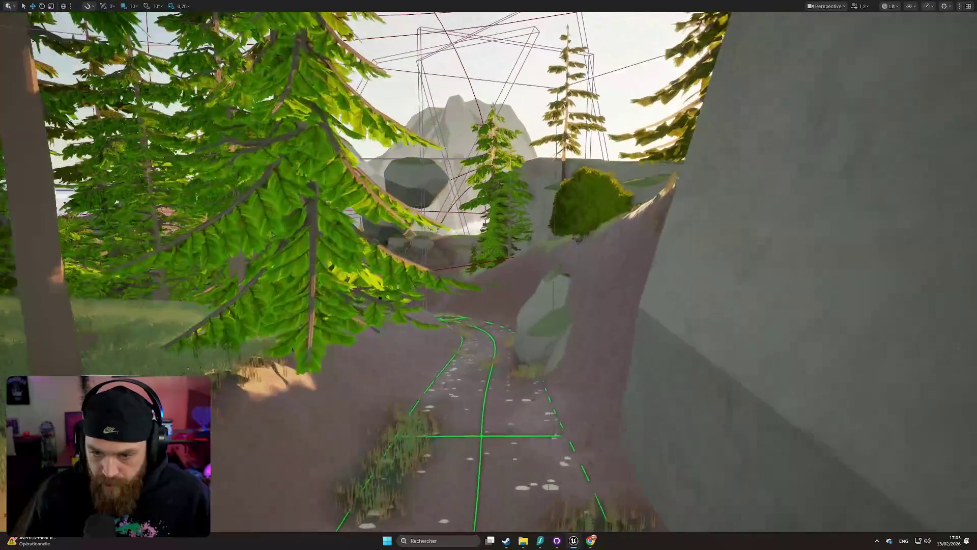
key(w)
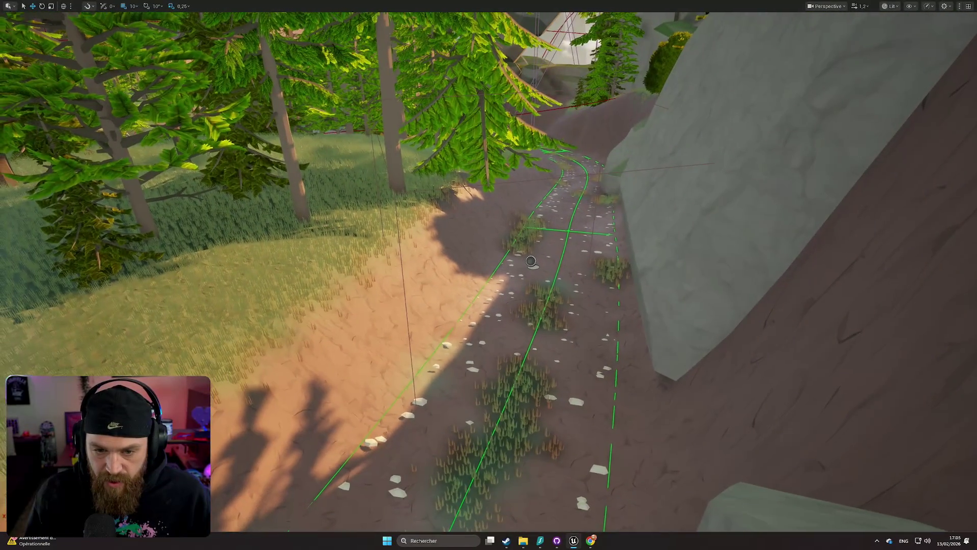
key(w)
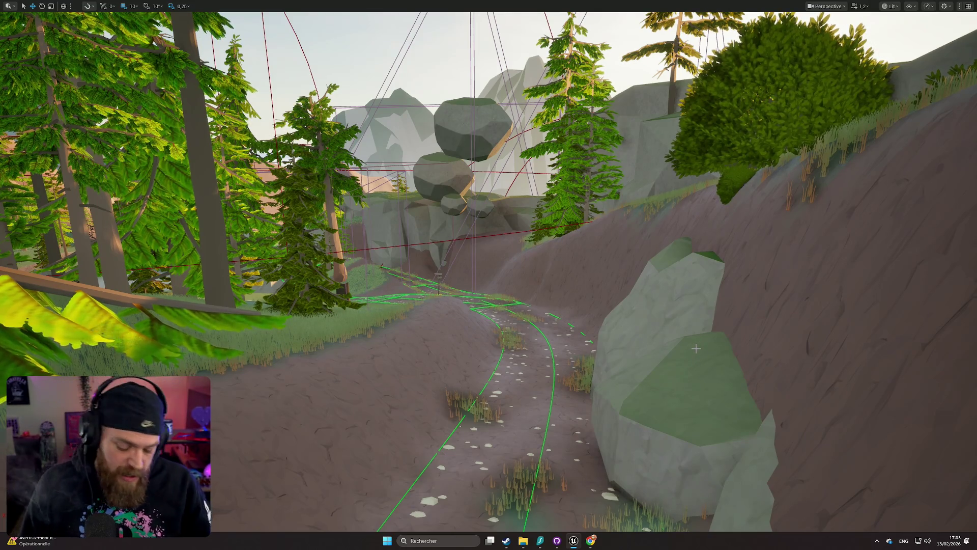
key(F11)
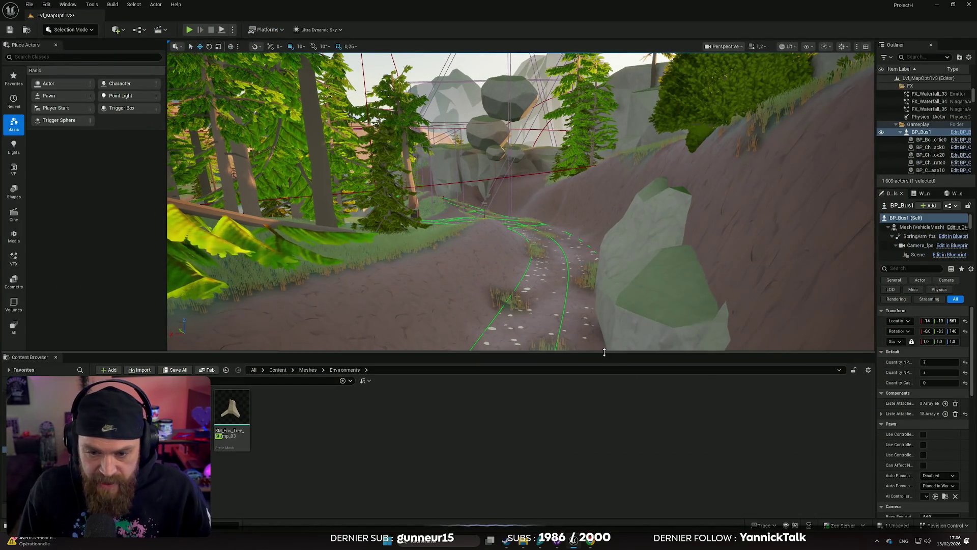
- Make the level view taller and switch from Foliage mode to Landscape mode
drag(604, 352, 604, 415)
scroll(520, 233, down, 5)
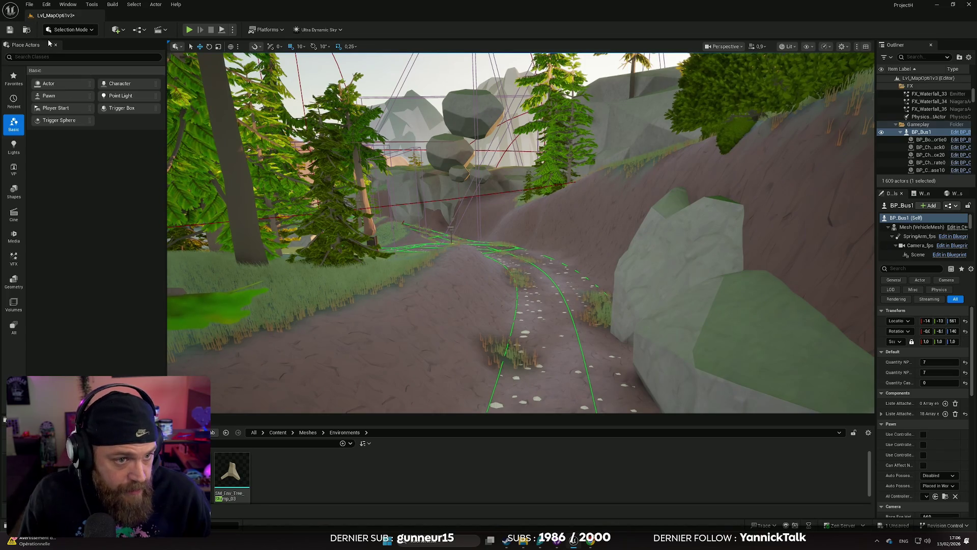
click(64, 30)
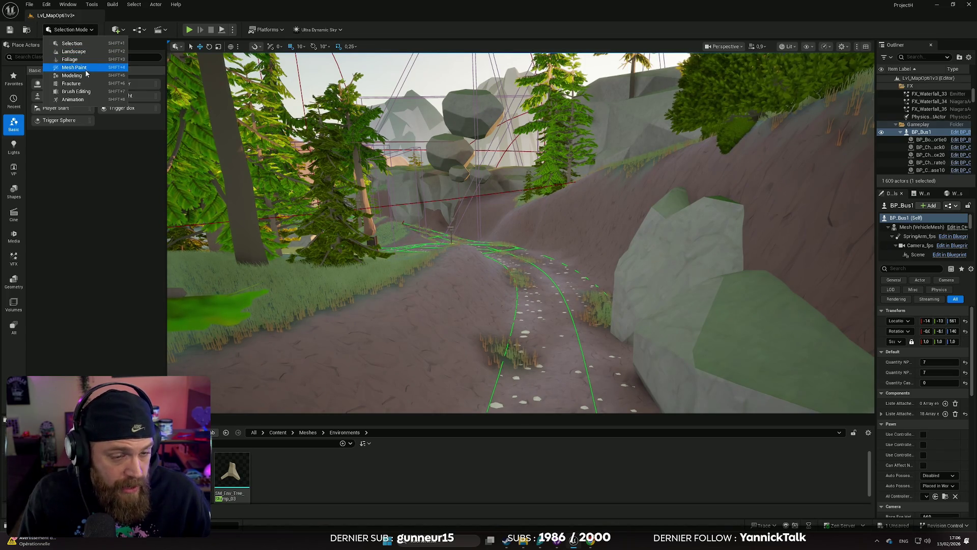
click(72, 59)
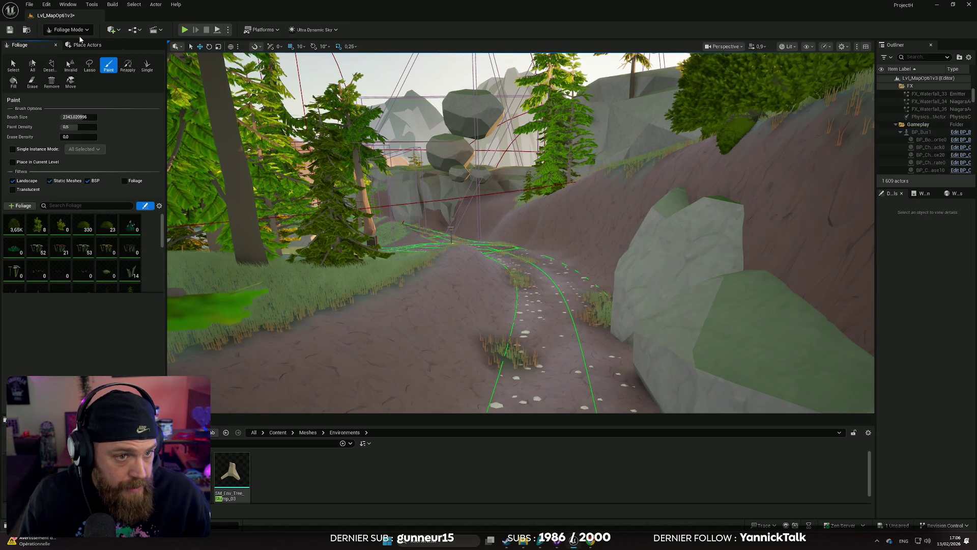
click(80, 32)
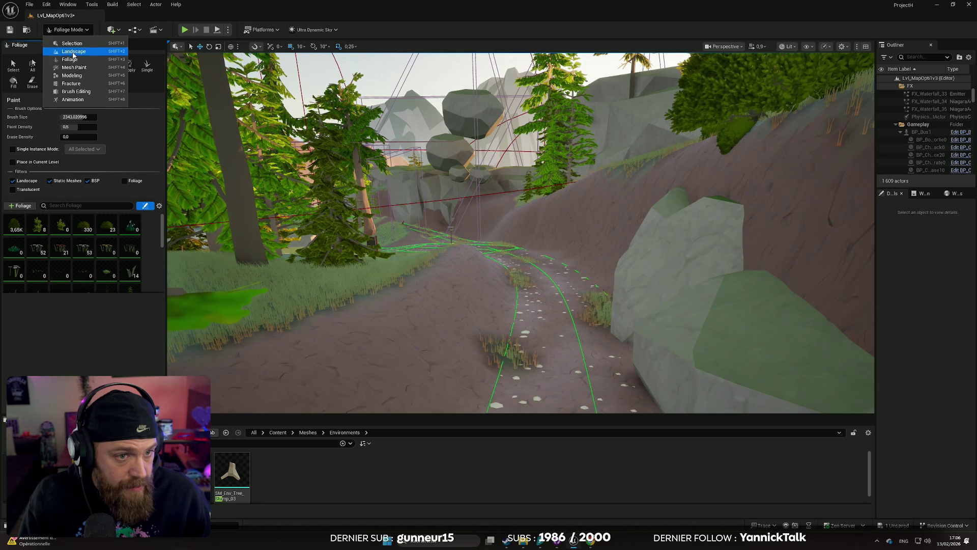
click(74, 52)
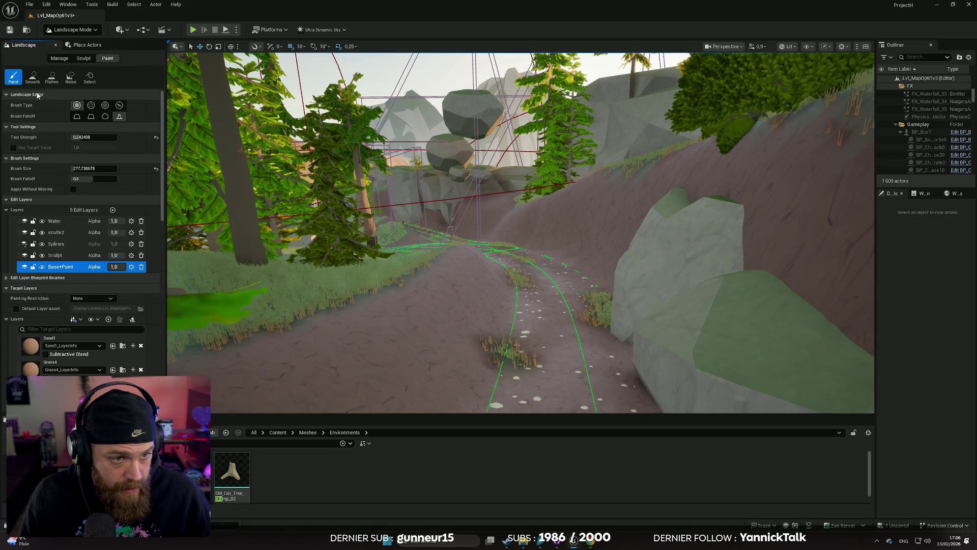
- Select the Grass2 paint layer after briefly picking Dirt2
scroll(80, 305, down, 5)
click(81, 333)
scroll(81, 332, down, 1)
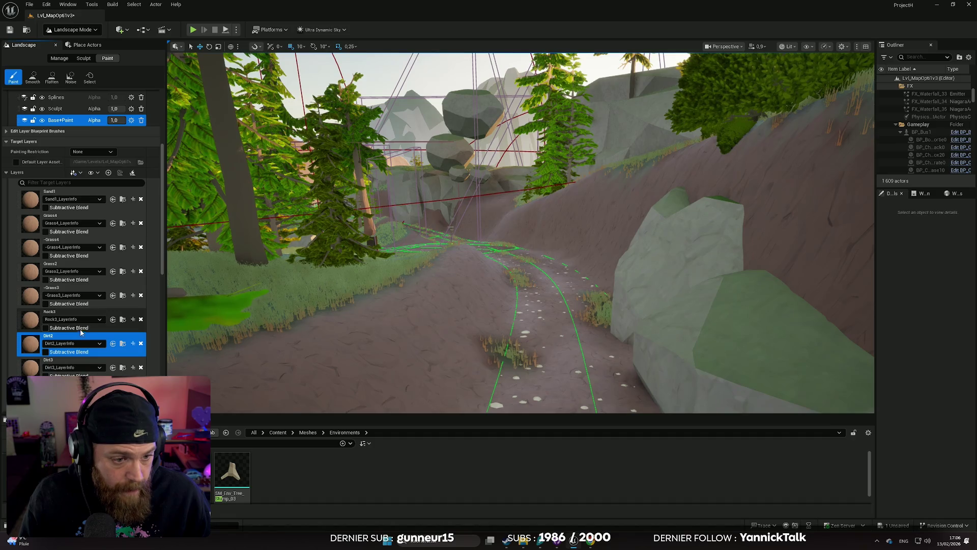
click(67, 266)
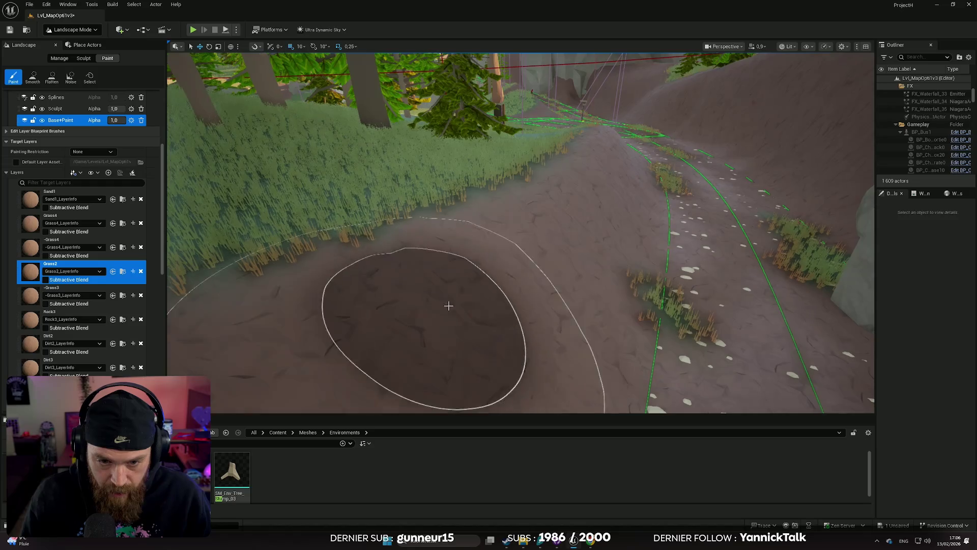
drag(473, 295, 552, 277)
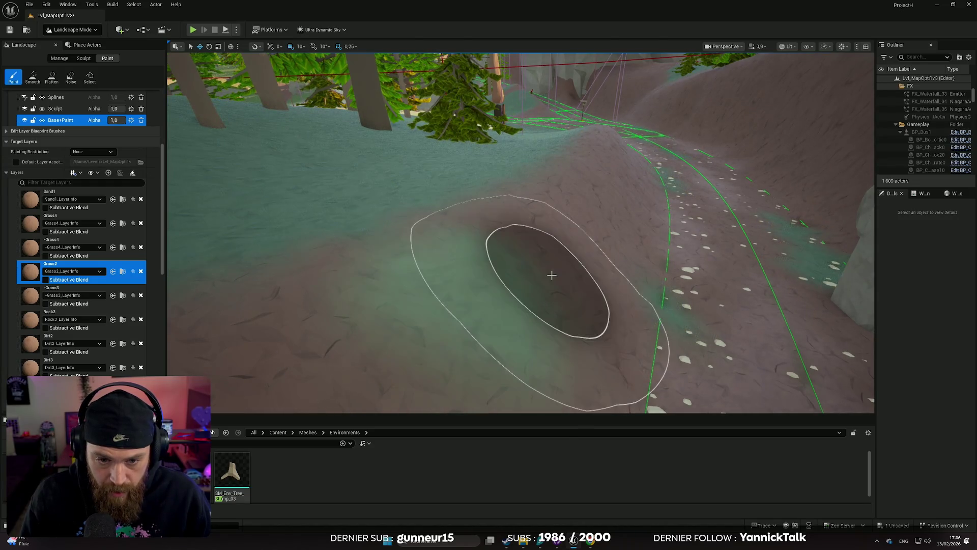
scroll(551, 281, down, 3)
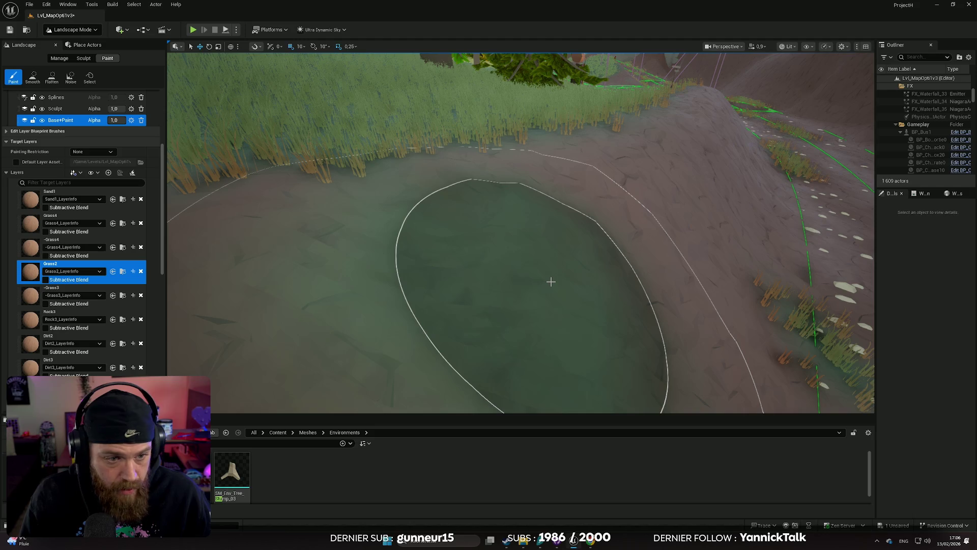
key(ctrl+z)
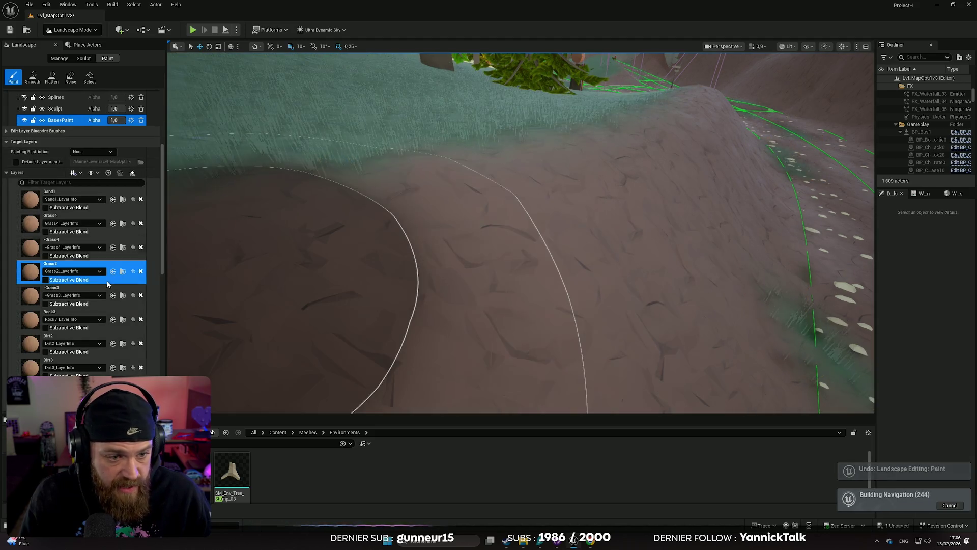
scroll(477, 277, down, 3)
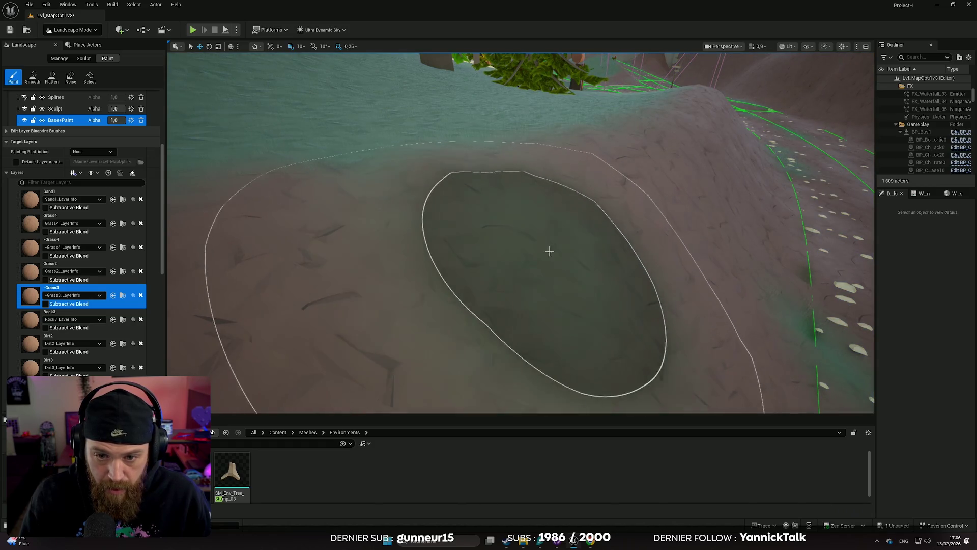
drag(549, 251, 645, 226)
key(ctrl+z)
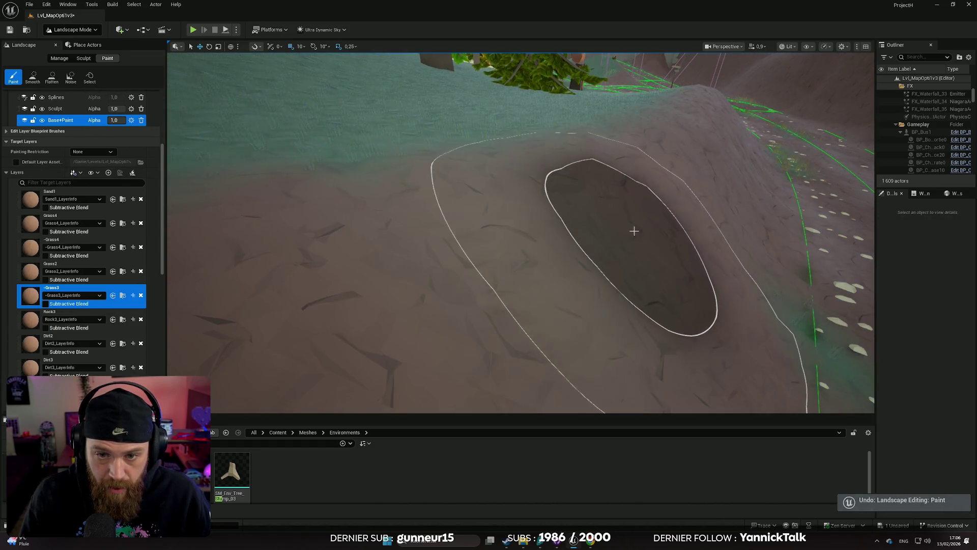
scroll(91, 316, down, 1)
scroll(84, 310, down, 2)
scroll(82, 308, down, 2)
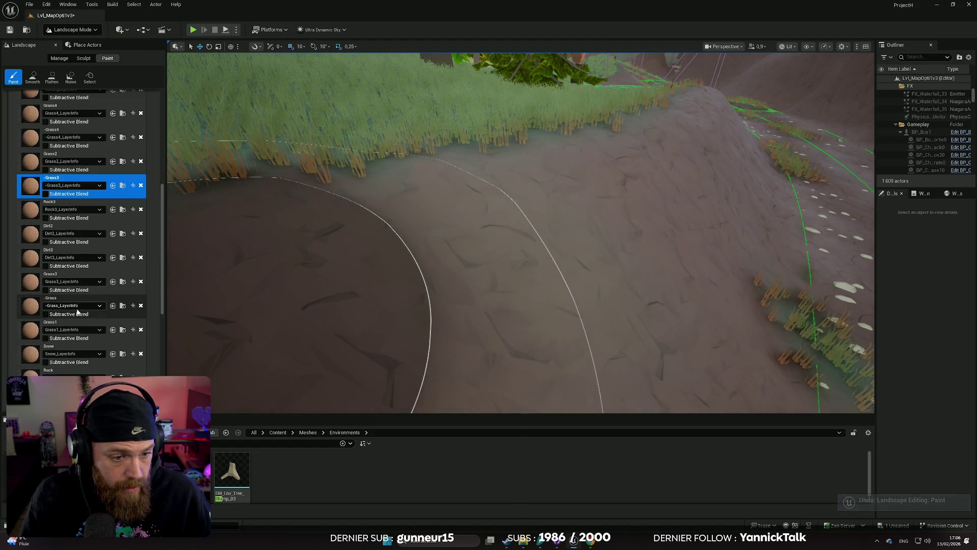
click(69, 304)
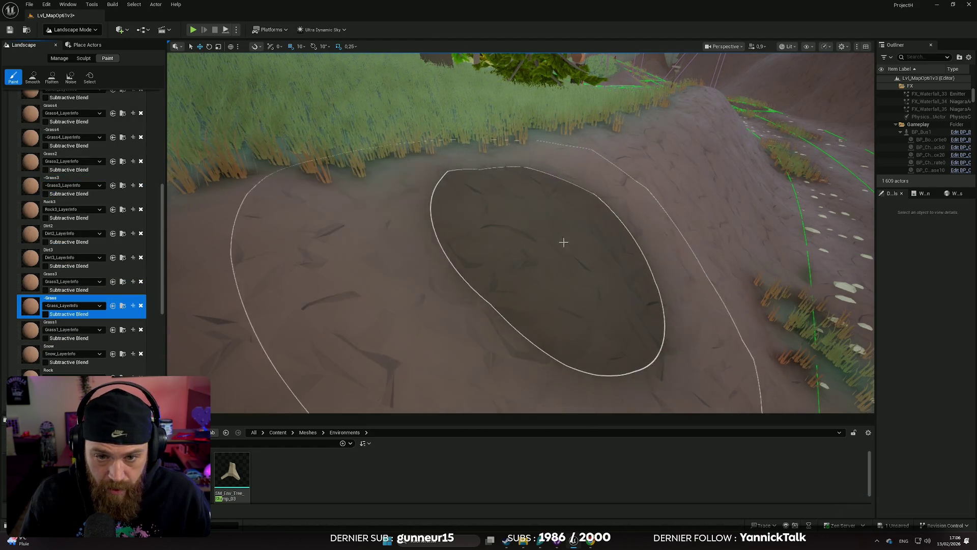
mouse_move(563, 242)
mouse_down()
mouse_move(569, 260)
mouse_move(583, 255)
mouse_up()
scroll(685, 179, down, 3)
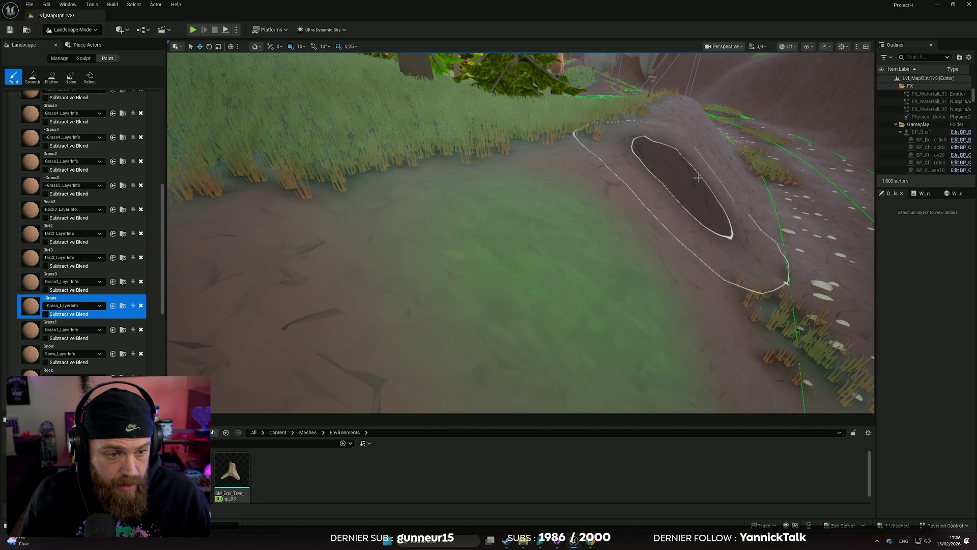
key(ctrl+z)
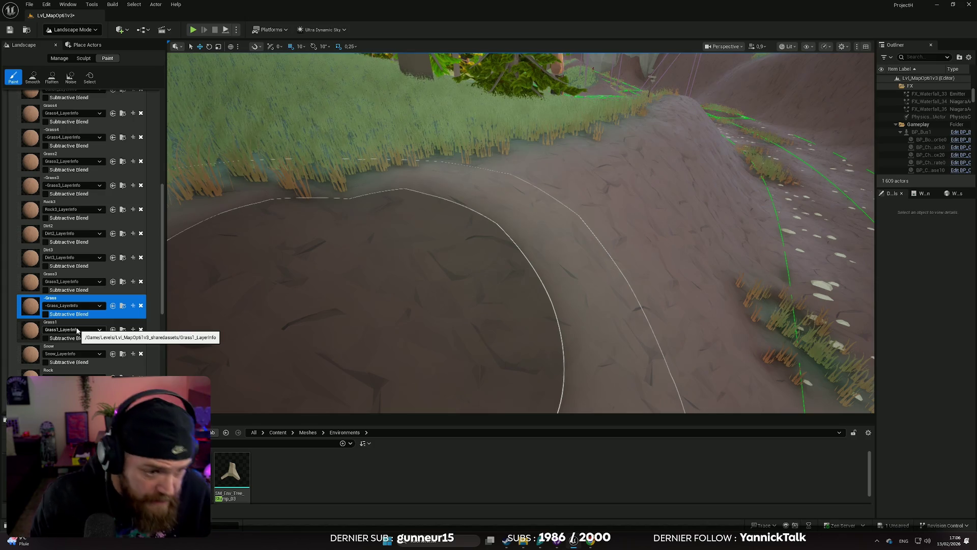
click(77, 277)
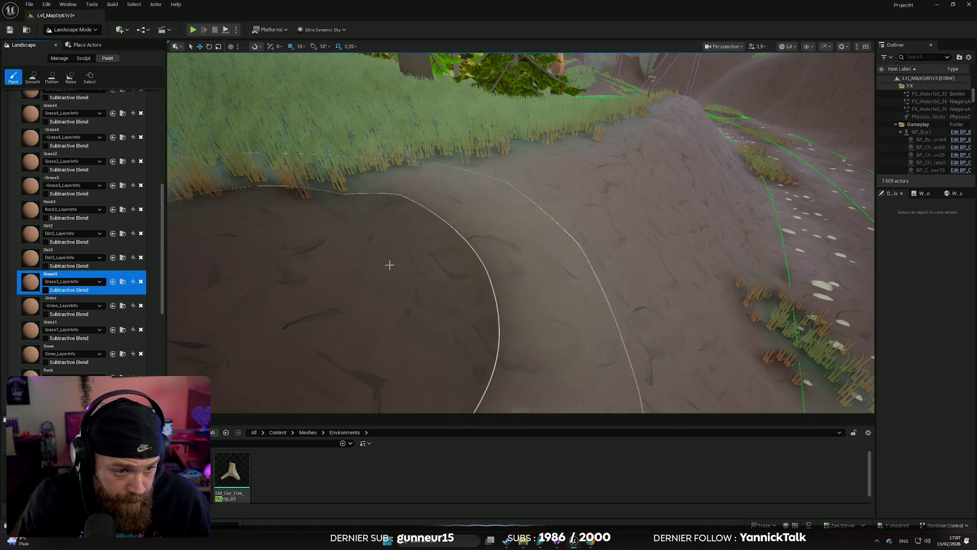
- Fly over the painted grass patch by the path and undo it
scroll(545, 265, down, 2)
key(w)
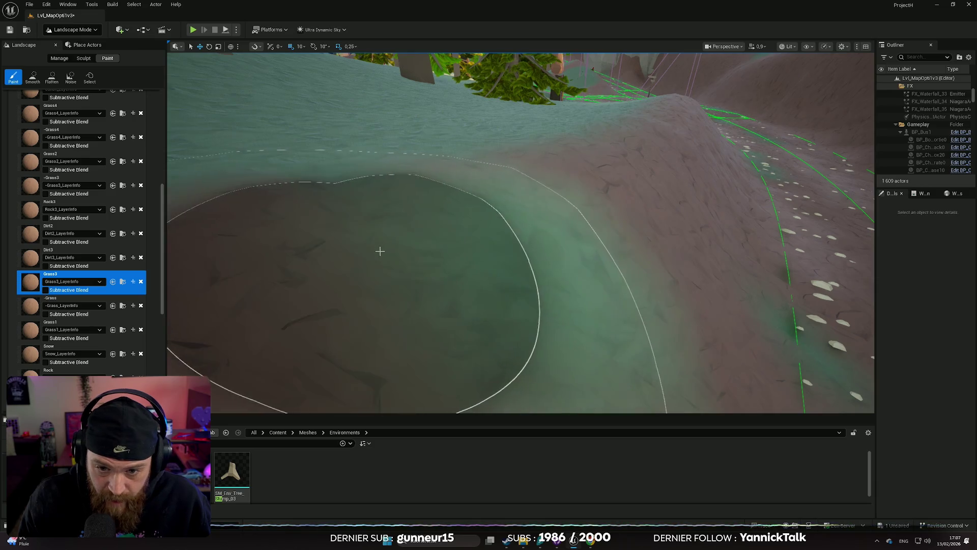
key(w)
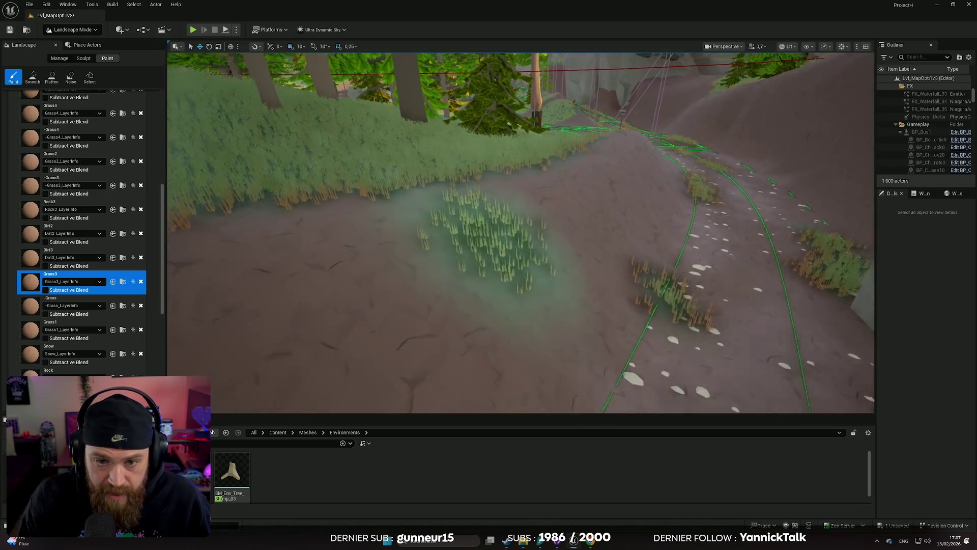
key(w)
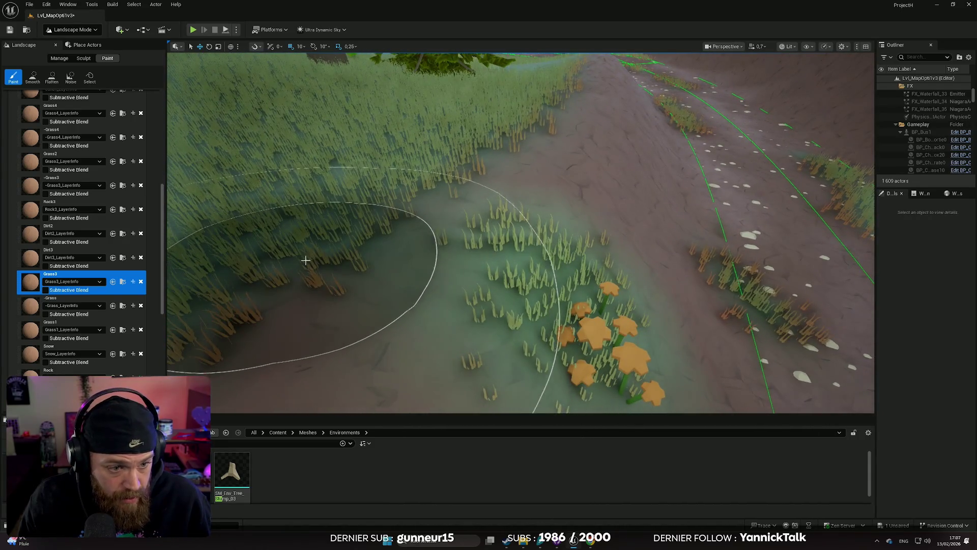
key(w)
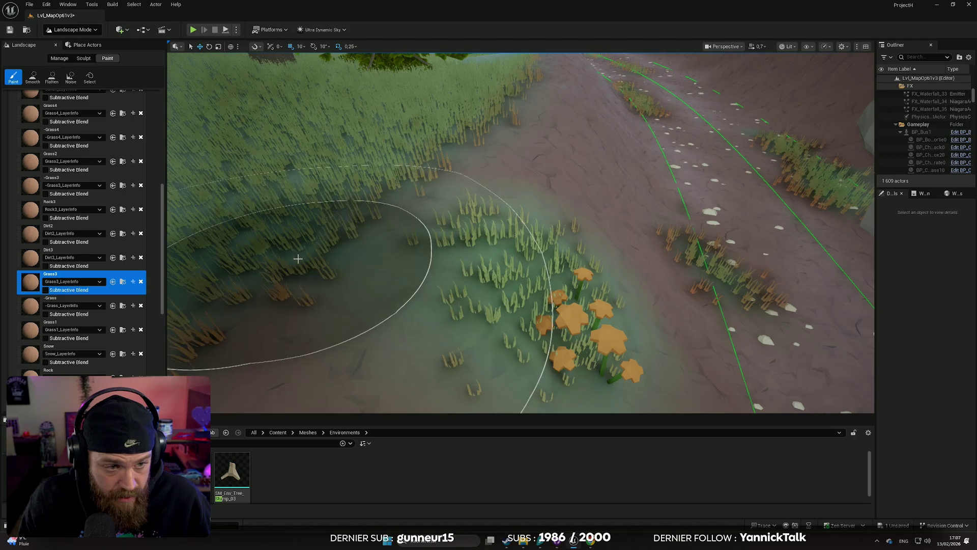
key(ctrl+z)
- Paint a Grass2 stroke across the ground left of the road, then undo it
click(69, 159)
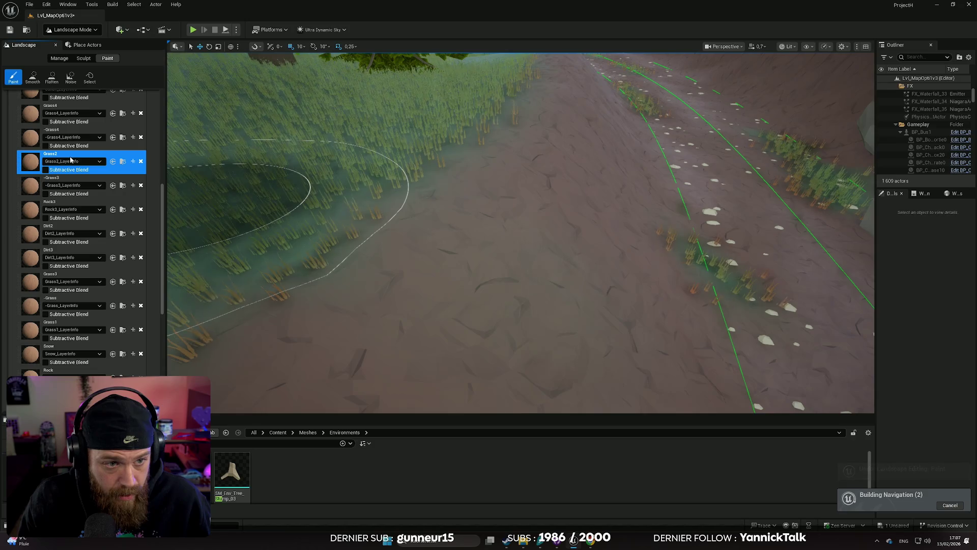
mouse_move(349, 229)
mouse_down()
mouse_move(535, 279)
mouse_move(534, 291)
mouse_move(548, 197)
mouse_up()
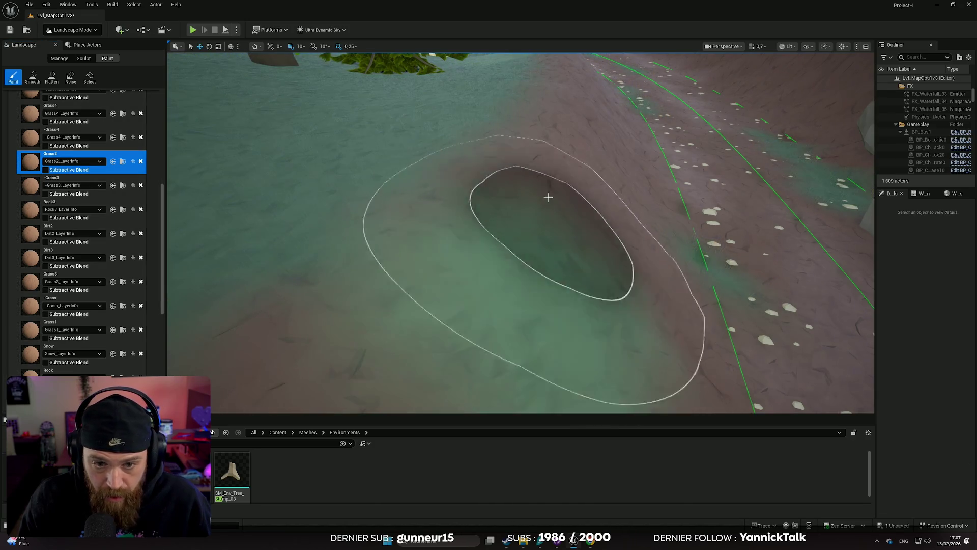
scroll(548, 197, up, 5)
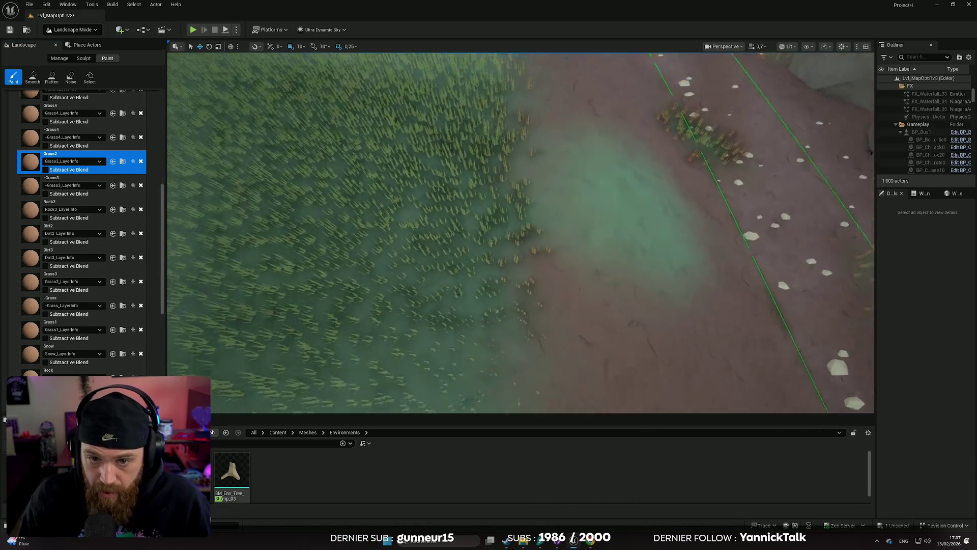
scroll(558, 156, up, 5)
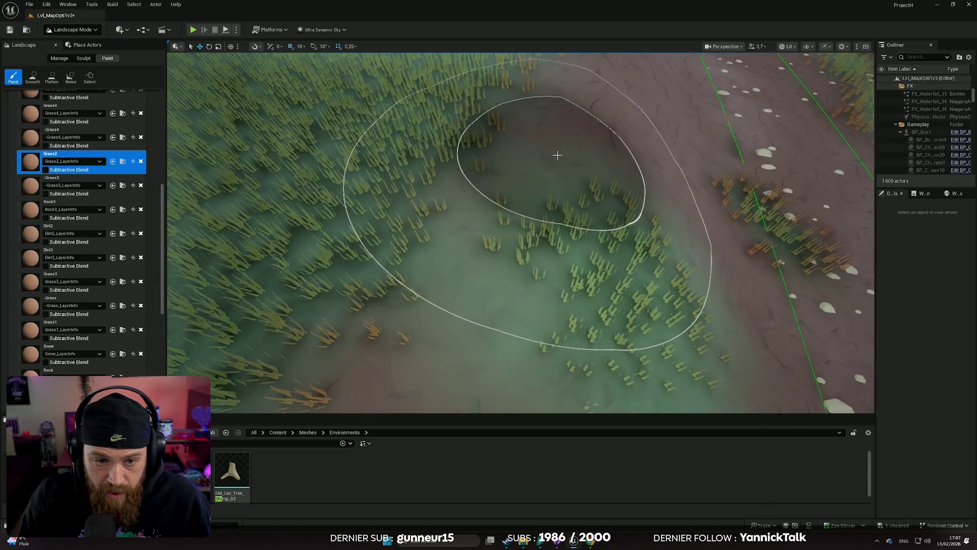
key(ctrl+z)
- Select Grass4, paint a test stroke on the meadow, then undo it
scroll(84, 149, up, 2)
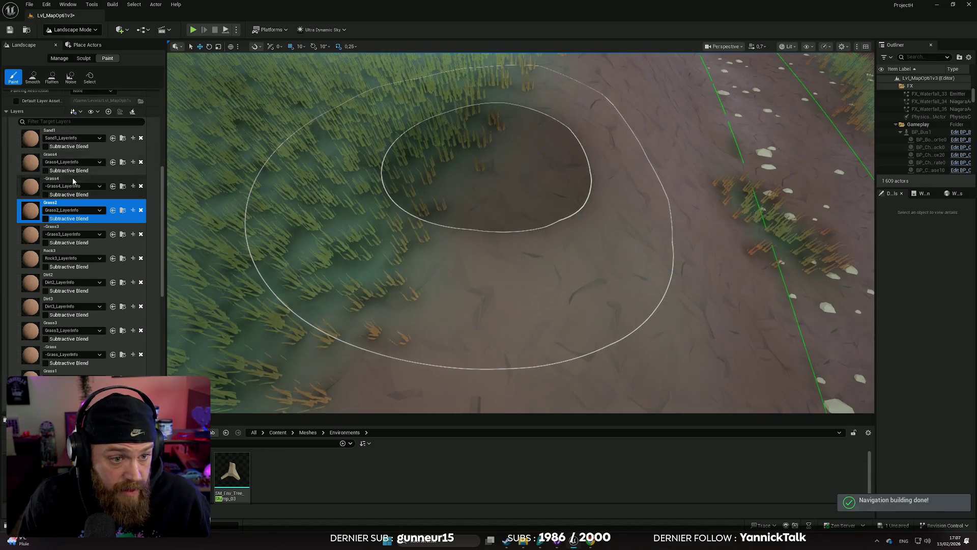
click(71, 158)
drag(595, 255, 604, 251)
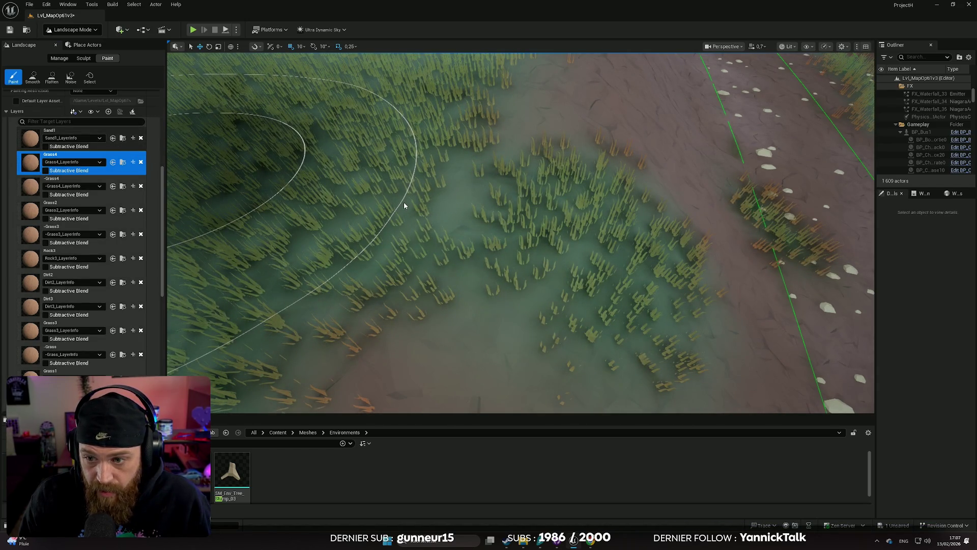
key(ctrl+z)
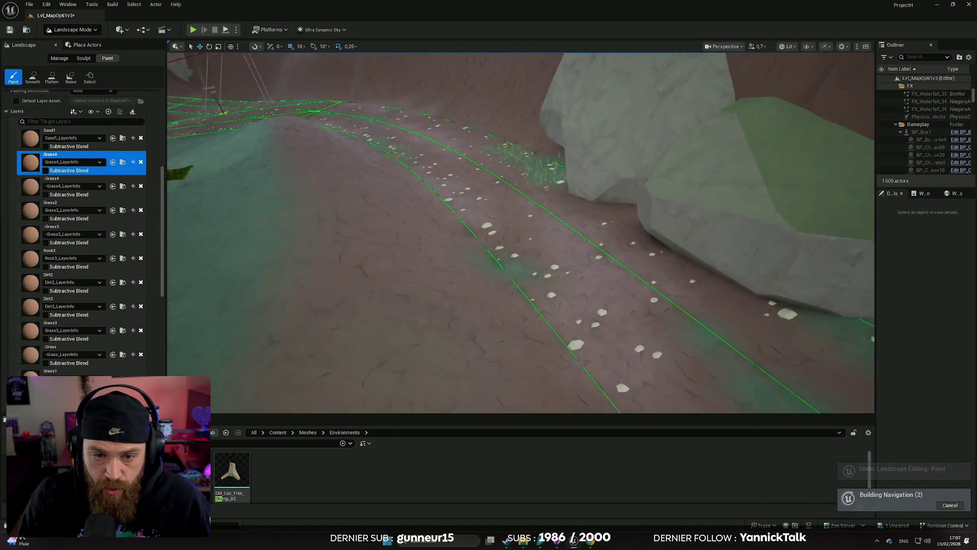
- Paint Grass4 strokes across the dirt slope, then undo the last two
scroll(112, 321, up, 8)
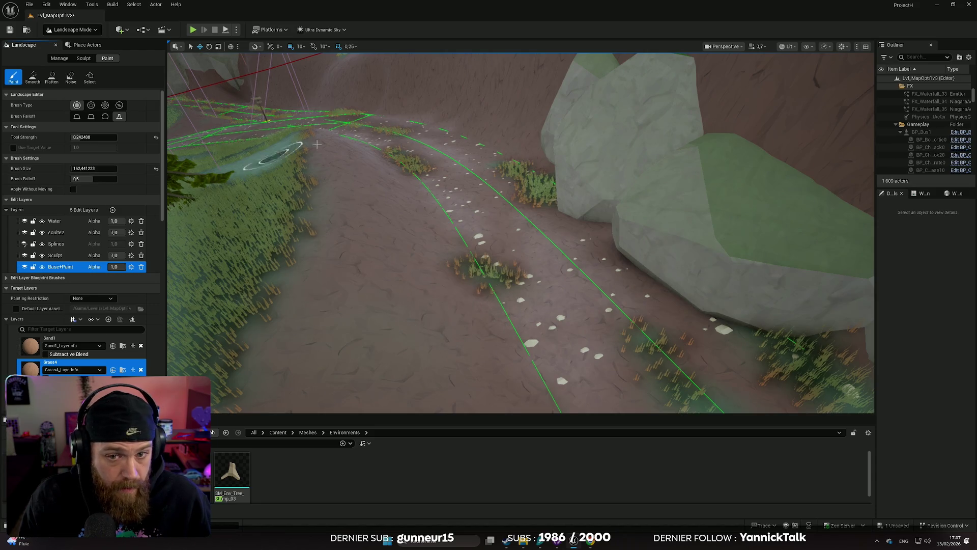
scroll(316, 145, up, 5)
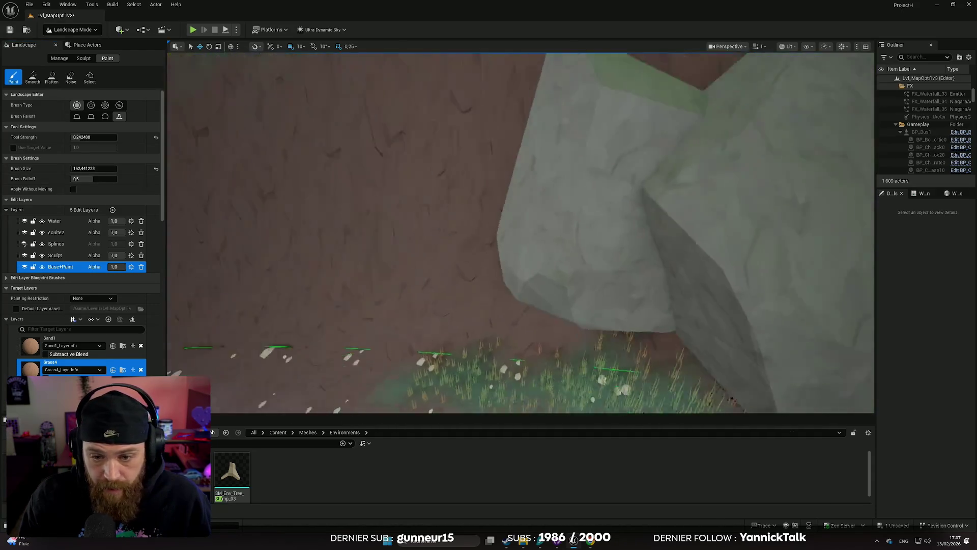
scroll(644, 295, down, 5)
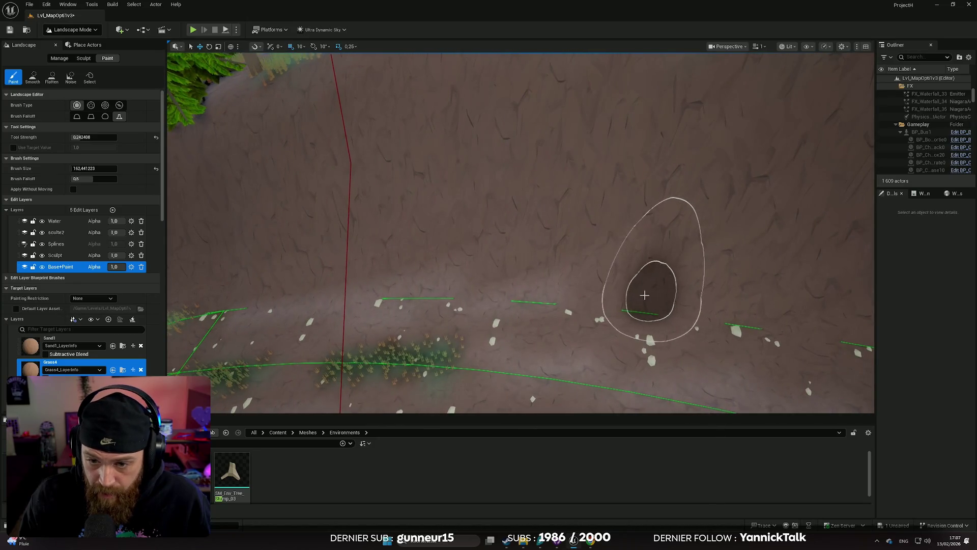
mouse_move(644, 295)
mouse_down()
mouse_move(567, 266)
mouse_move(547, 283)
mouse_up()
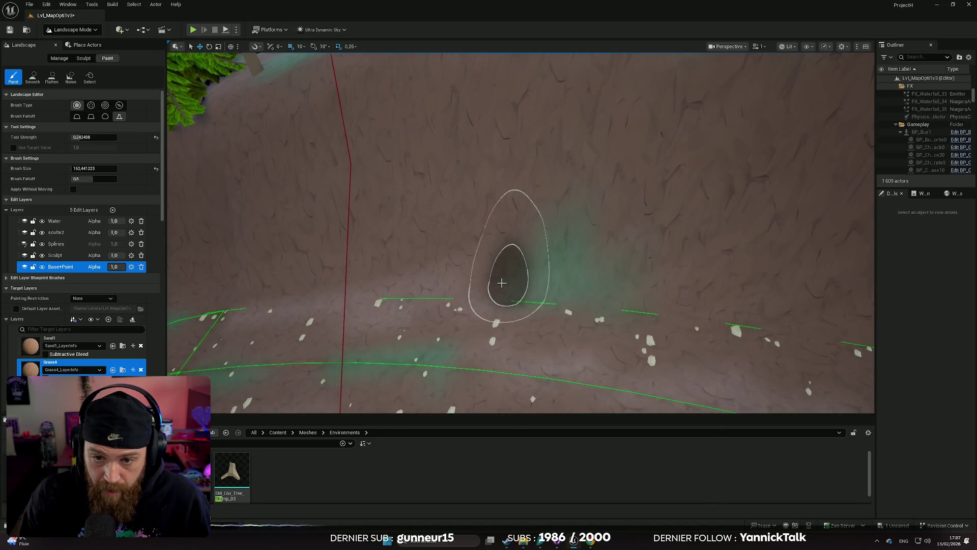
mouse_move(410, 287)
mouse_down()
mouse_move(380, 279)
mouse_move(484, 296)
mouse_up()
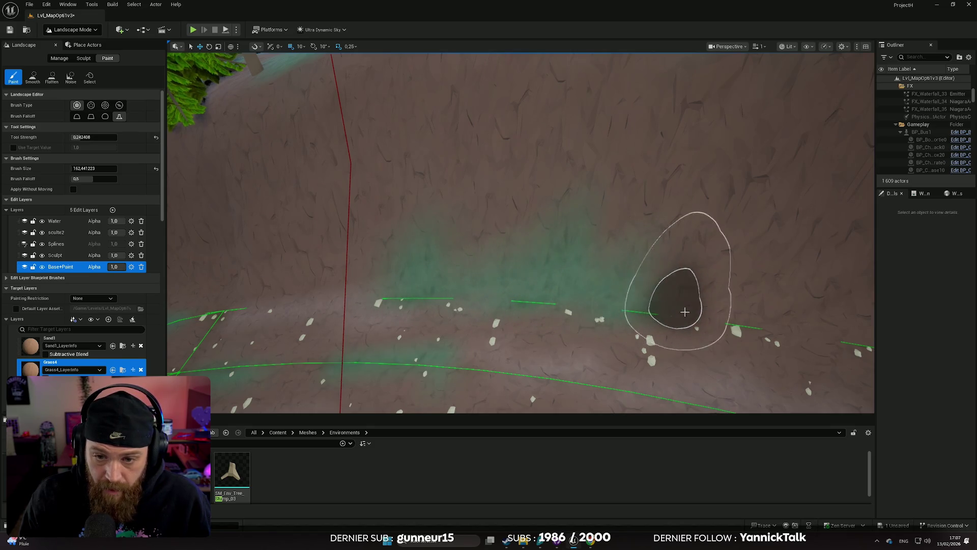
mouse_move(678, 305)
mouse_down()
mouse_move(598, 299)
mouse_move(549, 204)
mouse_move(585, 239)
mouse_move(559, 254)
mouse_move(218, 285)
mouse_up()
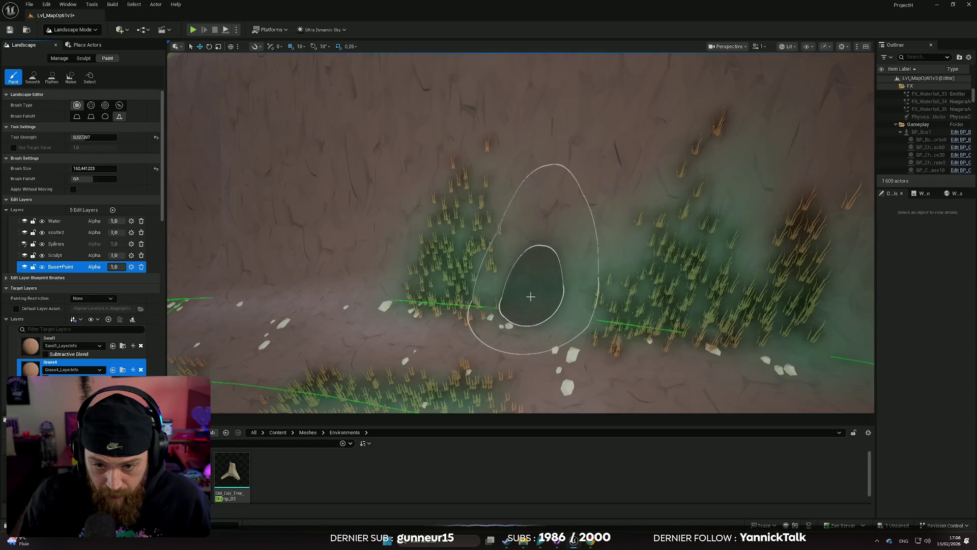
drag(506, 290, 415, 295)
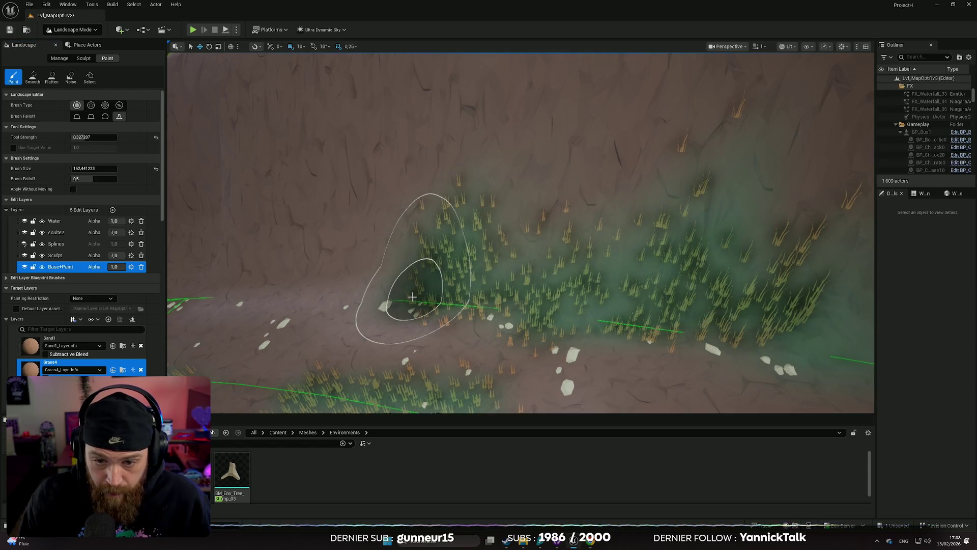
key(ctrl+z)
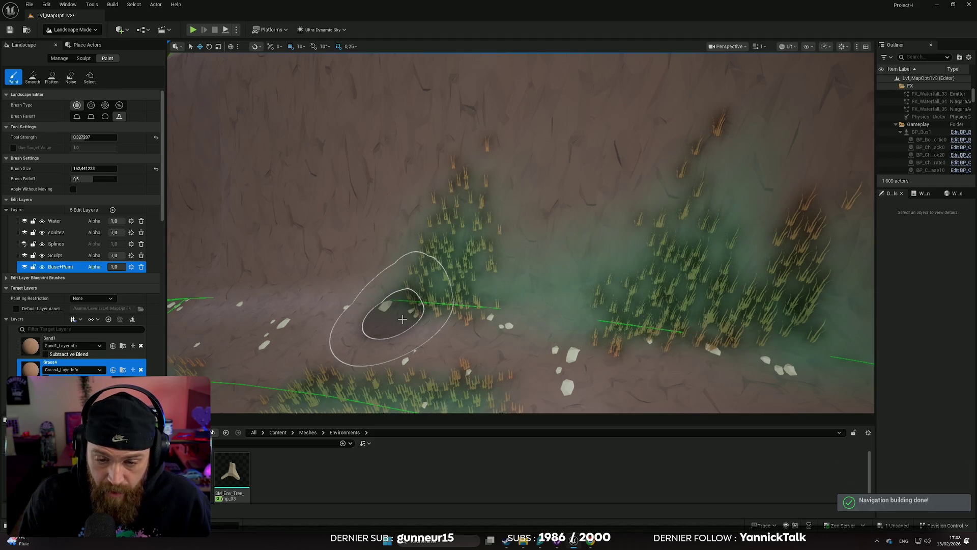
key(ctrl+z)
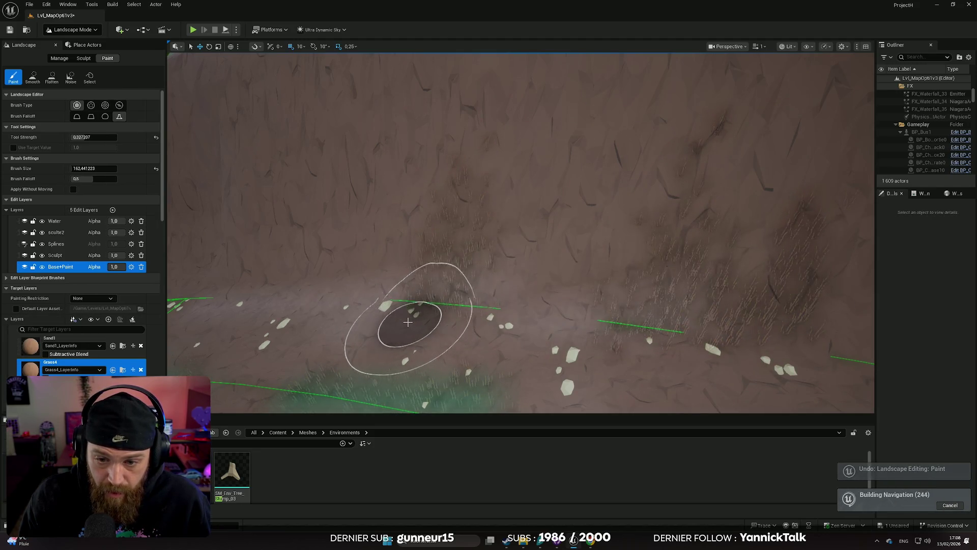
- Enlarge the brush to about 140 and paint Grass4 down-left along the terrain
drag(509, 284, 502, 294)
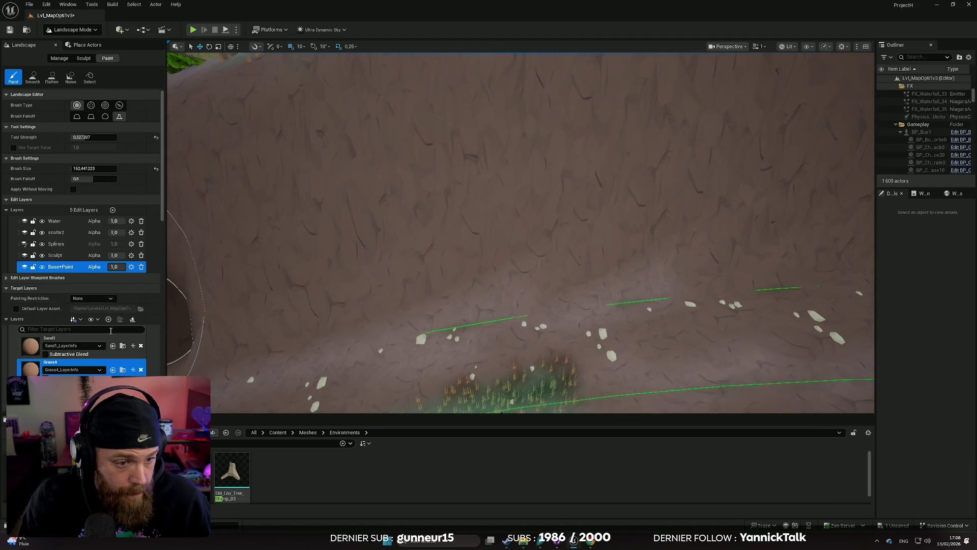
scroll(113, 337, down, 1)
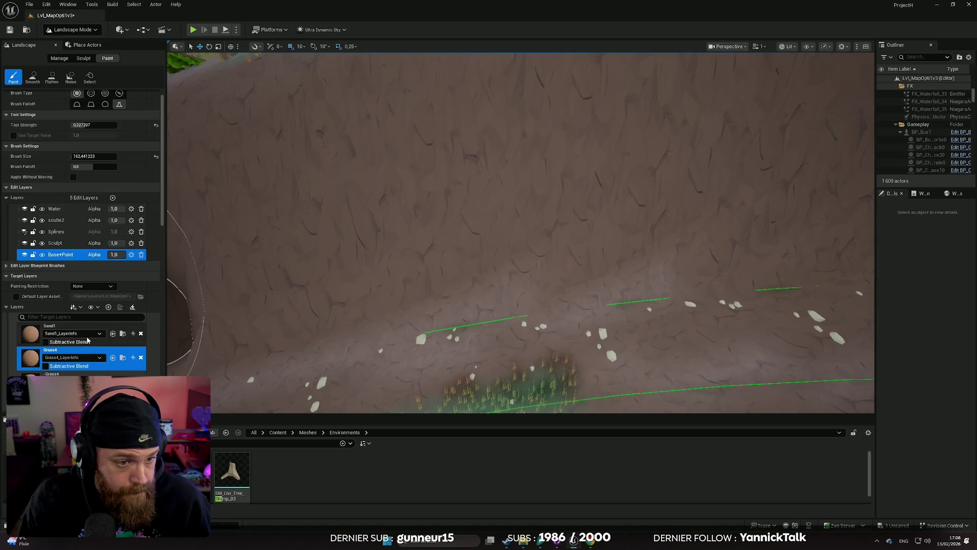
scroll(89, 336, down, 5)
scroll(90, 328, up, 6)
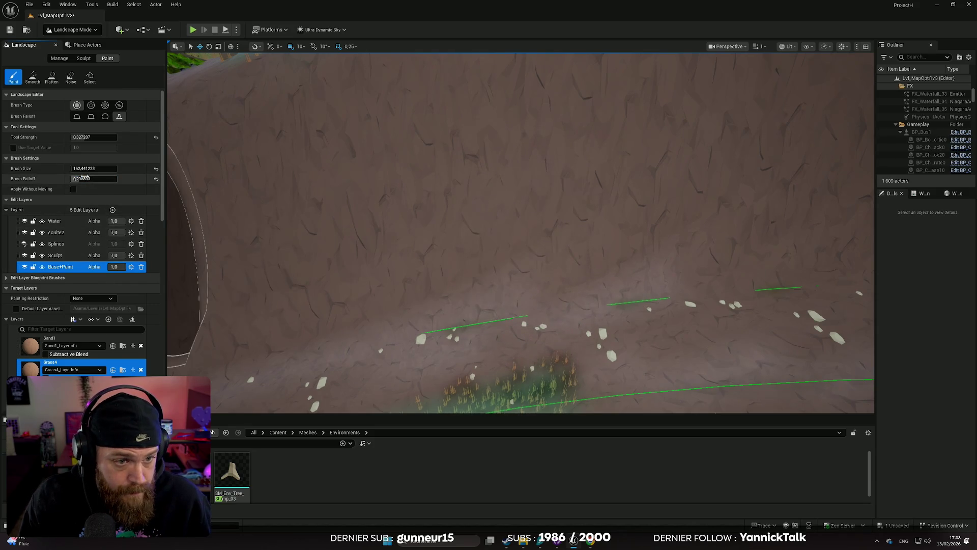
drag(93, 168, 107, 168)
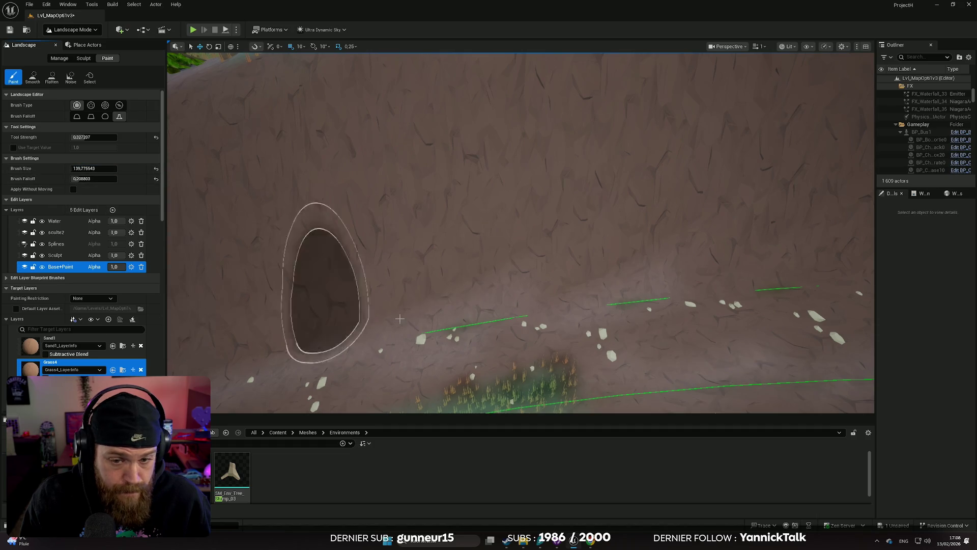
mouse_move(496, 263)
mouse_down()
mouse_move(488, 257)
mouse_move(447, 306)
mouse_move(399, 297)
mouse_move(359, 308)
mouse_up()
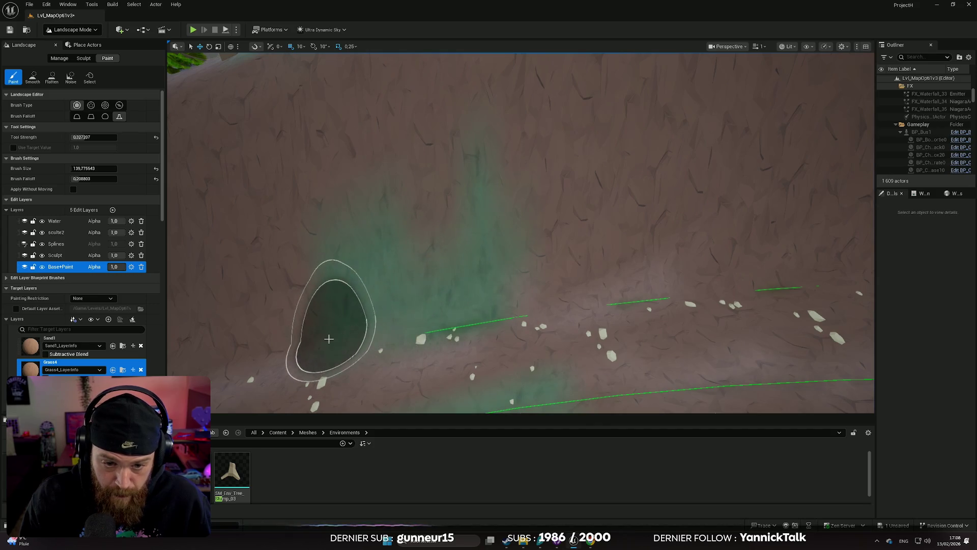
- Review the painted slope, then undo the grass strokes on the slope and path
key(a)
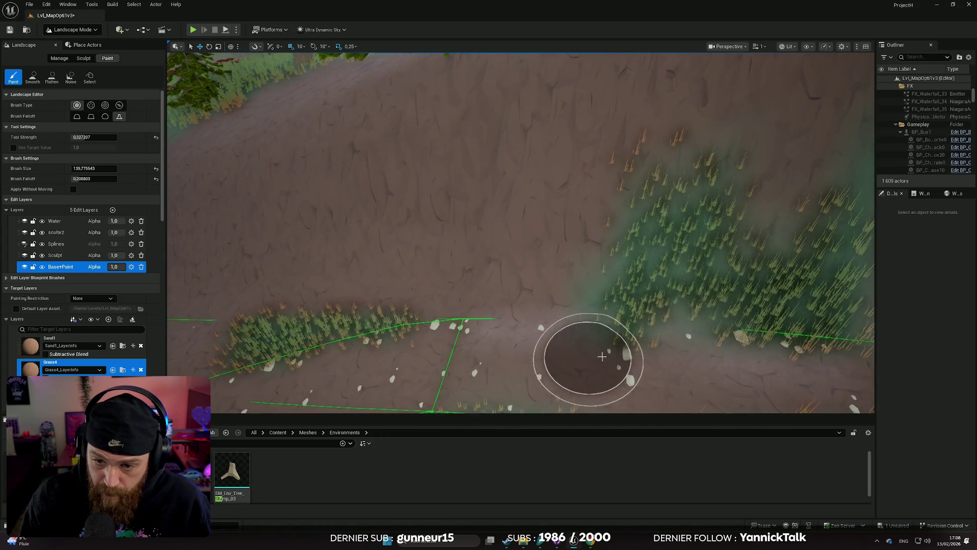
scroll(796, 375, down, 5)
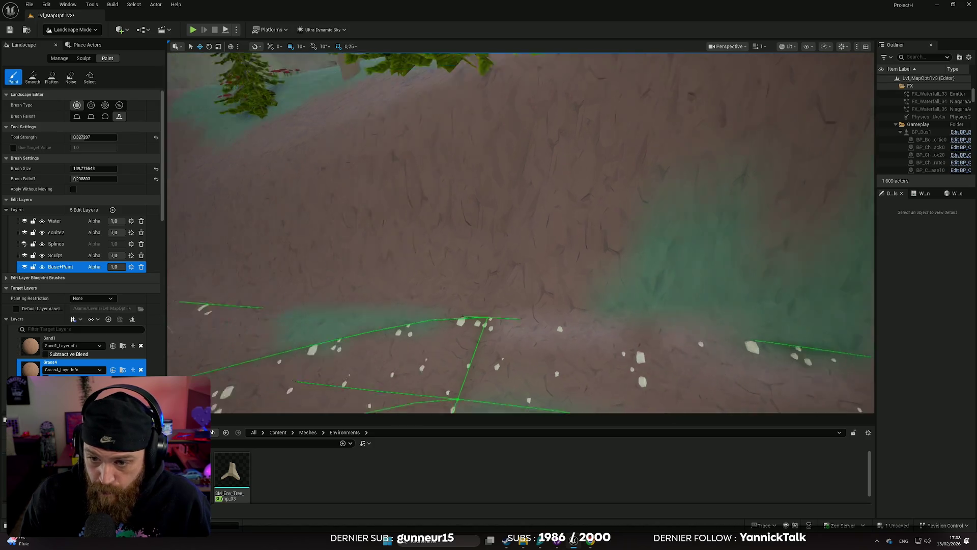
key(w)
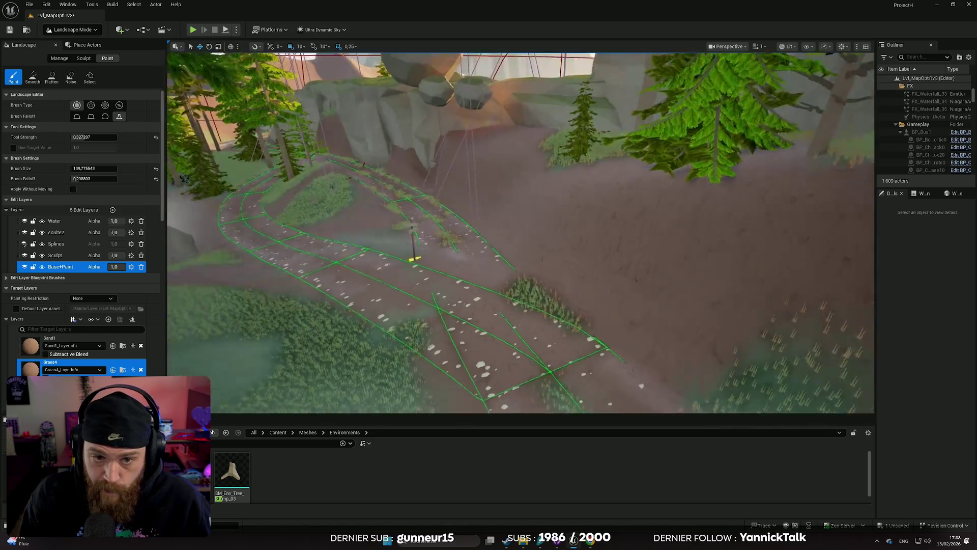
key(s)
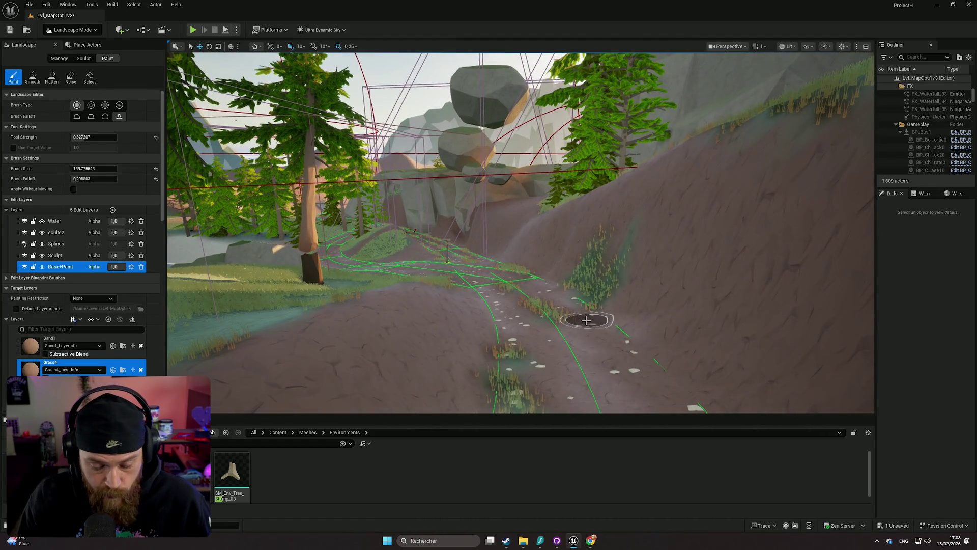
key(ctrl+z)
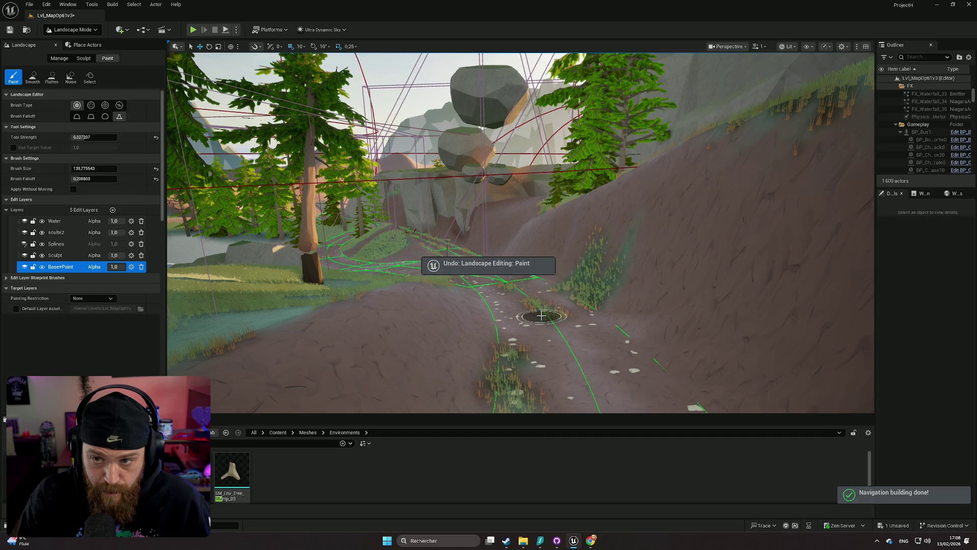
key(ctrl+z)
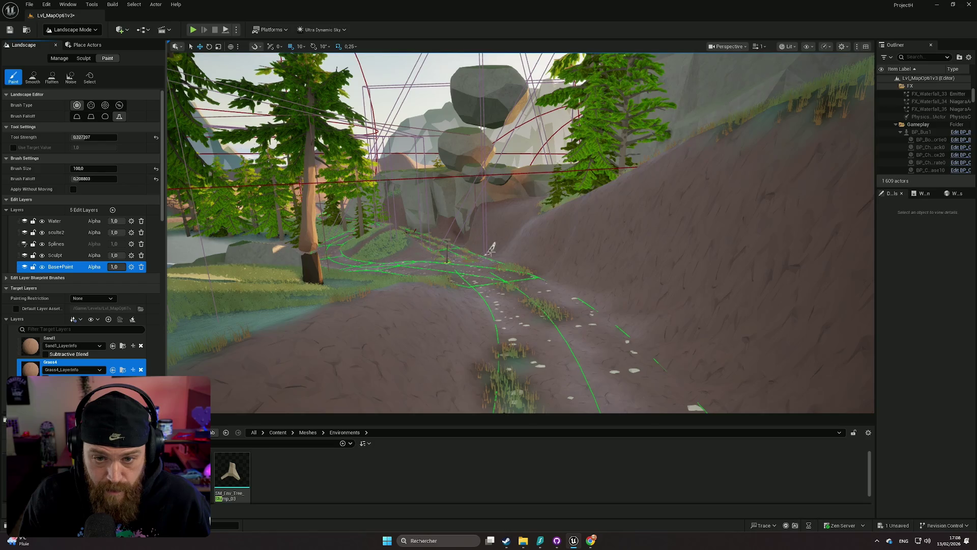
- Paint Grass4 along the dirt slope beside the road
key(s)
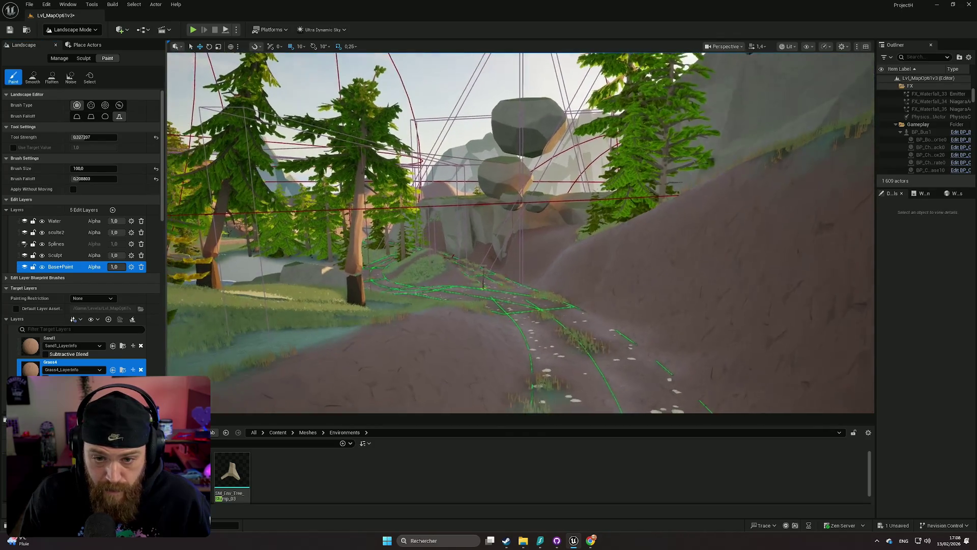
key(w)
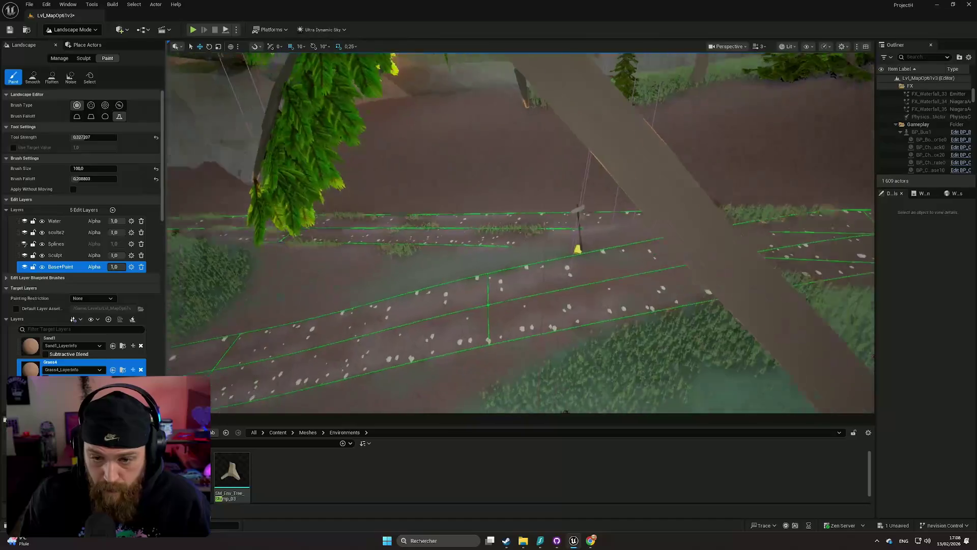
key(w)
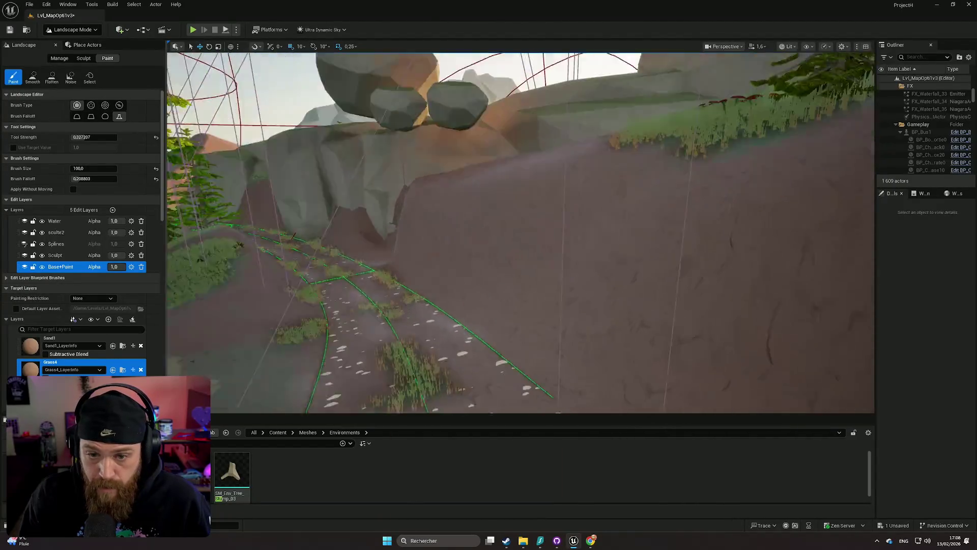
mouse_move(521, 310)
mouse_down()
mouse_move(466, 304)
mouse_move(585, 320)
mouse_move(513, 295)
mouse_move(473, 249)
mouse_up()
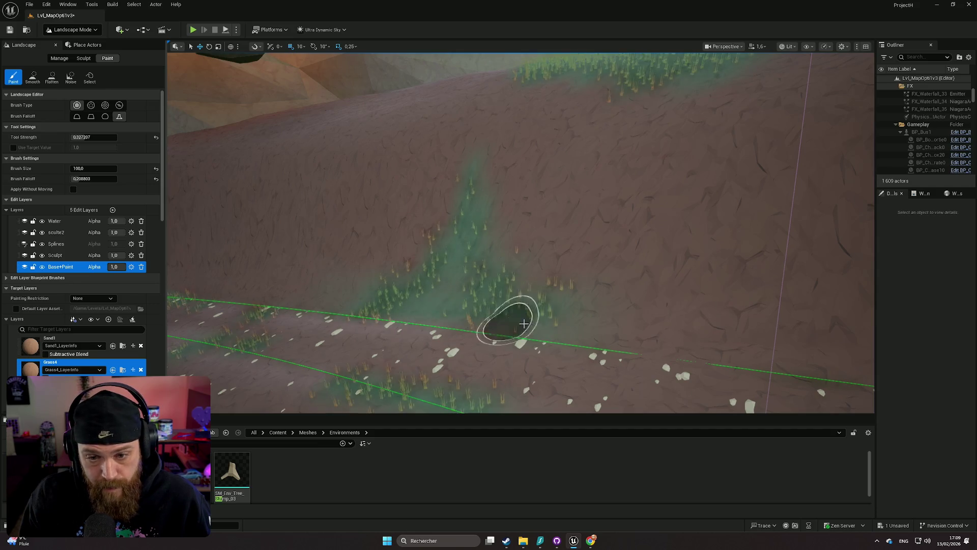
key(w)
key(w)
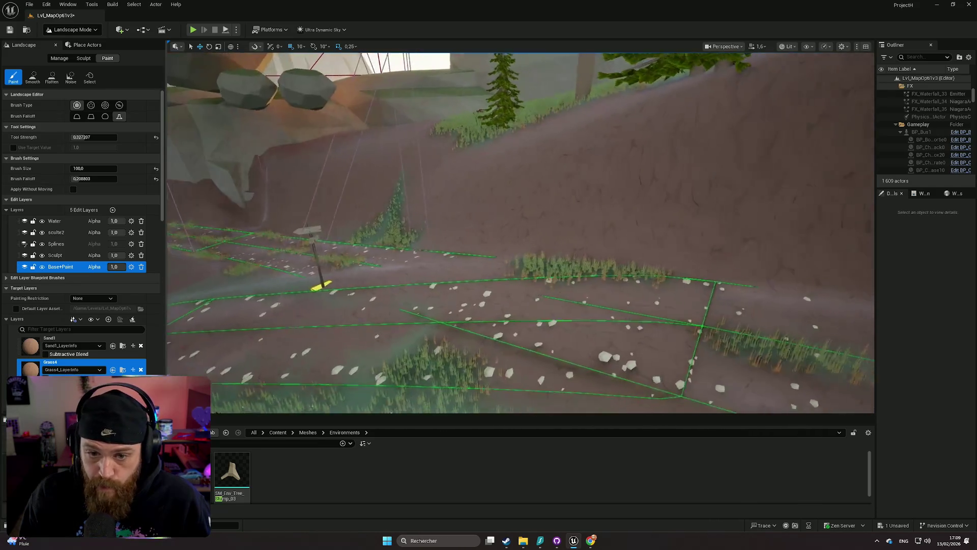
key(w)
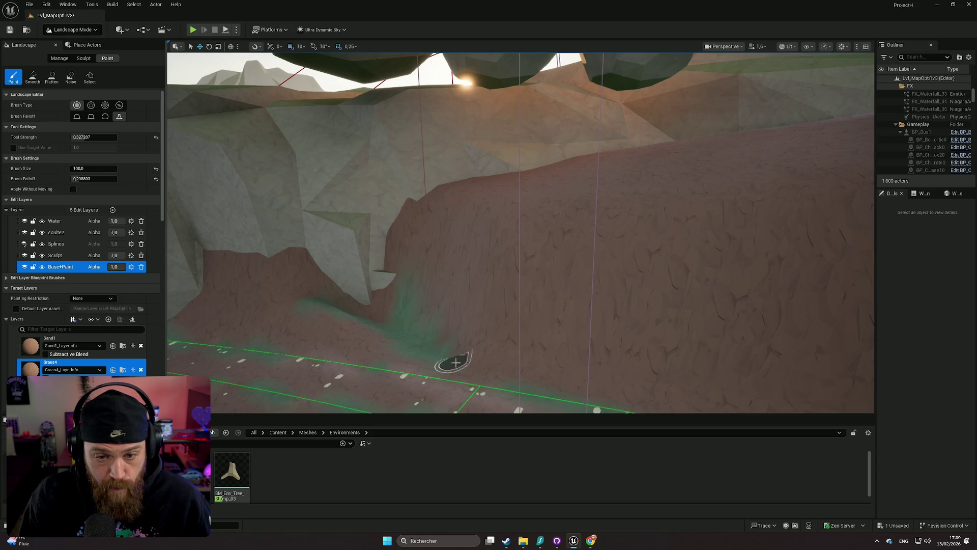
- Paint the upper slope, set brush size 100, paint below the rocks, and collapse Brush Settings
key(s)
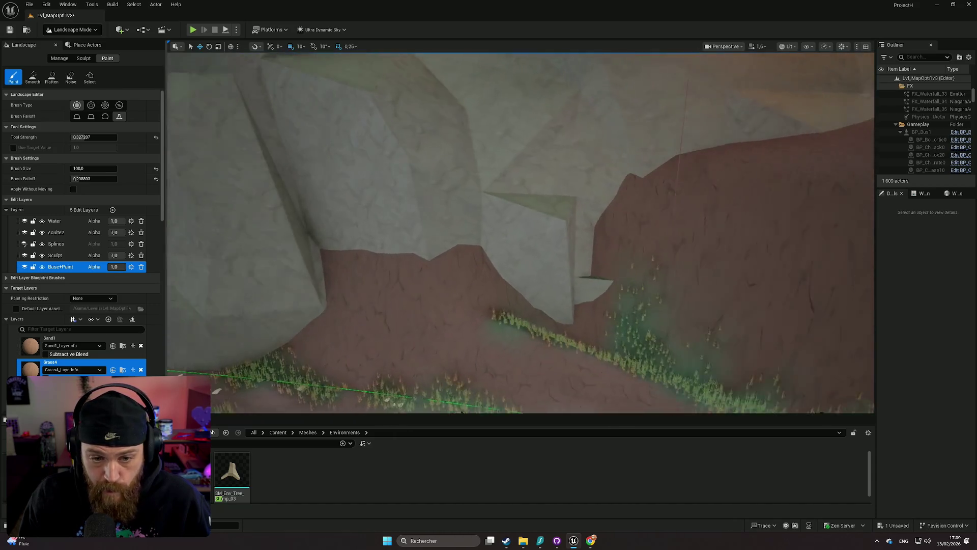
key(w)
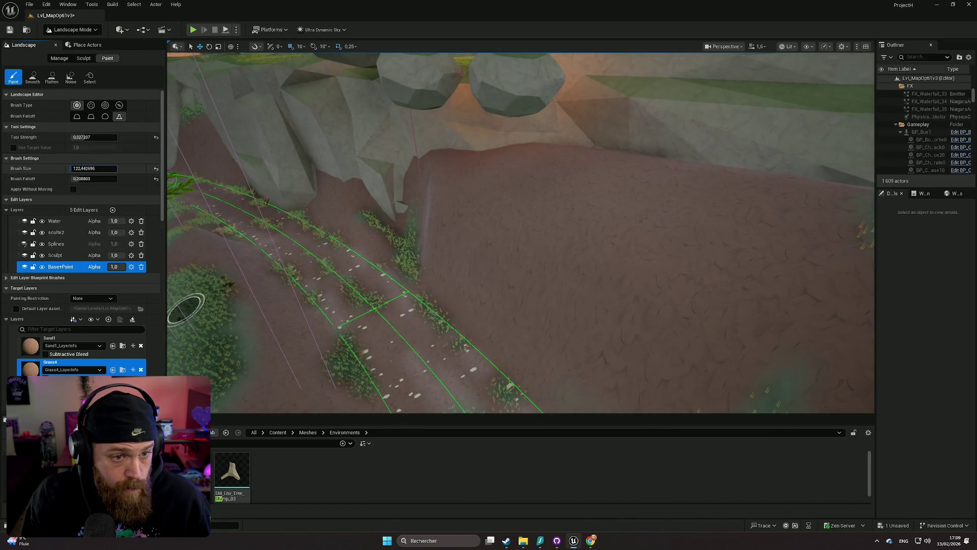
mouse_move(635, 181)
mouse_down()
mouse_move(641, 176)
mouse_move(560, 151)
mouse_move(493, 143)
mouse_move(469, 148)
mouse_move(651, 178)
mouse_move(105, 221)
mouse_up()
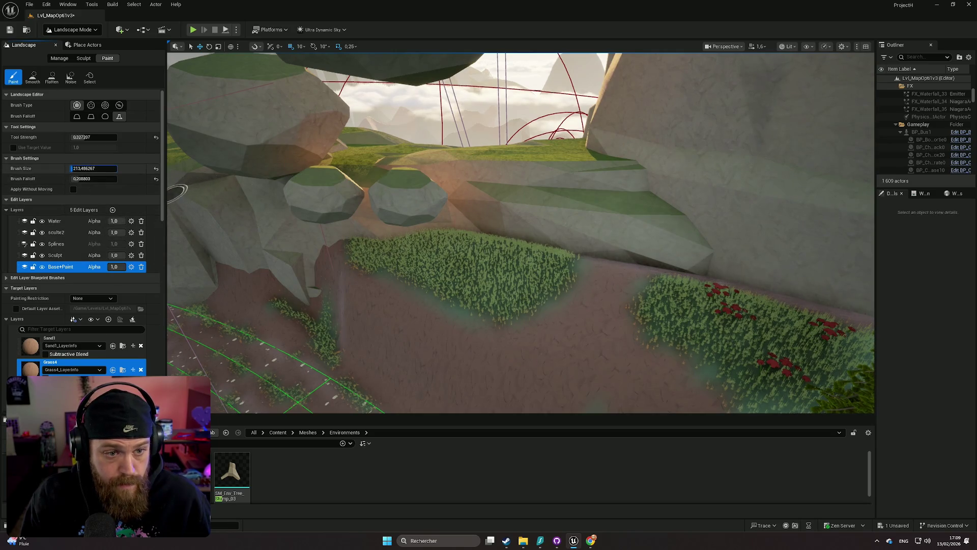
drag(94, 168, 117, 168)
mouse_move(545, 283)
mouse_down()
mouse_move(630, 267)
mouse_move(611, 280)
mouse_up()
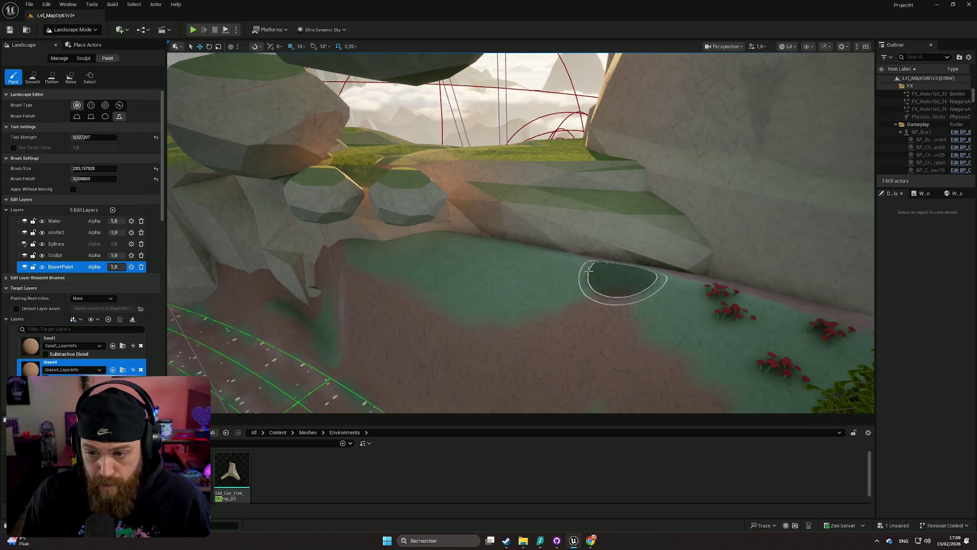
mouse_move(520, 232)
mouse_down()
mouse_move(498, 235)
mouse_move(542, 277)
mouse_up()
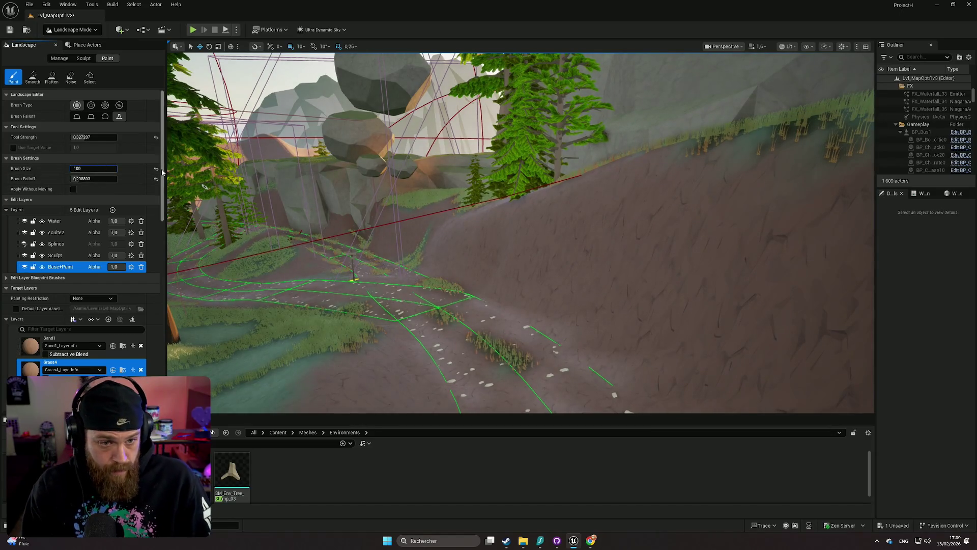
click(137, 159)
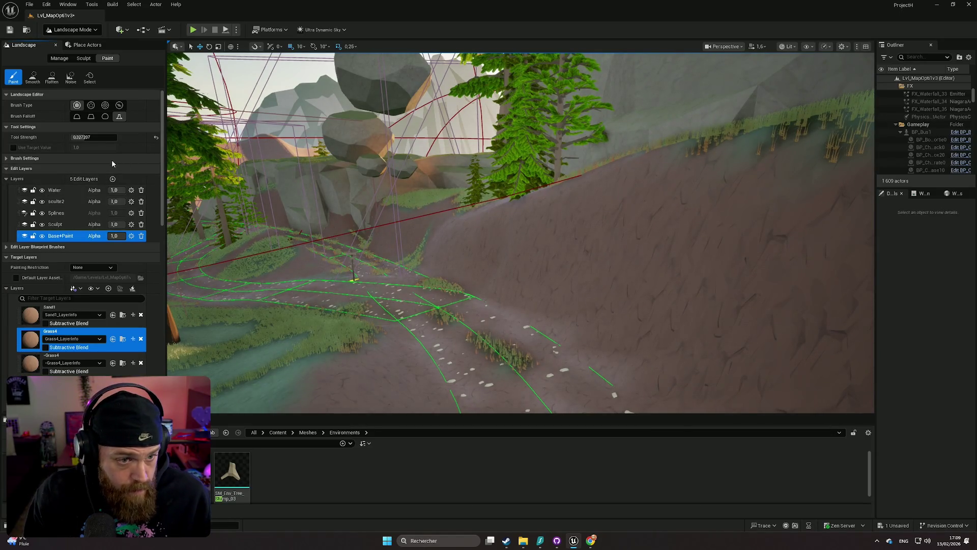
- Expand Brush Settings and set the brush size to 50
click(6, 159)
mouse_move(458, 229)
mouse_down()
mouse_move(458, 265)
mouse_move(478, 285)
mouse_move(499, 255)
mouse_move(560, 305)
mouse_move(599, 288)
mouse_up()
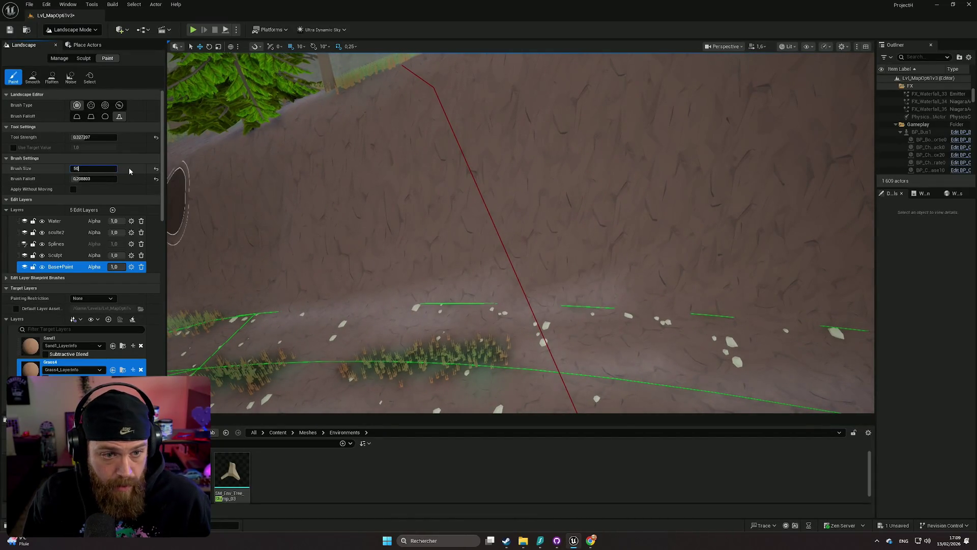
key(Return)
mouse_move(605, 295)
mouse_down()
mouse_move(582, 299)
mouse_move(606, 290)
mouse_up()
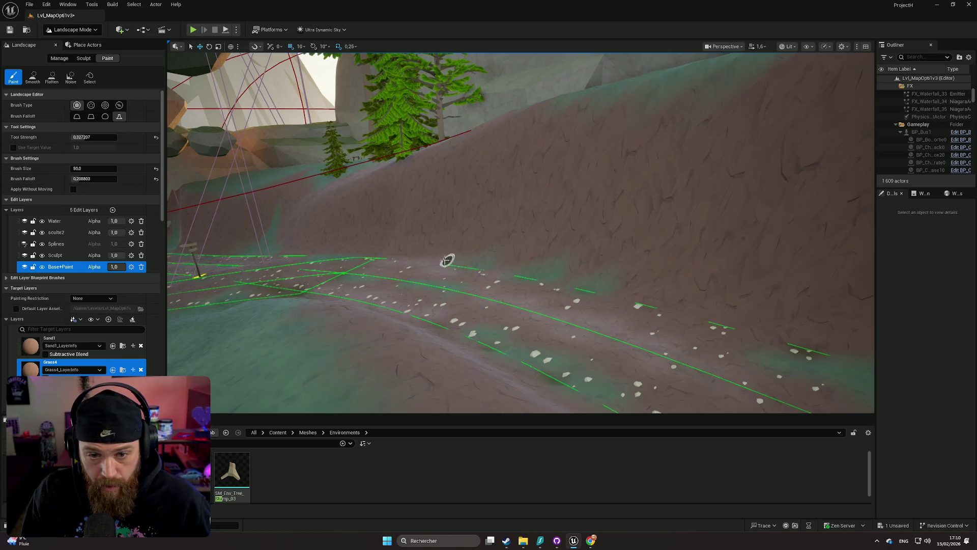
- Paint Grass4 along the road shoulders, then enlarge the brush to about 348
scroll(510, 273, up, 5)
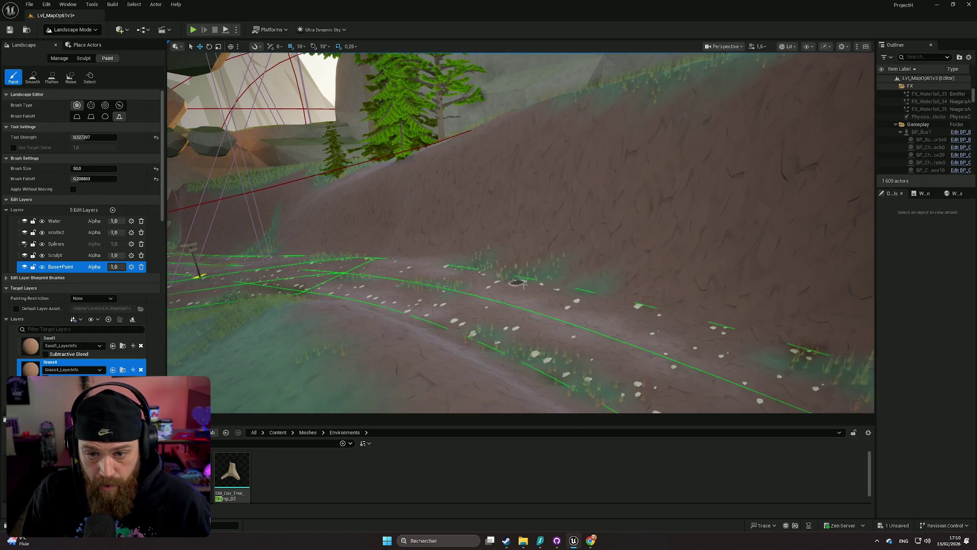
scroll(523, 298, up, 5)
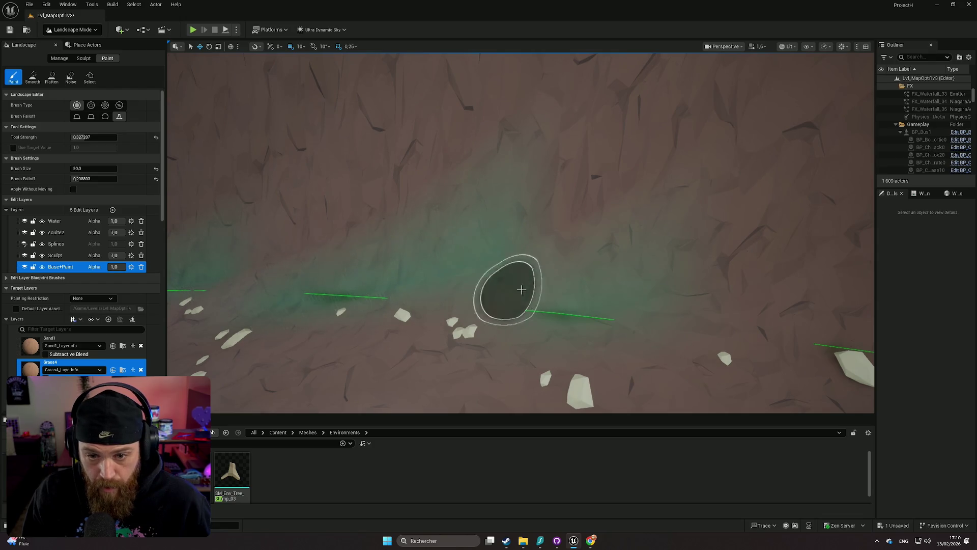
scroll(650, 294, down, 5)
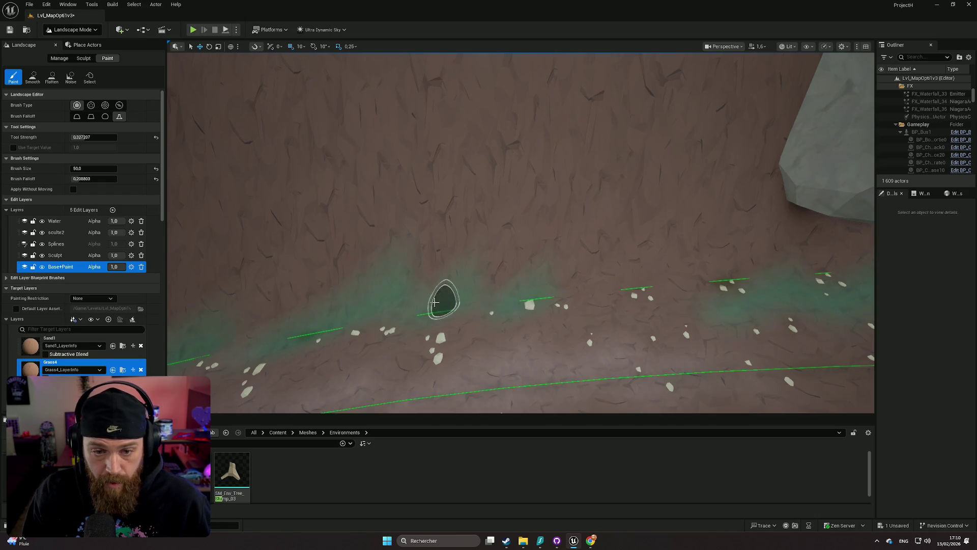
scroll(435, 302, down, 5)
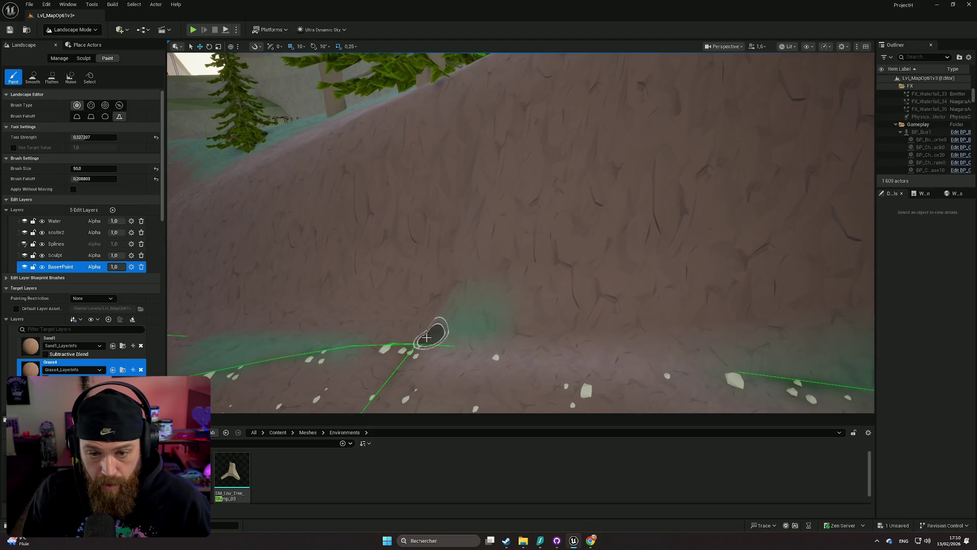
scroll(404, 338, down, 8)
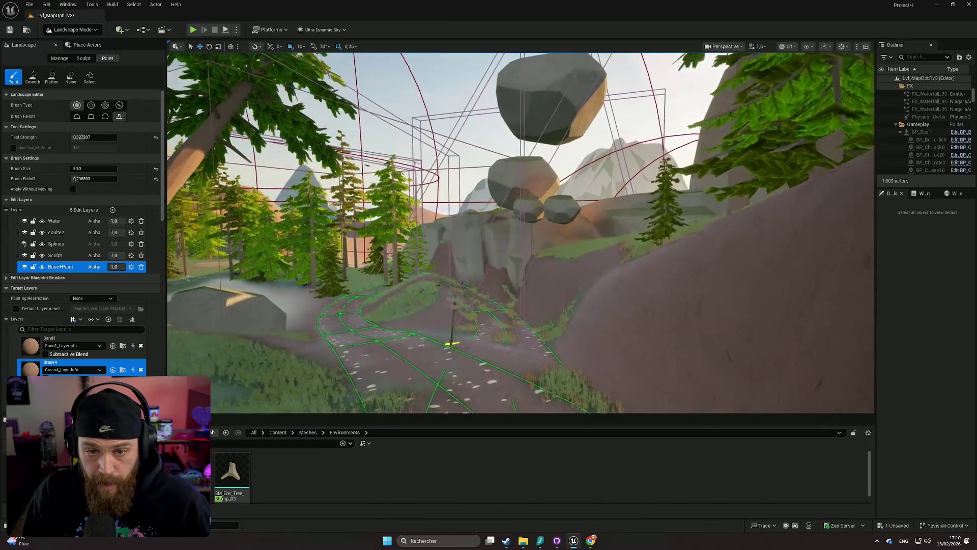
scroll(469, 342, up, 6)
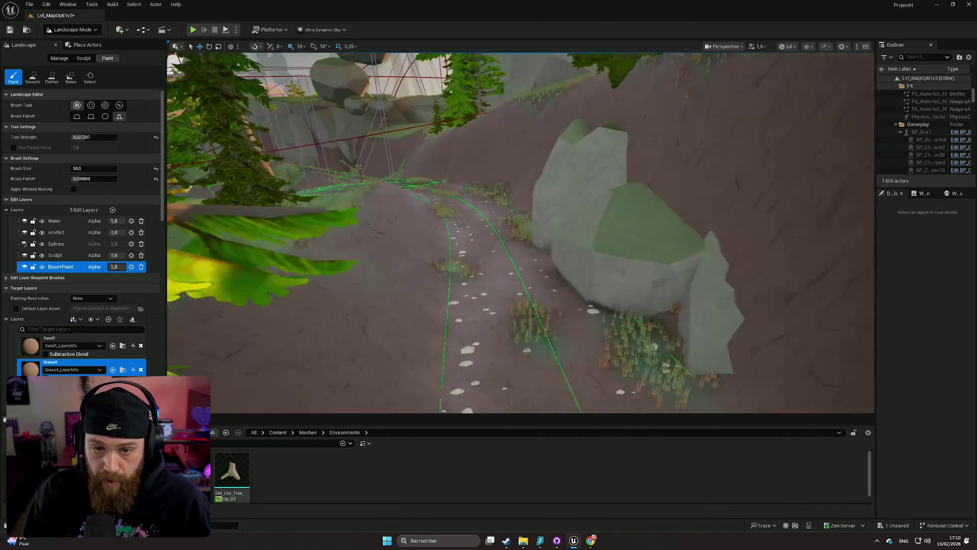
scroll(521, 232, down, 4)
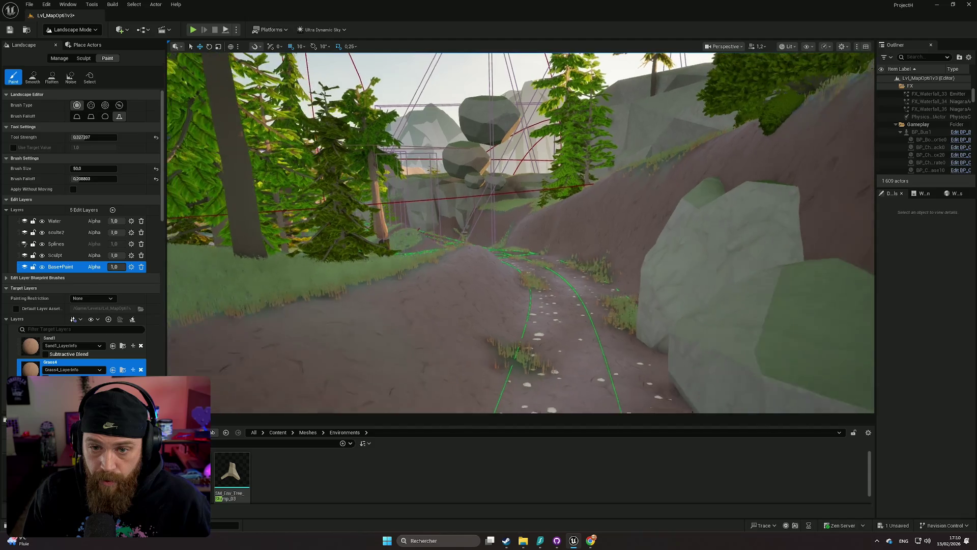
scroll(521, 233, up, 6)
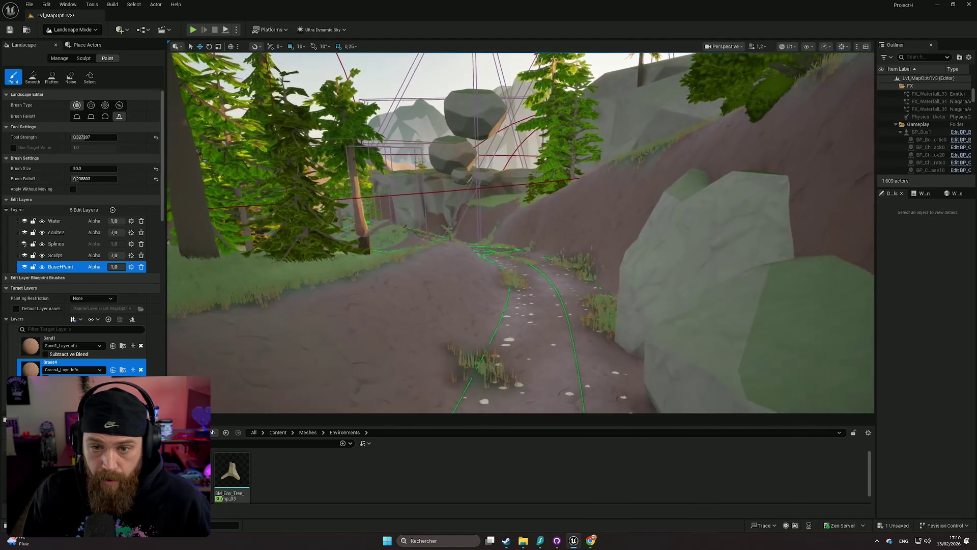
scroll(520, 233, up, 3)
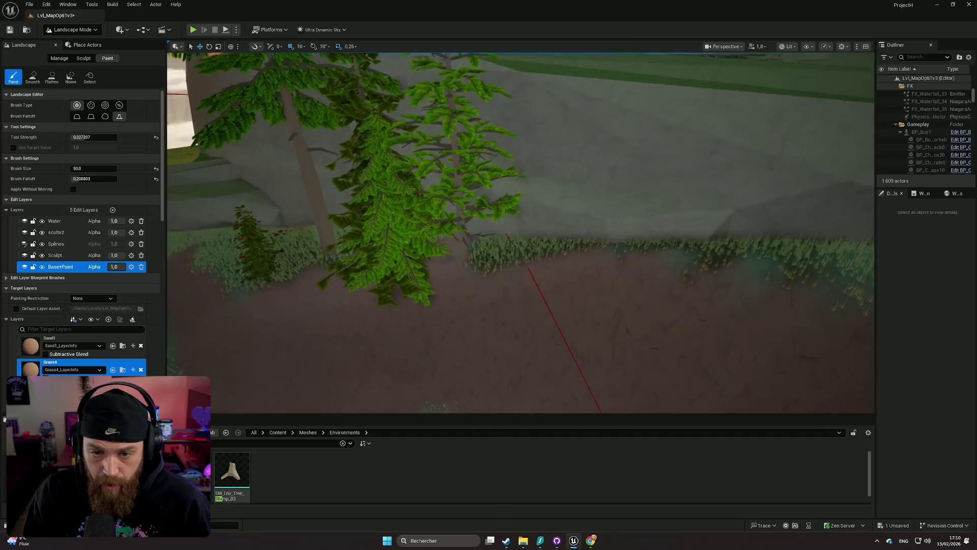
drag(74, 168, 87, 178)
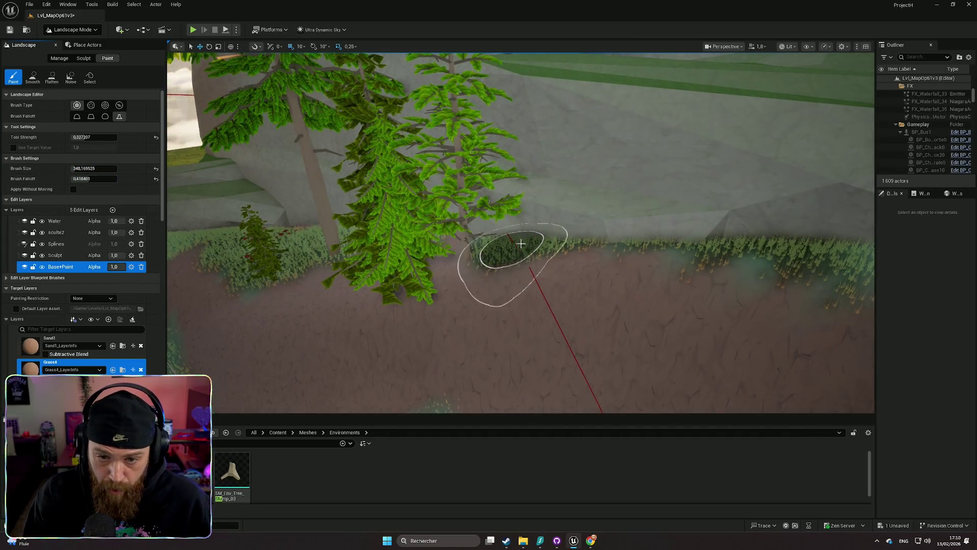
- Paint grass beside the tree on the slope and extend it further right
drag(521, 244, 506, 259)
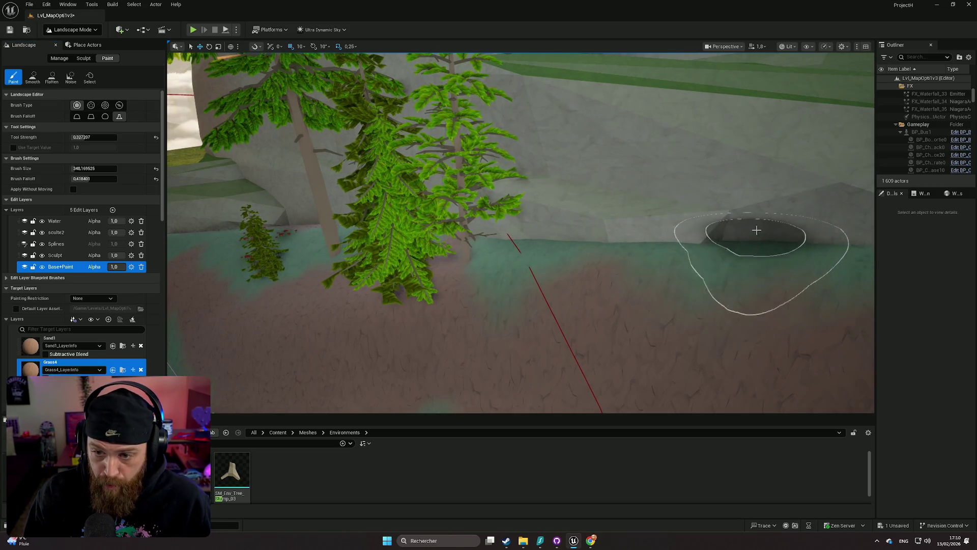
drag(665, 212, 636, 224)
drag(689, 240, 689, 218)
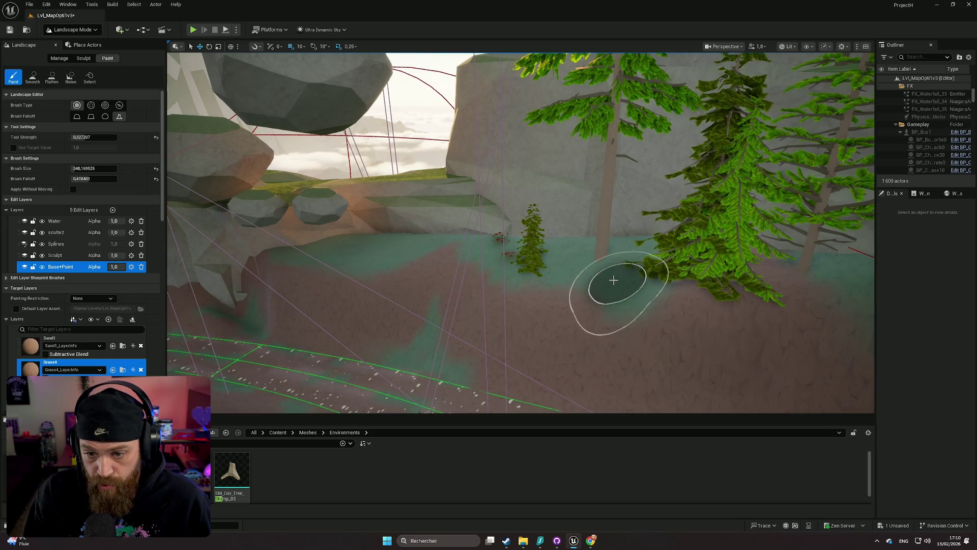
mouse_move(554, 262)
mouse_down()
mouse_move(535, 255)
mouse_move(543, 239)
mouse_up()
drag(480, 306, 483, 294)
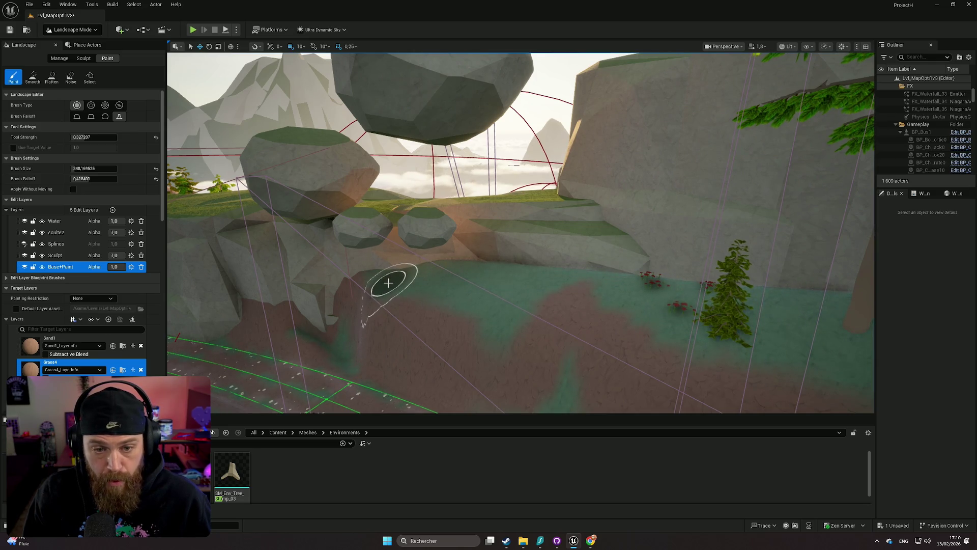
drag(474, 281, 492, 266)
- Paint grass on the ground beside the forest path between the rocks toward the cliff
scroll(474, 282, down, 1)
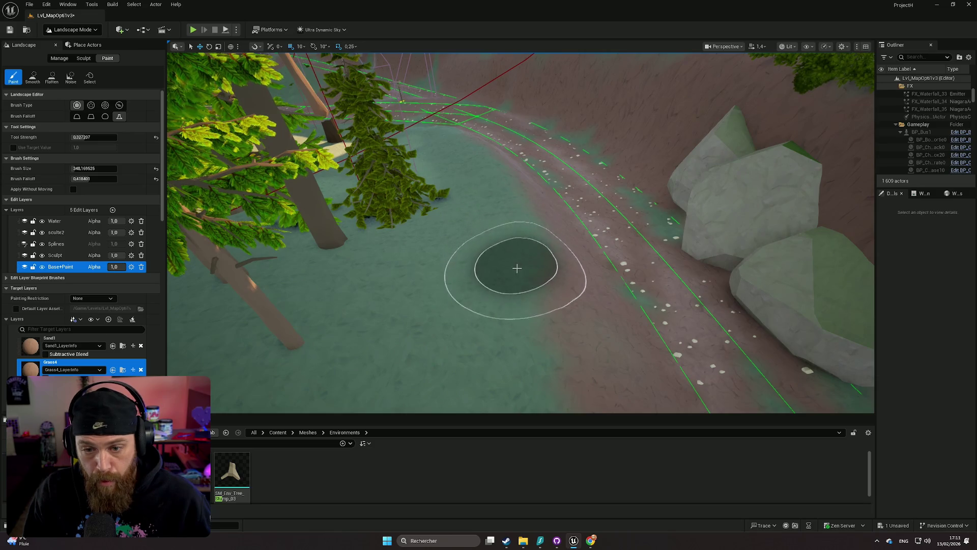
drag(596, 343, 596, 343)
drag(860, 288, 860, 287)
drag(719, 262, 719, 262)
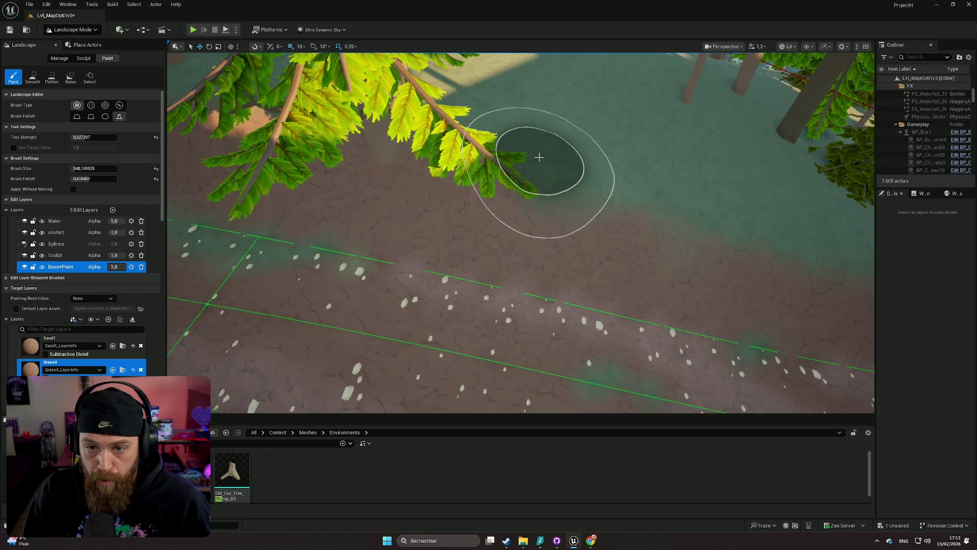
drag(506, 145, 506, 145)
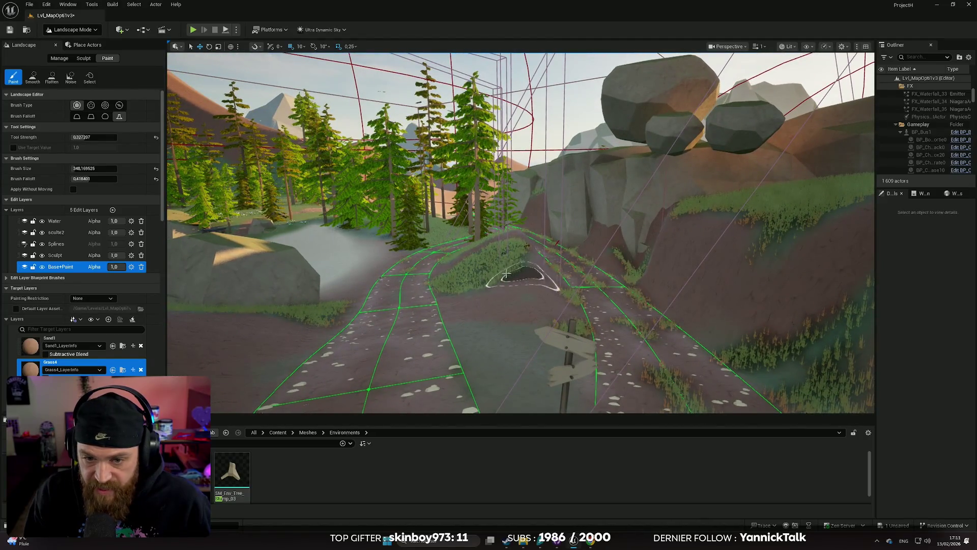
drag(506, 275, 506, 275)
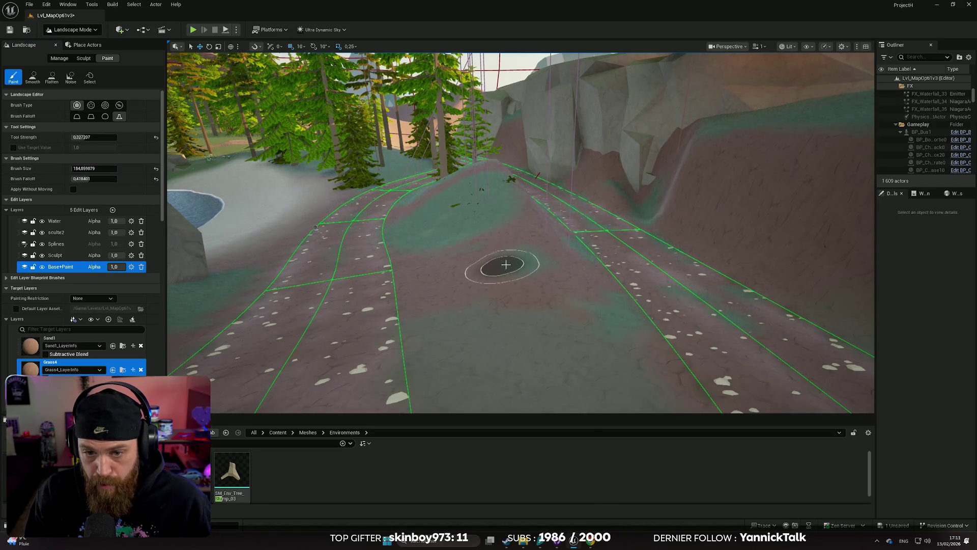
drag(513, 261, 513, 261)
drag(576, 261, 575, 262)
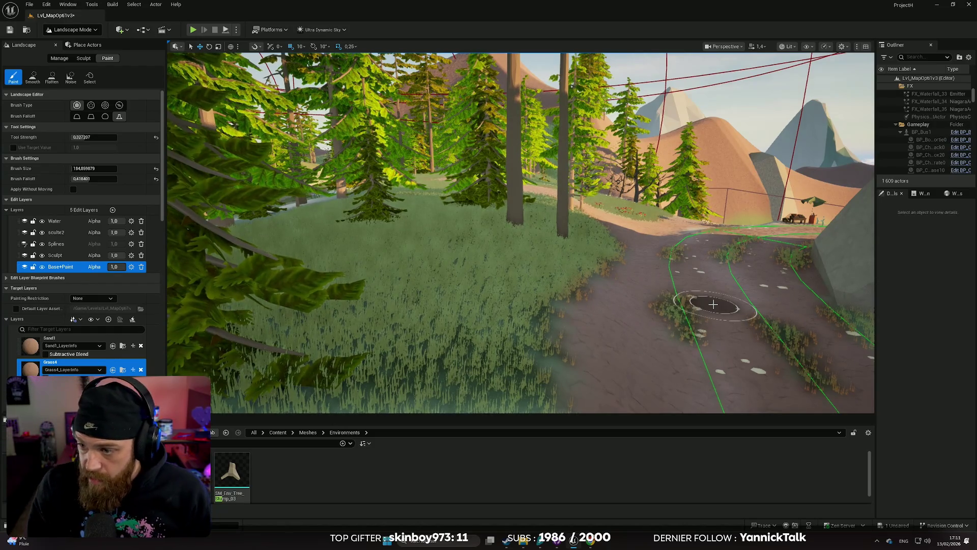
drag(687, 299, 687, 299)
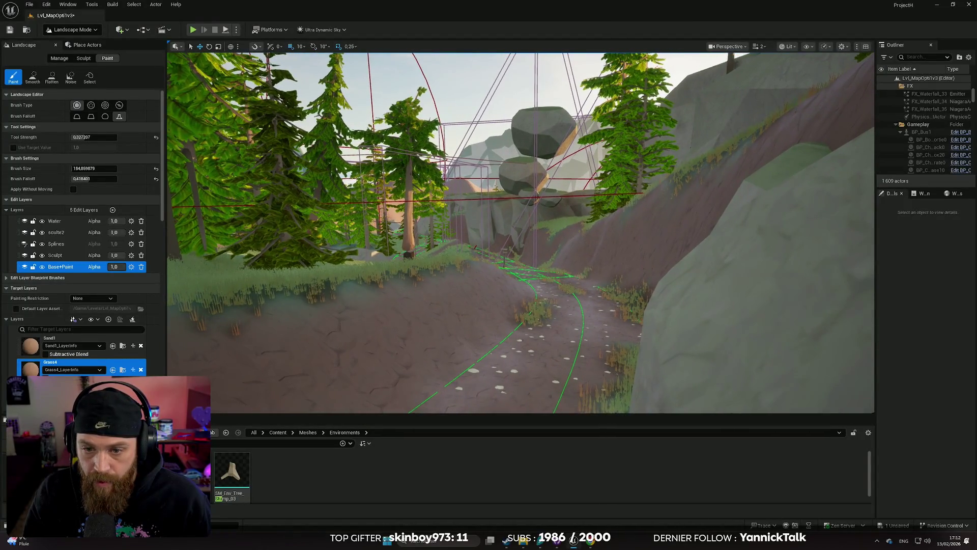
scroll(132, 373, down, 4)
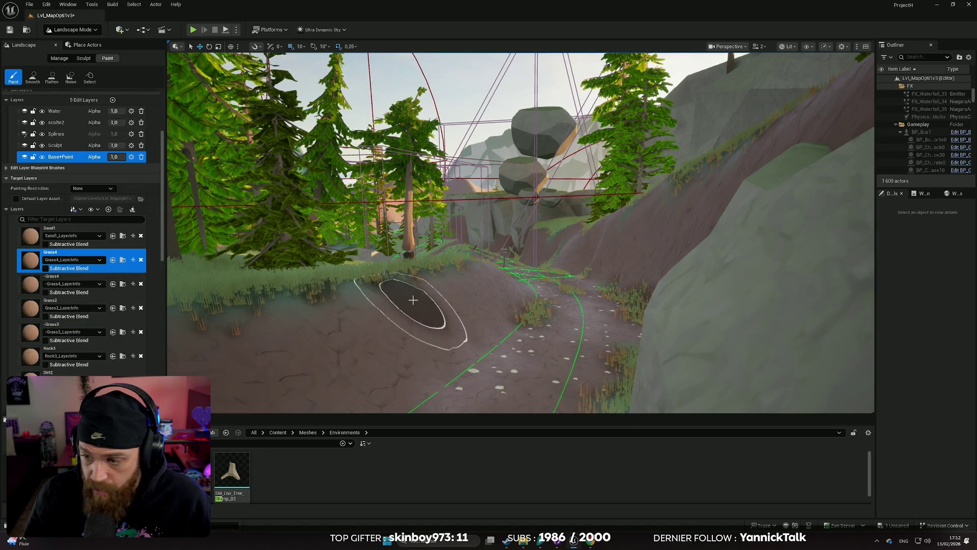
- Fly along the dirt path past trees and rocks to check the grass tufts
drag(371, 297, 412, 300)
scroll(413, 300, down, 1)
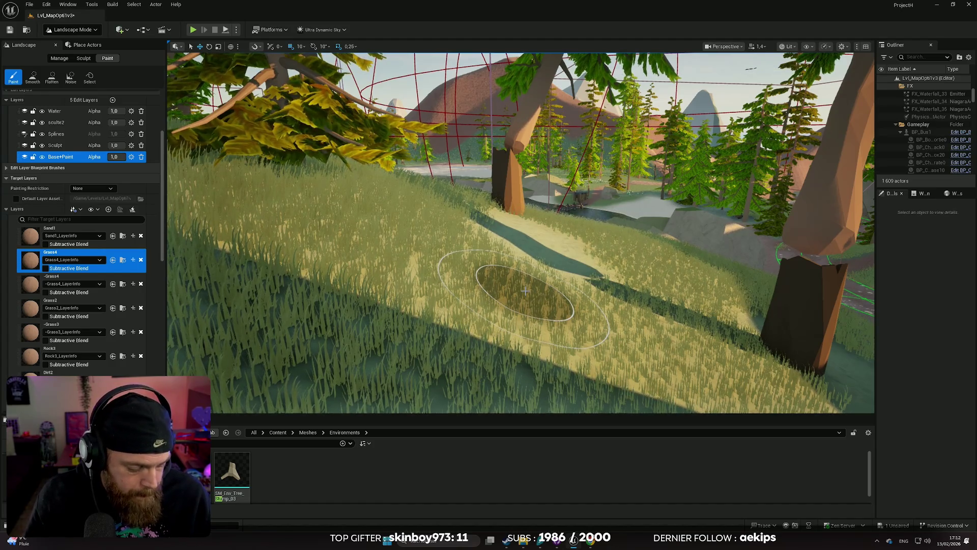
key(w)
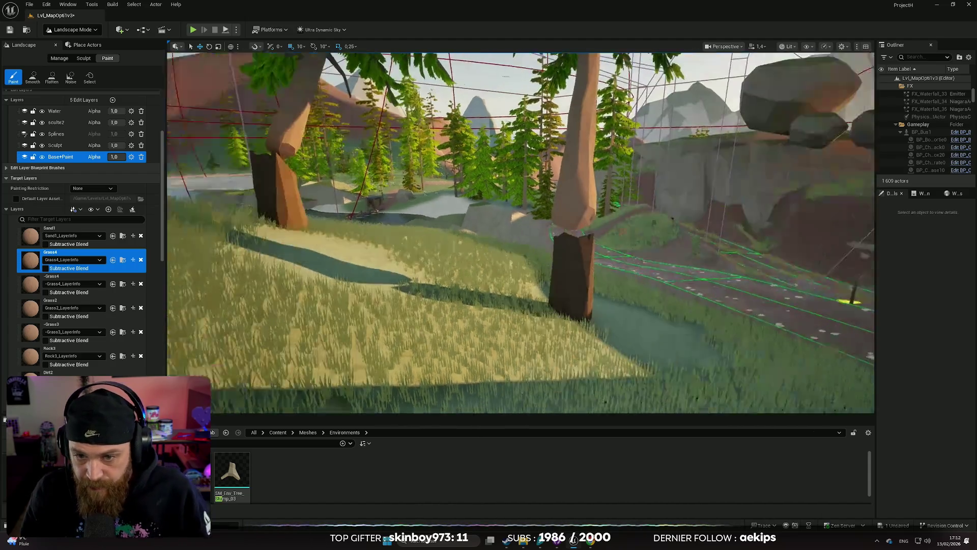
key(w)
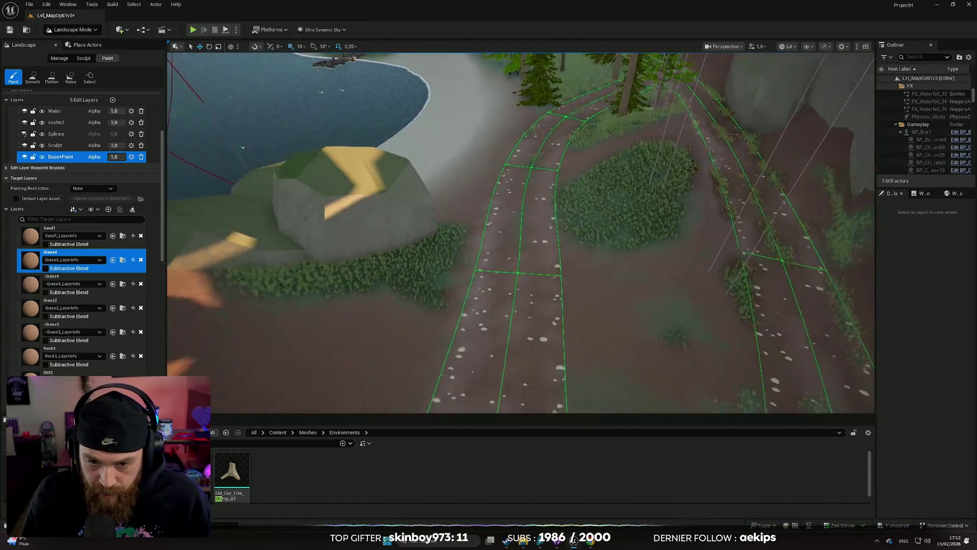
key(w)
scroll(616, 121, up, 1)
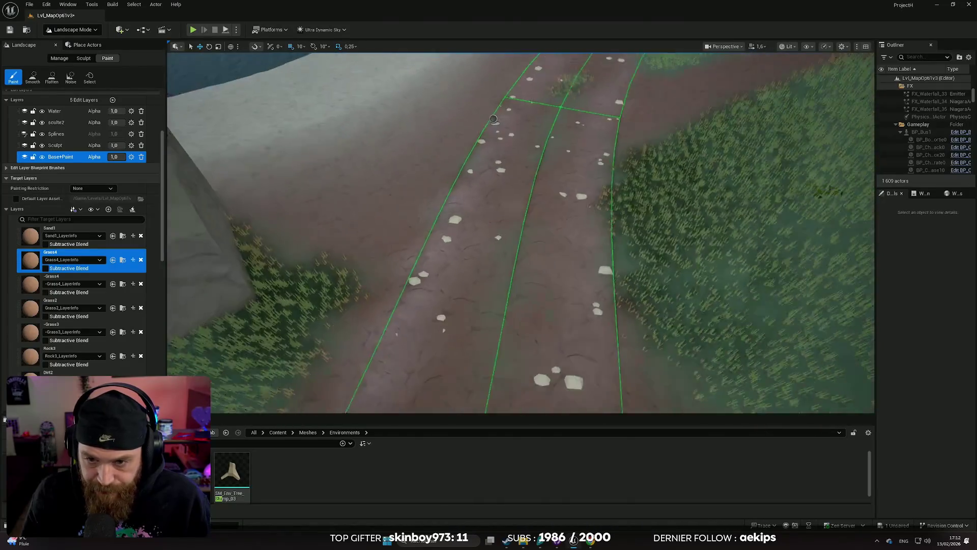
key(s)
key(w)
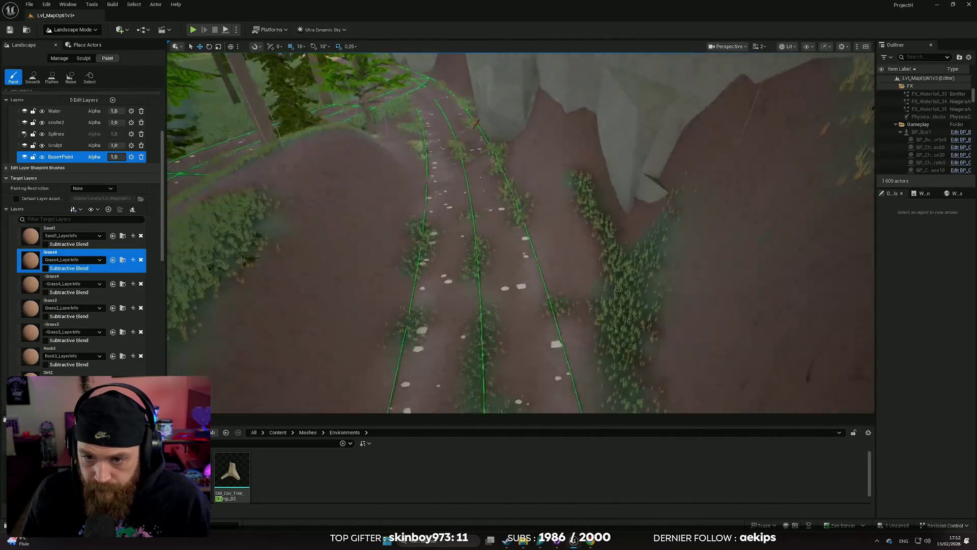
key(s)
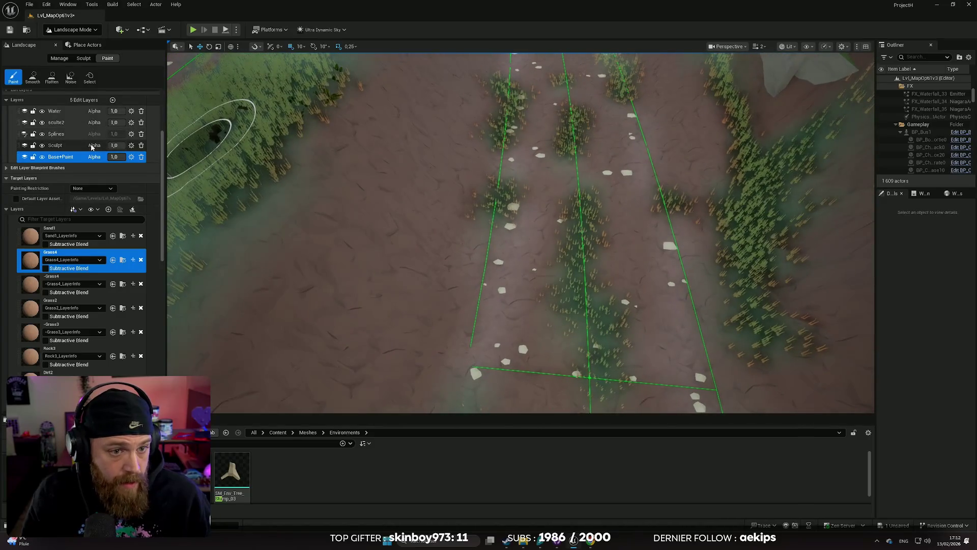
scroll(91, 142, up, 4)
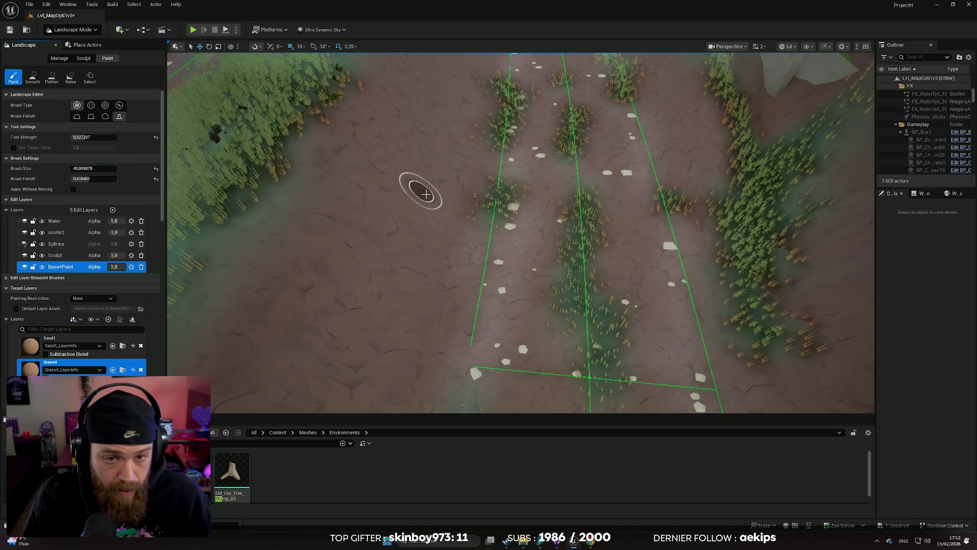
- Fly the camera along the dirt road past the trees and rock walls to the fence by the market stall
scroll(426, 193, down, 5)
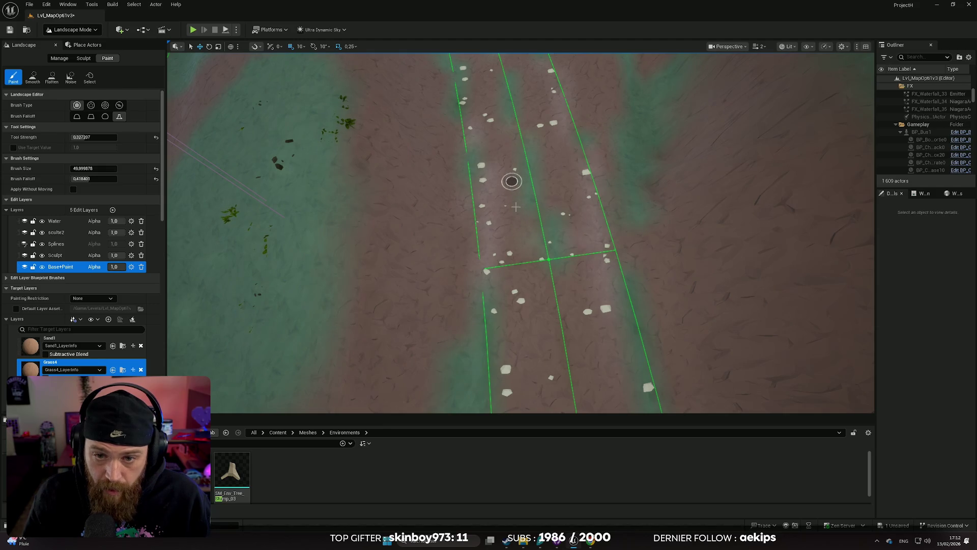
scroll(515, 207, down, 2)
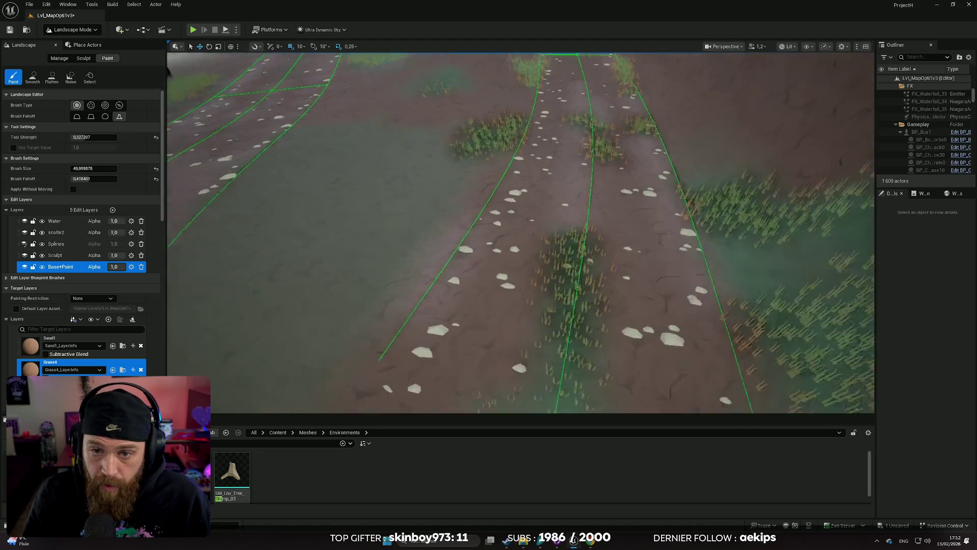
key(w)
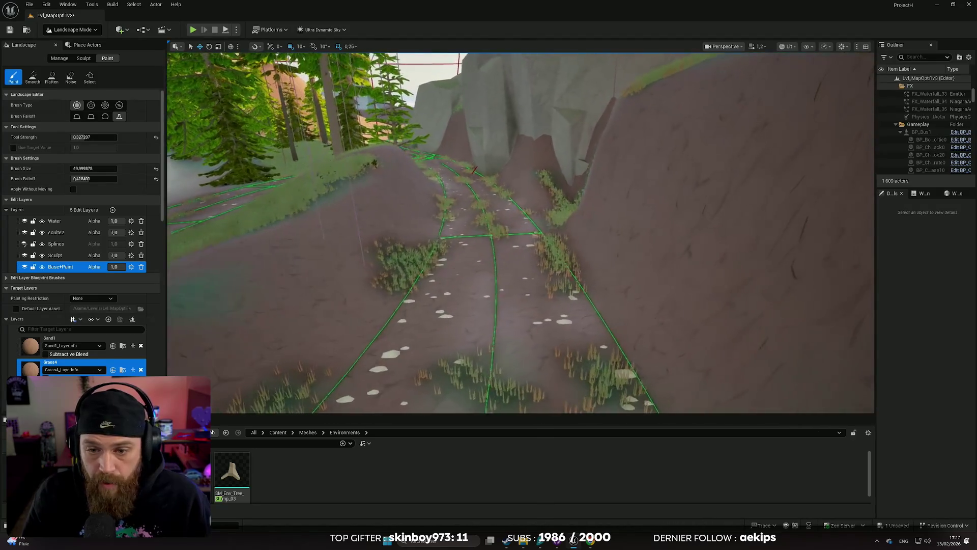
key(s)
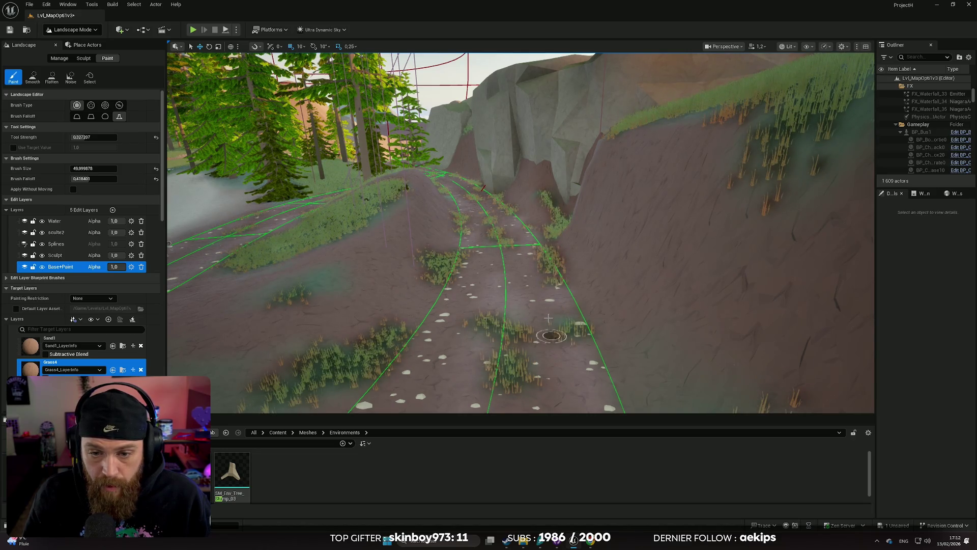
key(s)
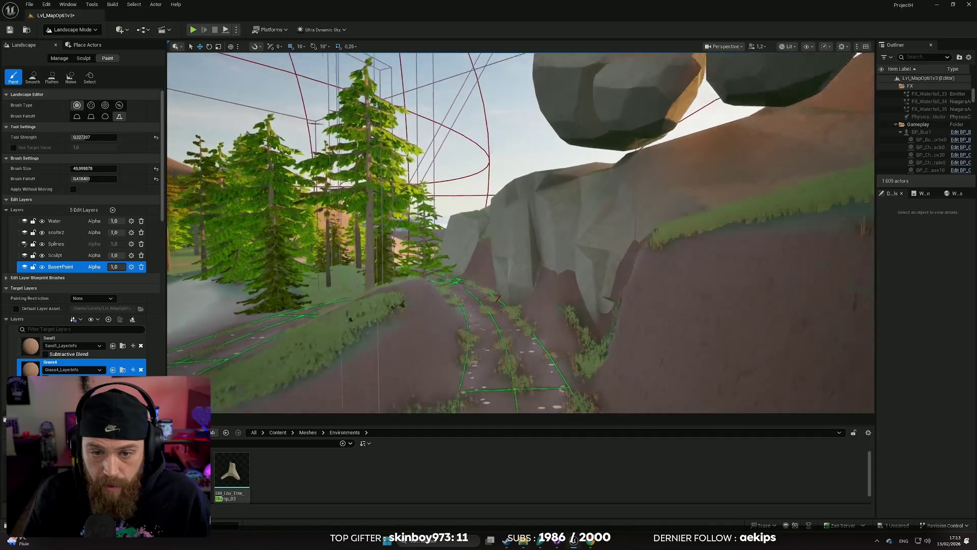
key(w)
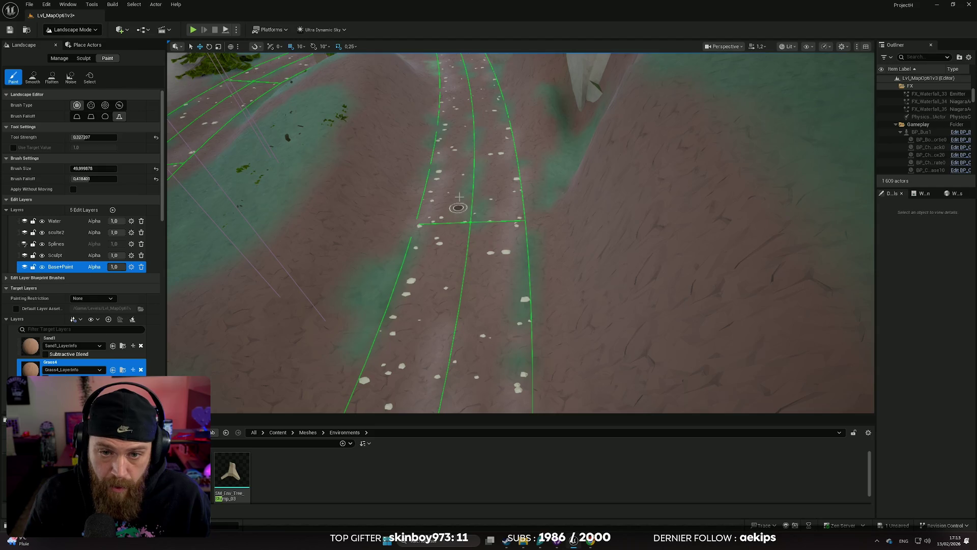
key(s)
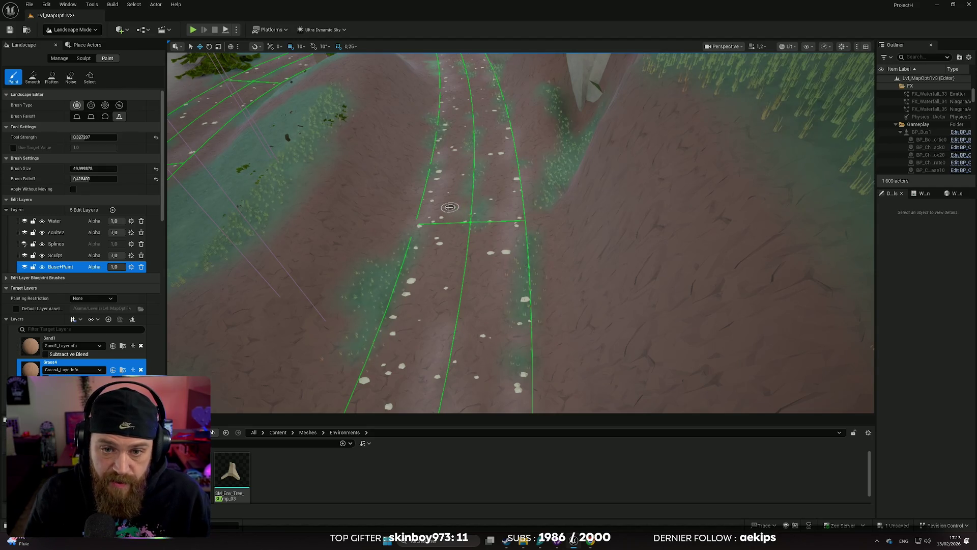
key(s)
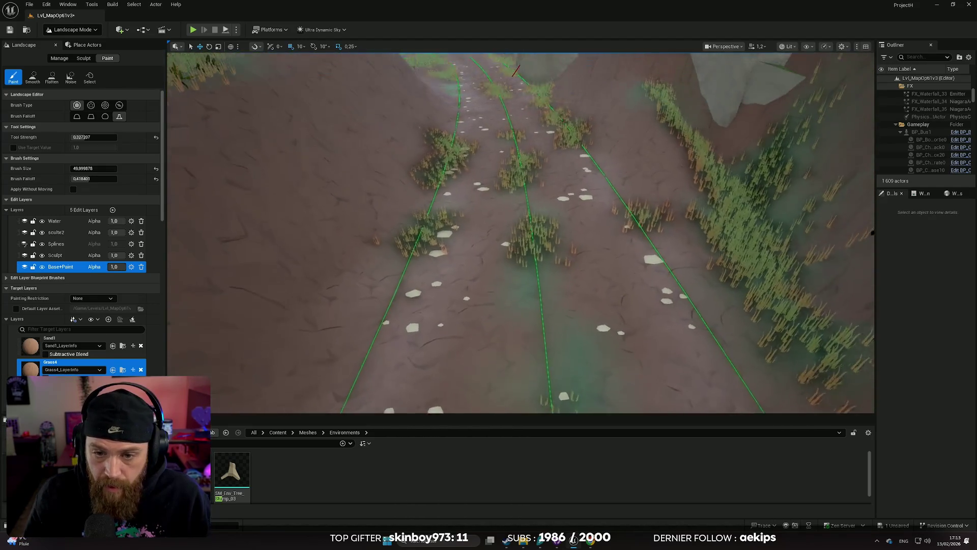
key(s)
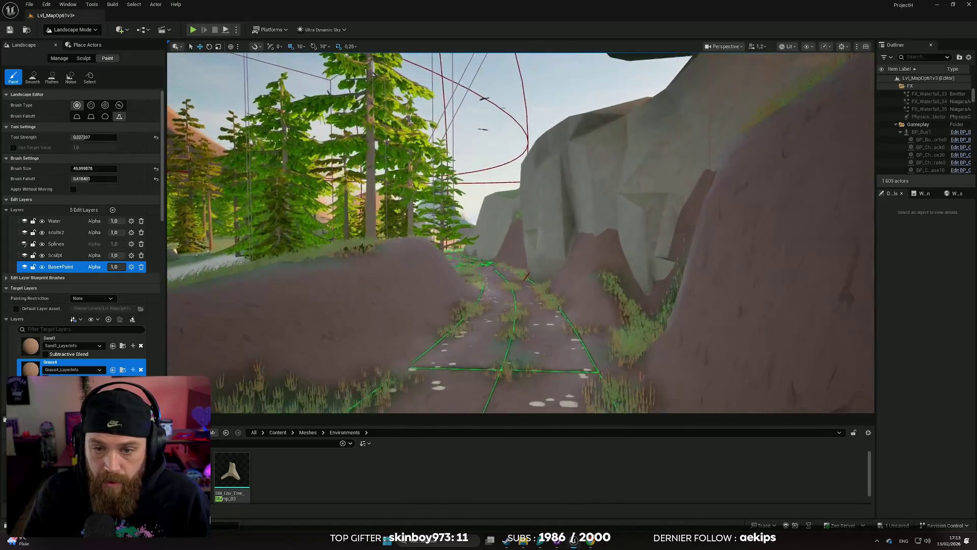
key(s)
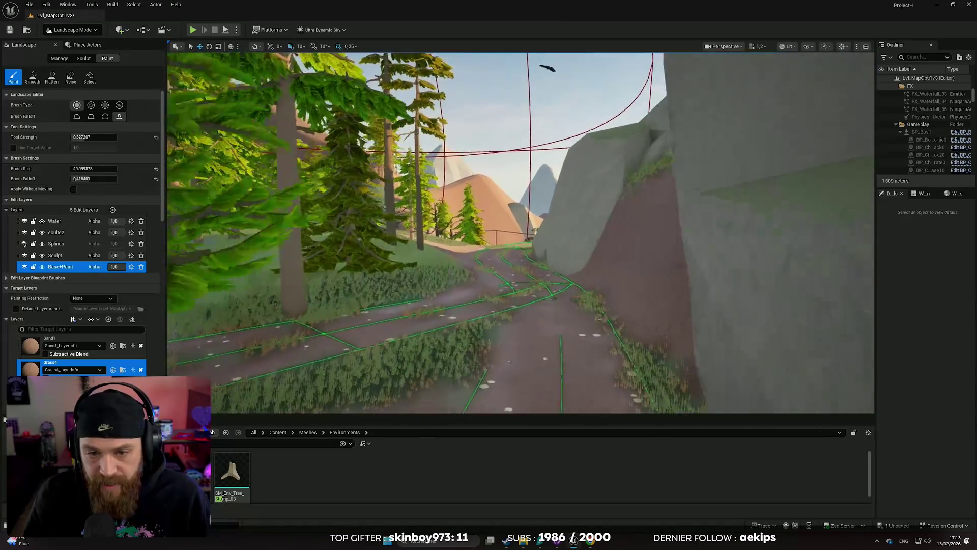
key(s)
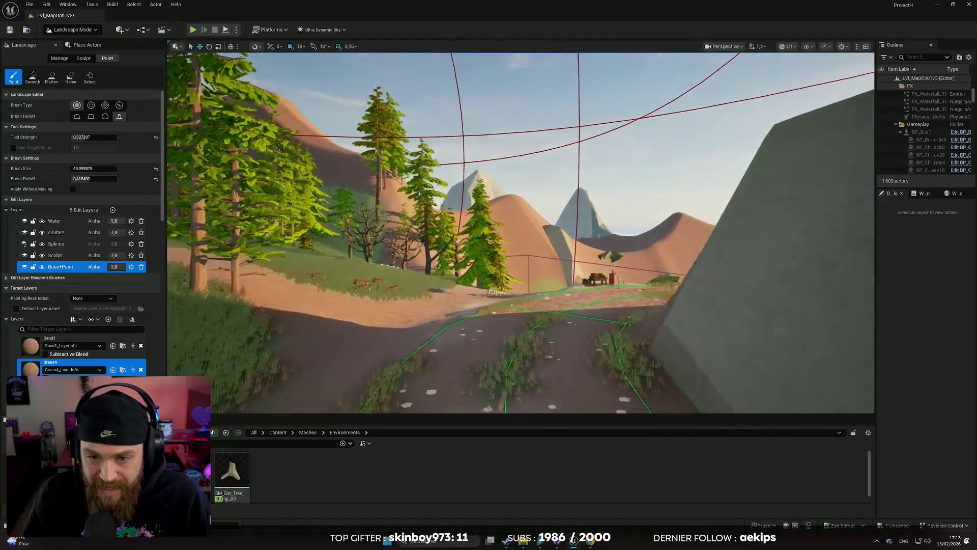
key(w)
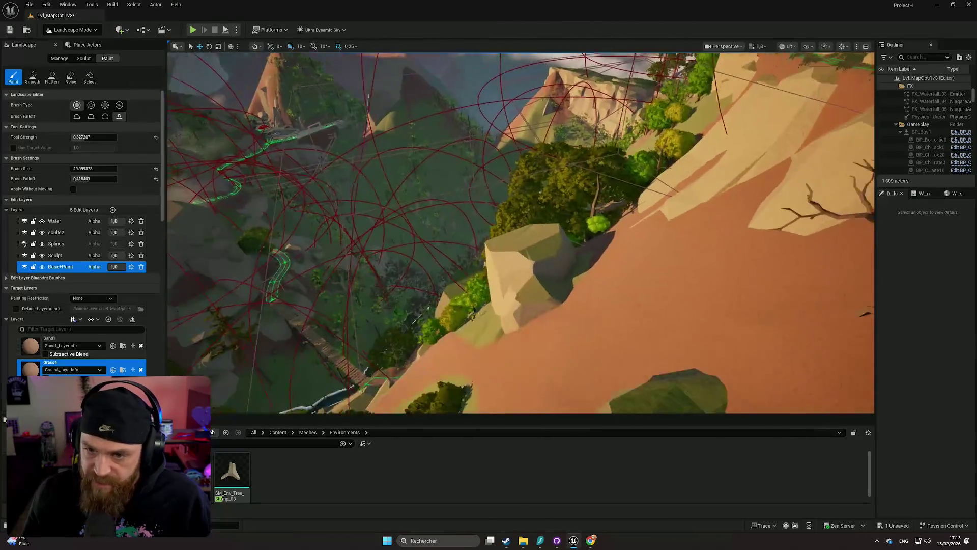
- Zoom toward the cliff area and open the Landscape Mode dropdown of editor modes
scroll(520, 233, up, 1)
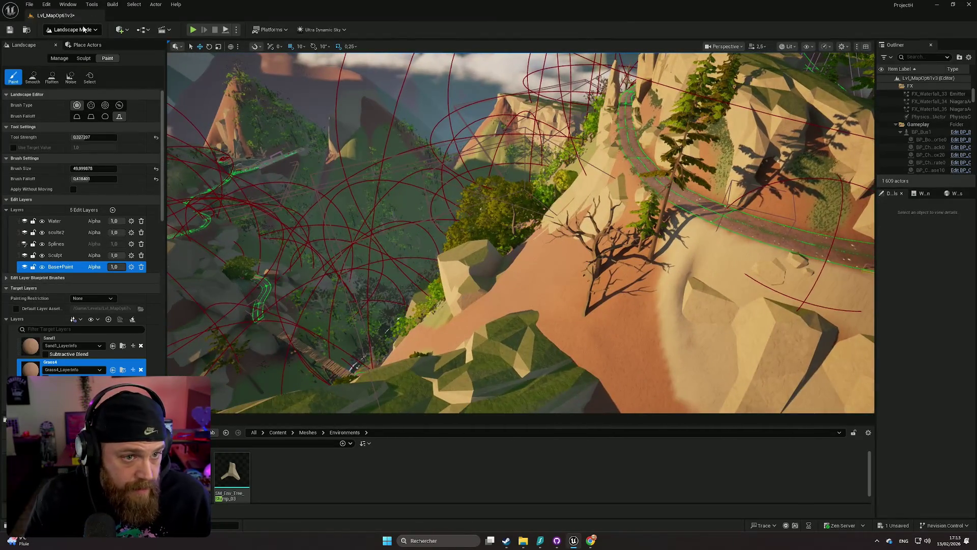
click(85, 30)
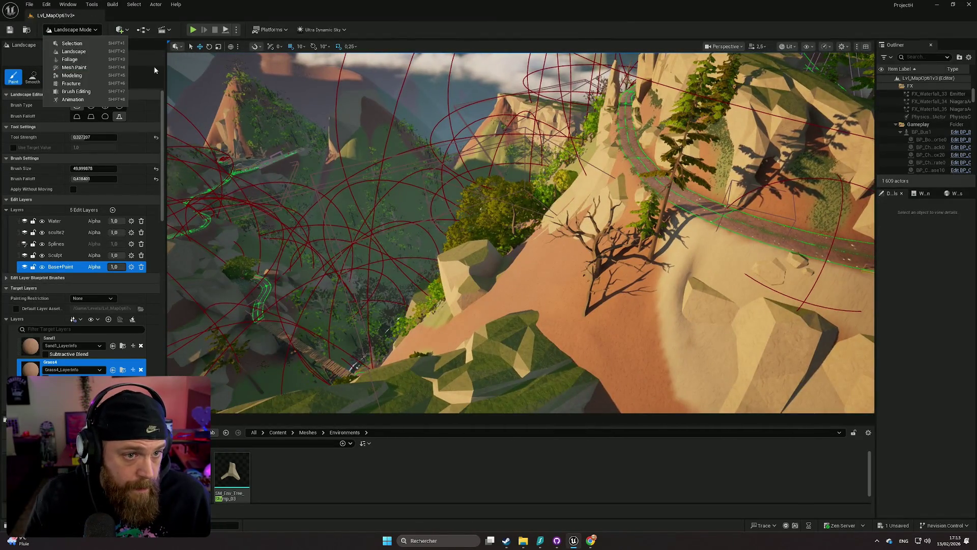
- Switch to Foliage mode and scroll through its list of foliage types
click(76, 60)
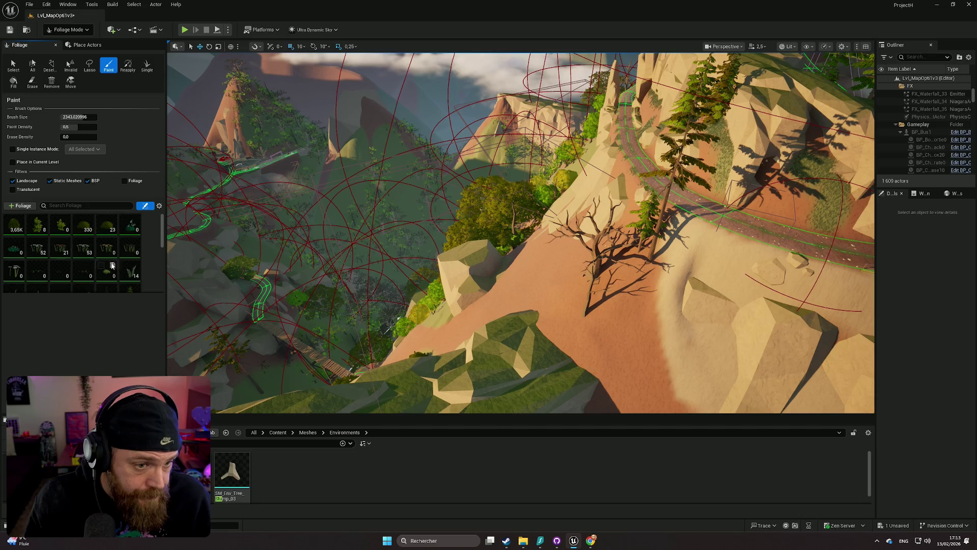
scroll(99, 257, down, 5)
scroll(93, 255, down, 2)
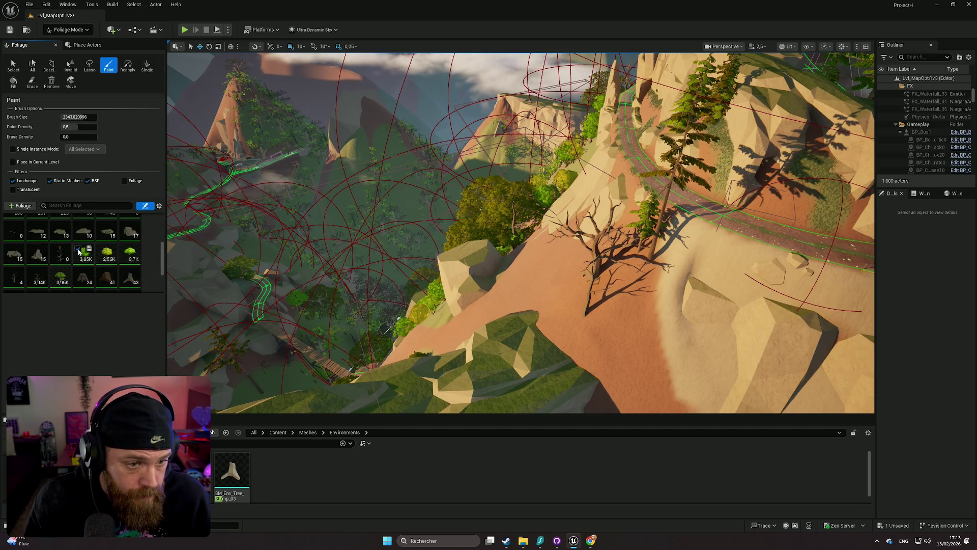
scroll(102, 249, down, 1)
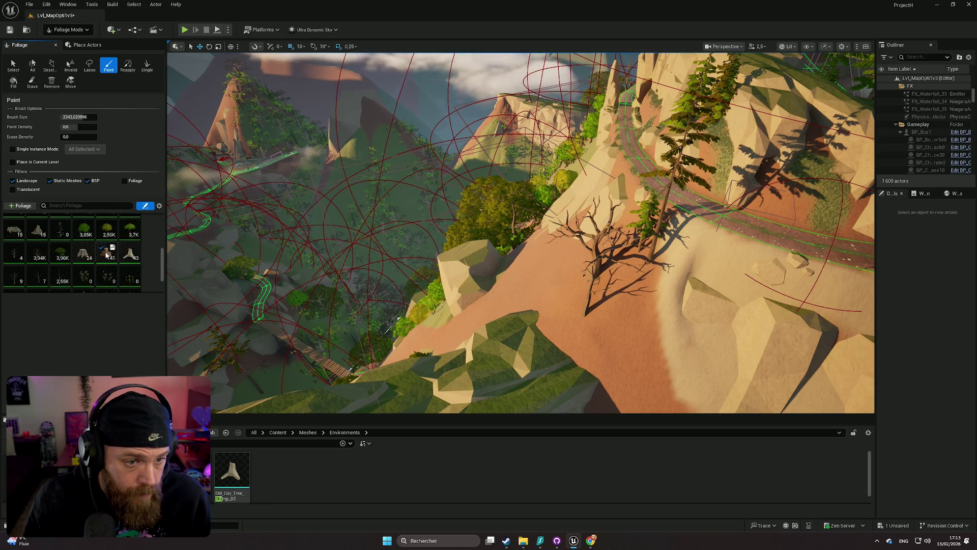
scroll(106, 254, up, 1)
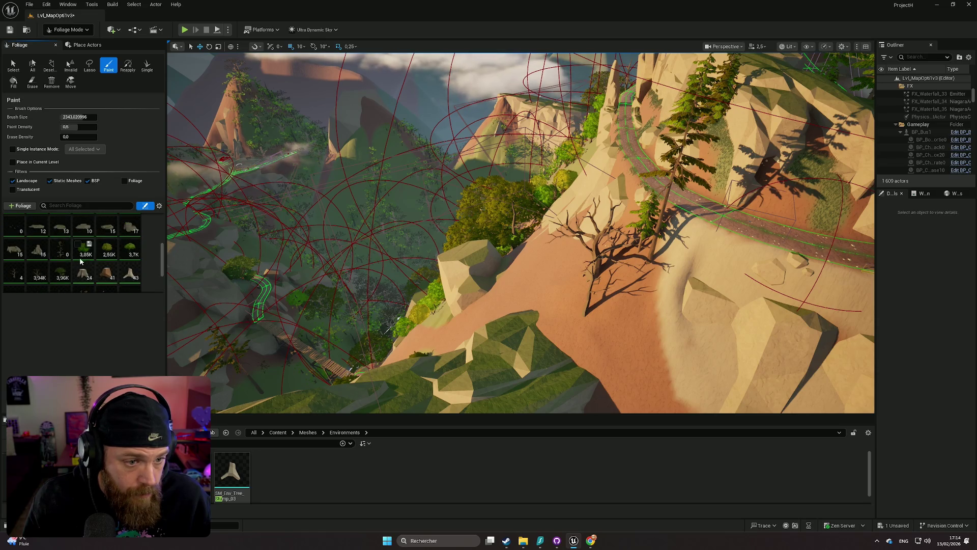
scroll(81, 261, up, 2)
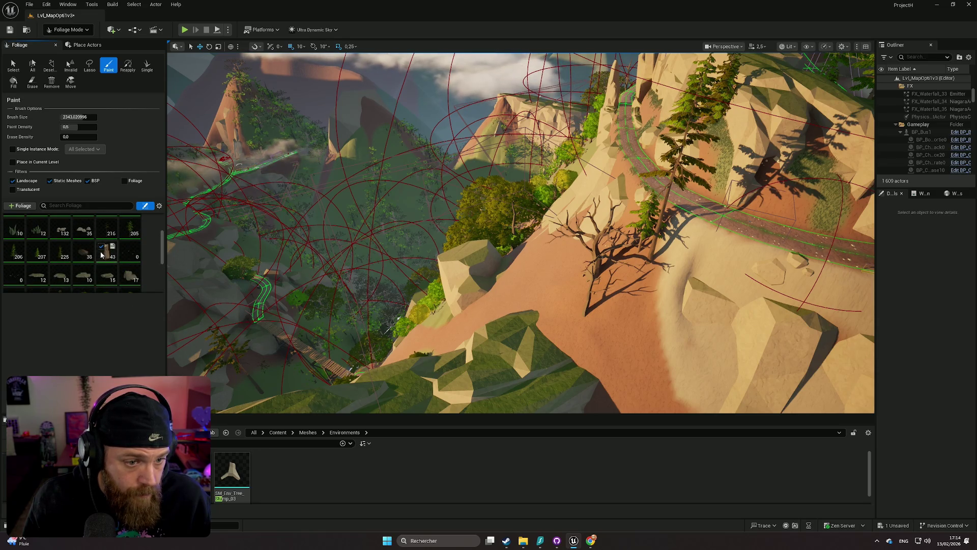
scroll(99, 256, up, 3)
- Turn and pull the view out to a top-down look at the dirt clearing between the cliffs
mouse_move(433, 257)
mouse_down()
mouse_move(432, 315)
mouse_move(407, 331)
mouse_move(417, 346)
mouse_up()
mouse_move(536, 277)
mouse_down()
mouse_move(536, 255)
mouse_move(536, 277)
mouse_move(469, 214)
mouse_up()
scroll(362, 245, up, 5)
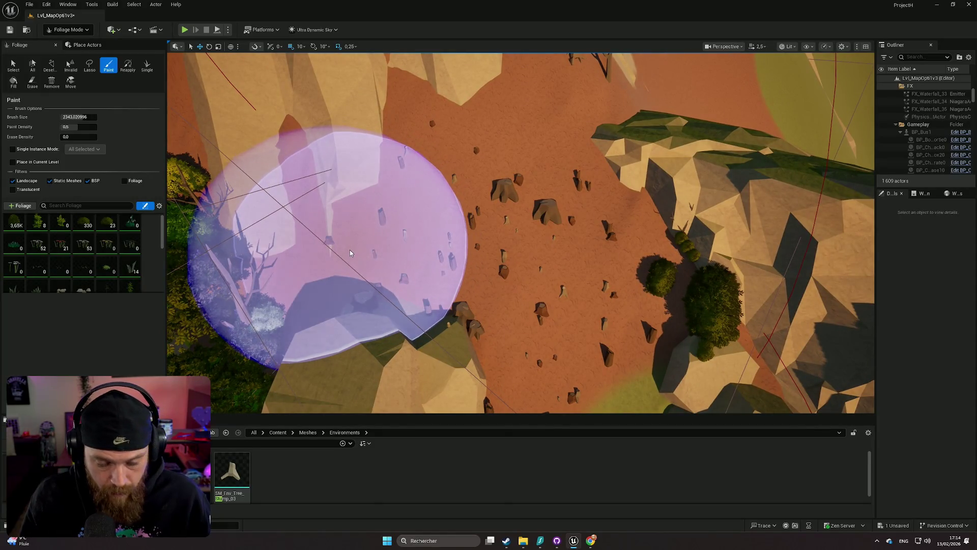
- Undo the last stumps, halve the foliage brush, and paint stumps in three strokes across the slope
key(ctrl+z)
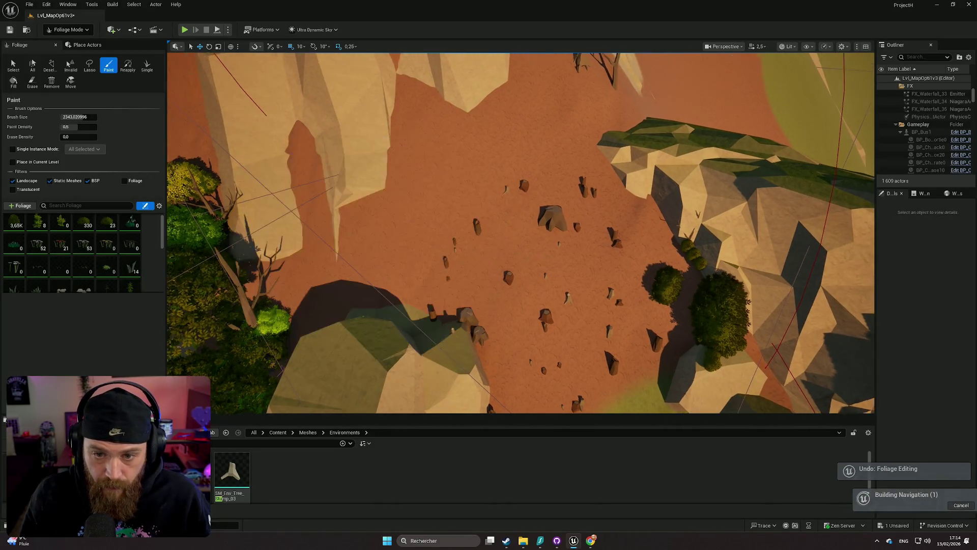
drag(88, 124, 71, 125)
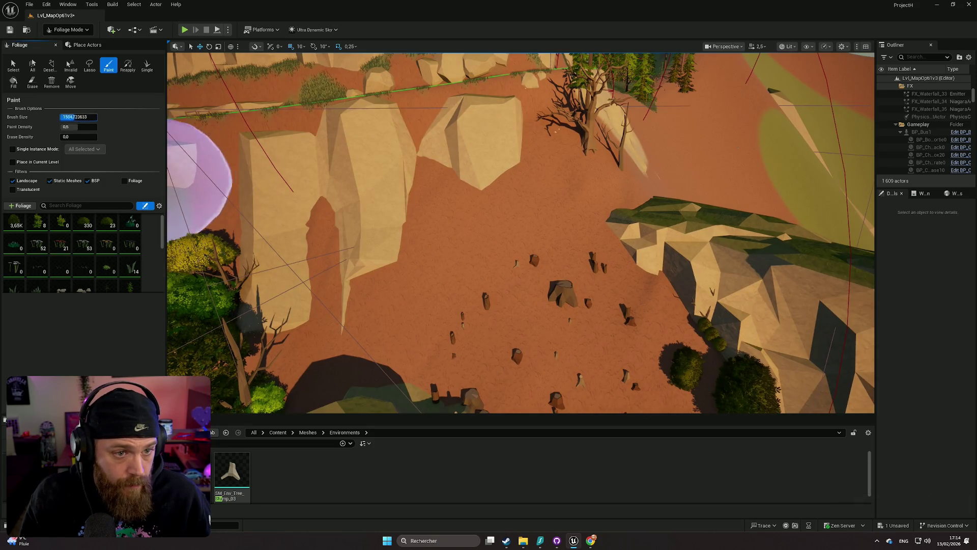
mouse_move(451, 229)
mouse_down()
mouse_move(427, 284)
mouse_move(383, 298)
mouse_move(428, 324)
mouse_up()
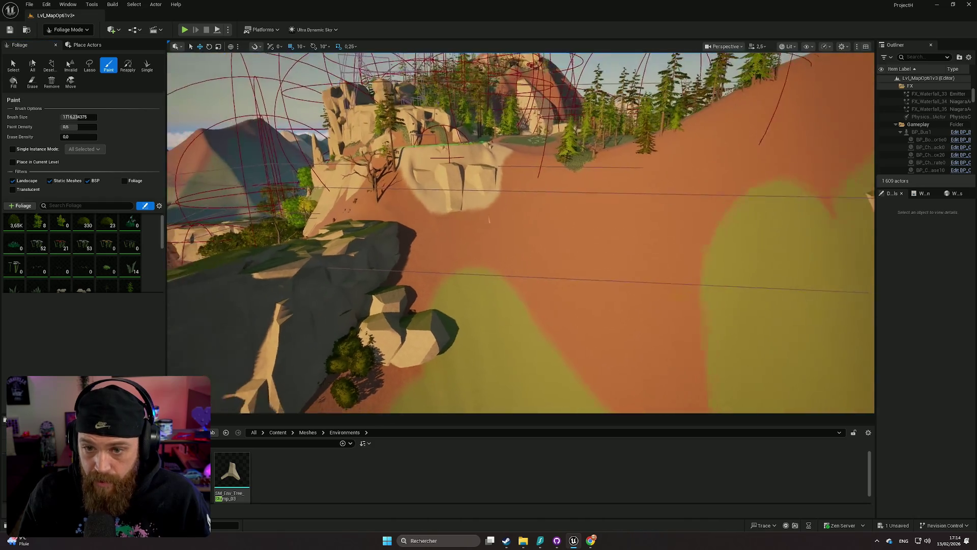
mouse_move(520, 285)
mouse_down()
mouse_move(478, 224)
mouse_move(525, 223)
mouse_up()
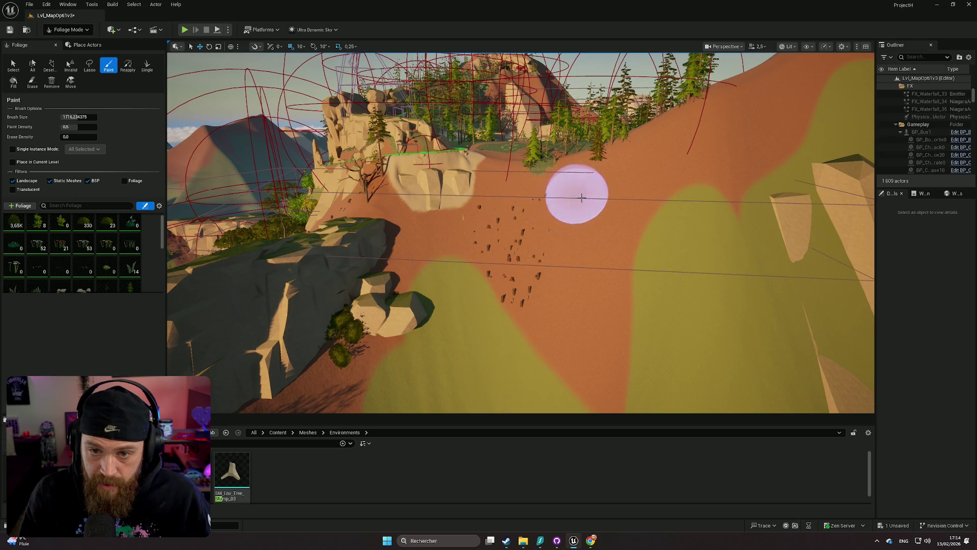
mouse_move(570, 272)
mouse_down()
mouse_move(585, 319)
mouse_move(565, 220)
mouse_move(580, 194)
mouse_up()
key(shift)
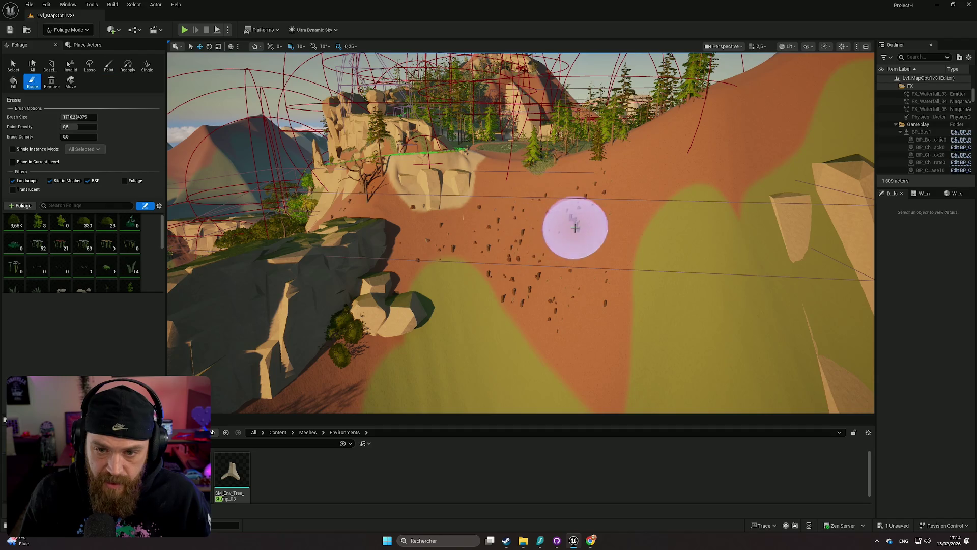
scroll(588, 234, up, 5)
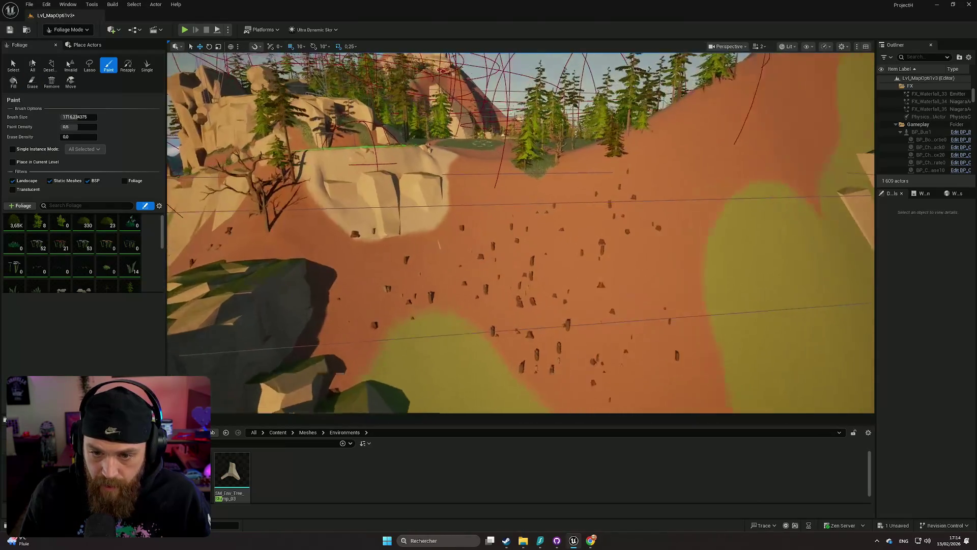
scroll(520, 233, up, 5)
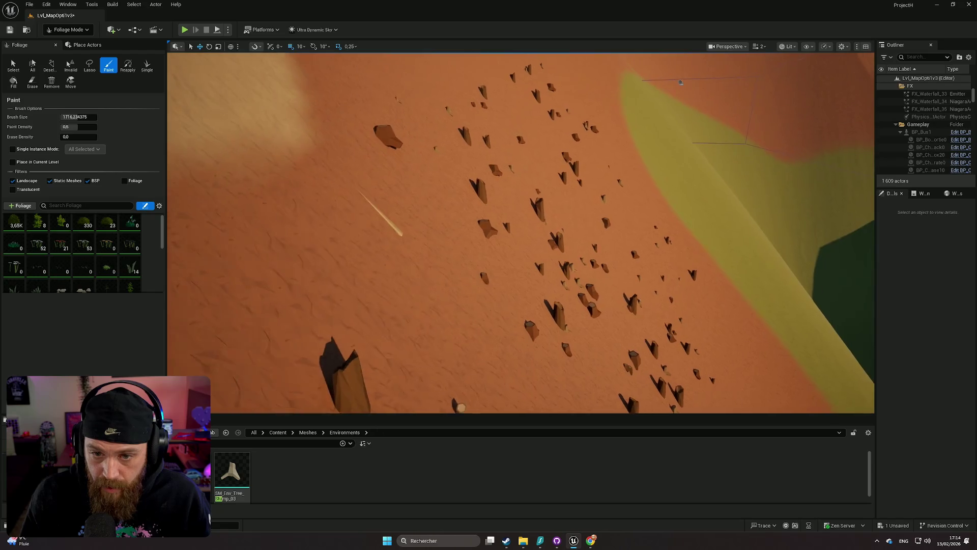
scroll(520, 233, down, 5)
scroll(87, 255, down, 3)
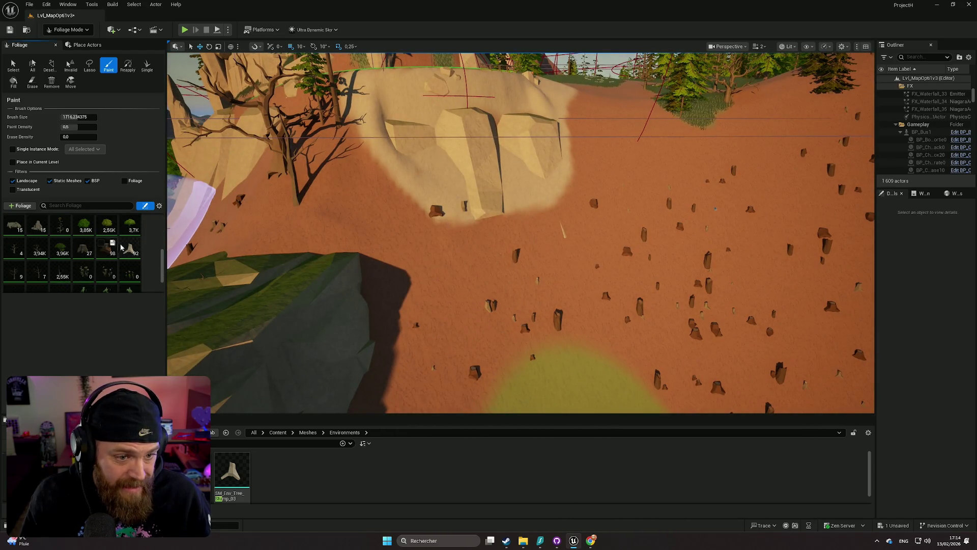
- Paint dead trees on the slope below the cliff and one near the cliff edge
scroll(112, 252, up, 2)
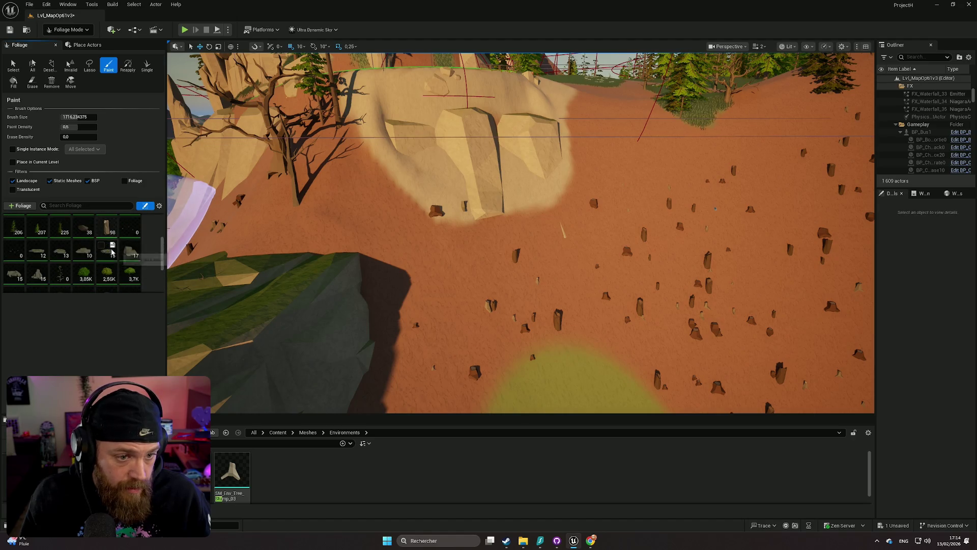
scroll(58, 254, down, 3)
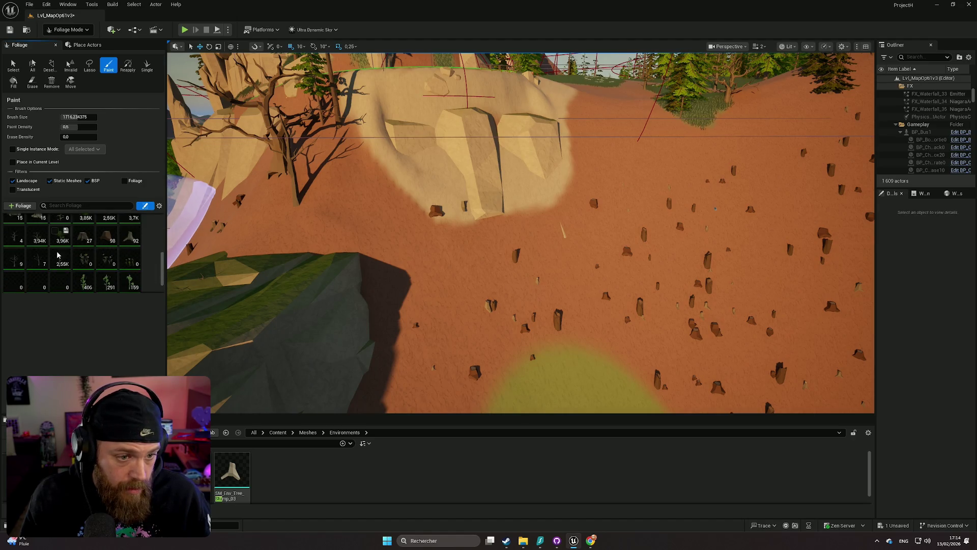
scroll(32, 267, up, 1)
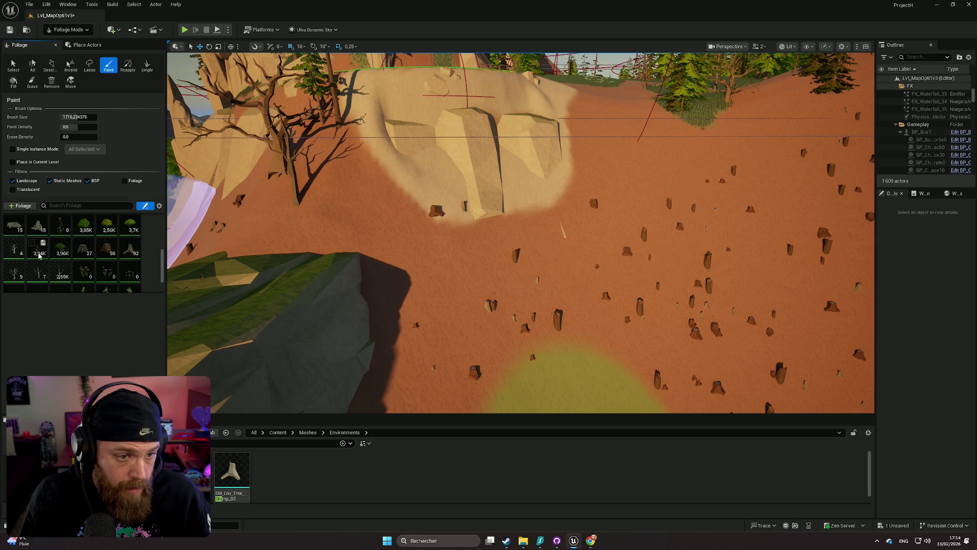
scroll(46, 265, down, 1)
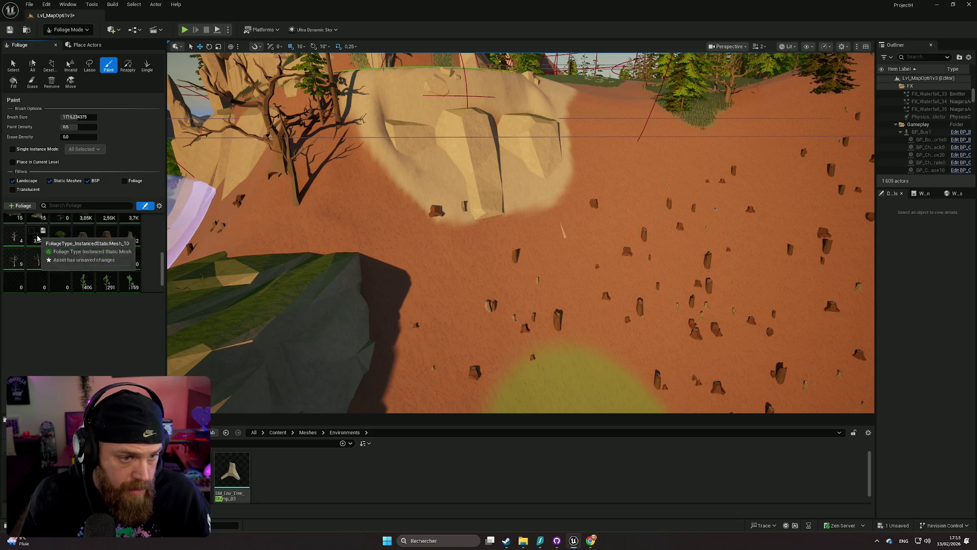
scroll(48, 258, down, 1)
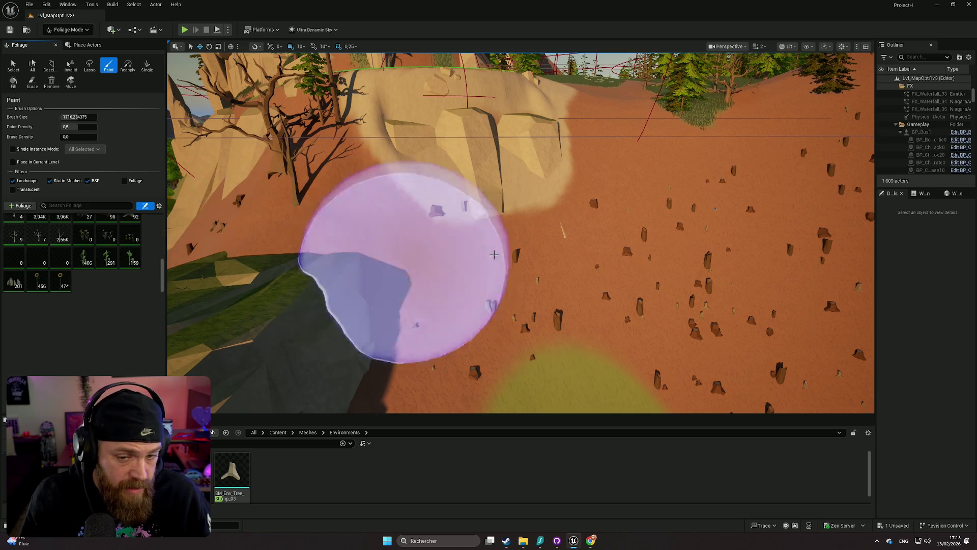
scroll(590, 181, down, 5)
drag(590, 181, 555, 195)
drag(446, 257, 440, 255)
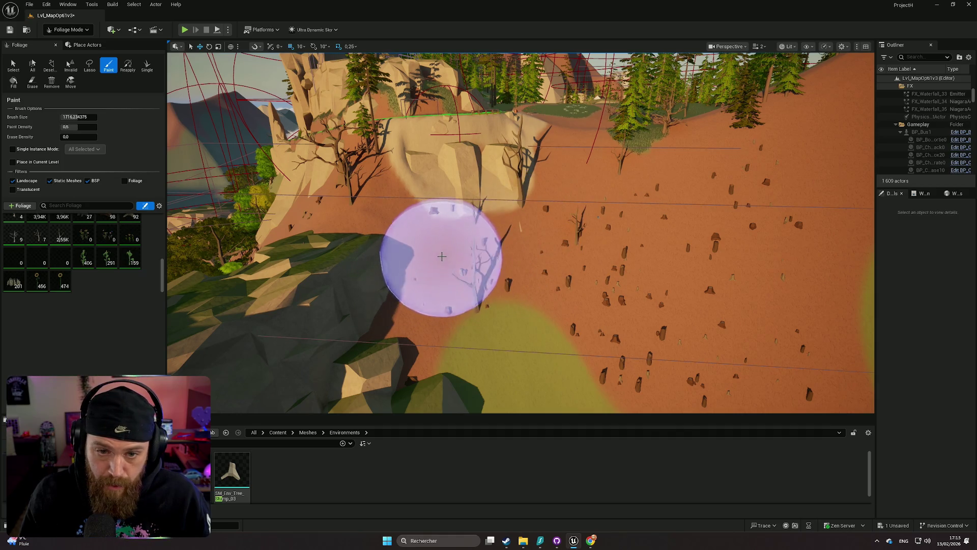
- Place a single dead tree, erase the extra one, and repaint another dead tree nearby
scroll(379, 235, up, 3)
scroll(401, 237, down, 3)
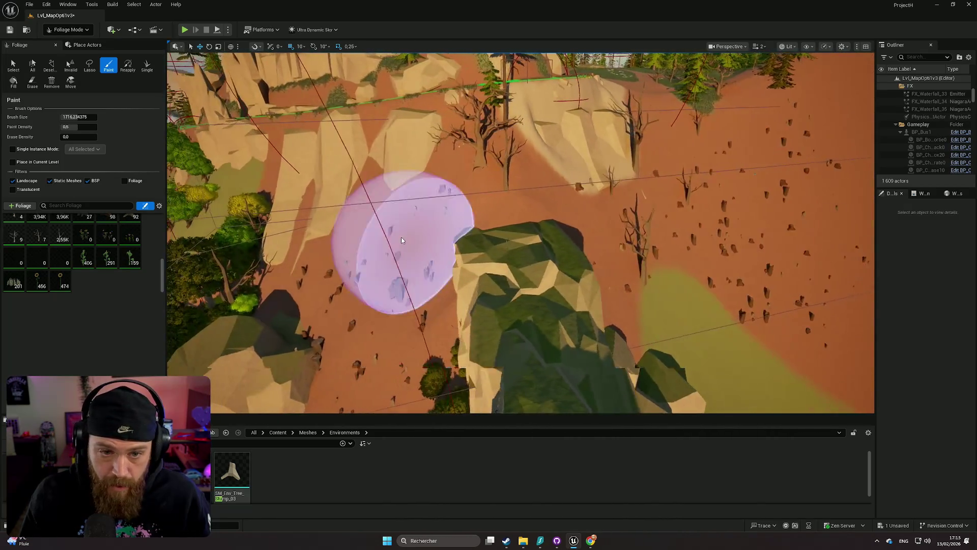
scroll(382, 274, down, 3)
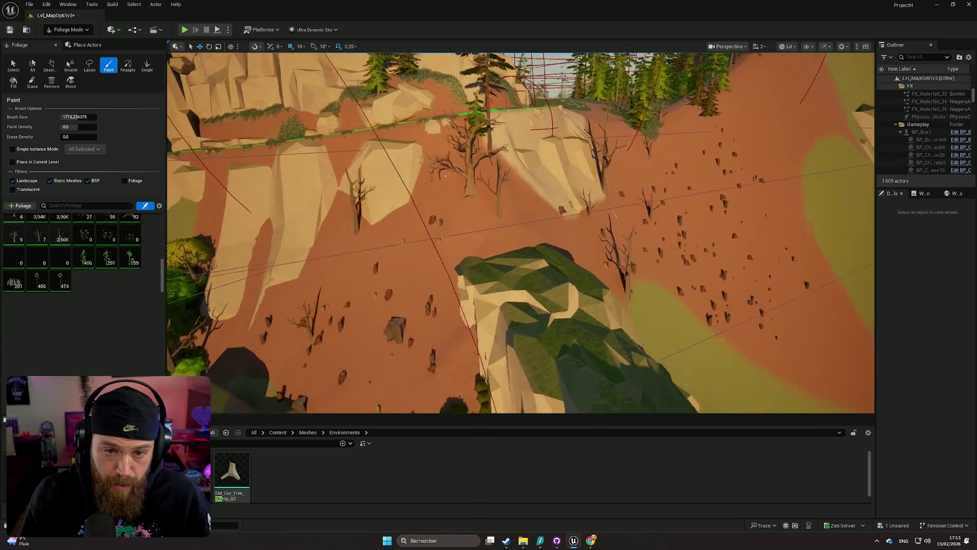
scroll(397, 258, up, 3)
click(407, 265)
scroll(407, 265, down, 3)
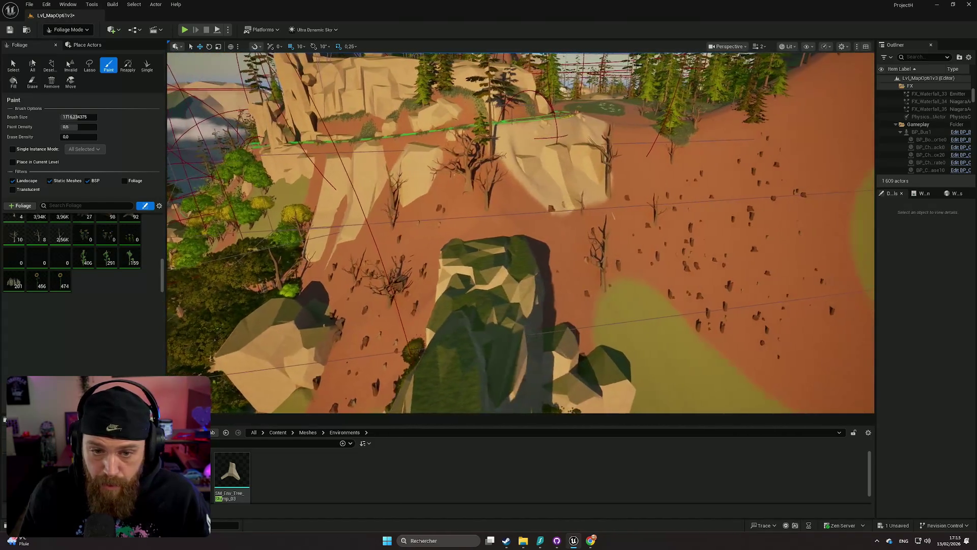
shift+click(386, 277)
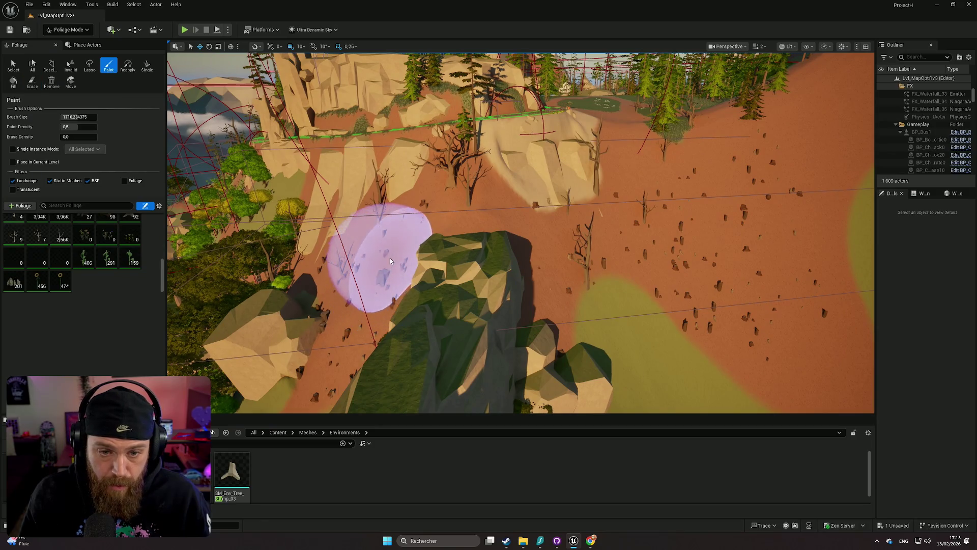
scroll(386, 277, up, 2)
click(398, 267)
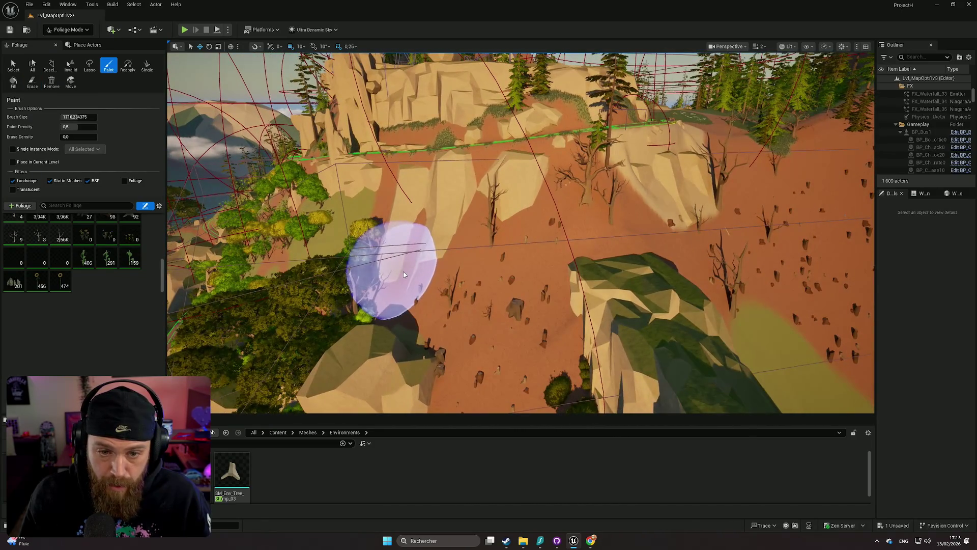
scroll(404, 274, down, 3)
scroll(524, 236, up, 2)
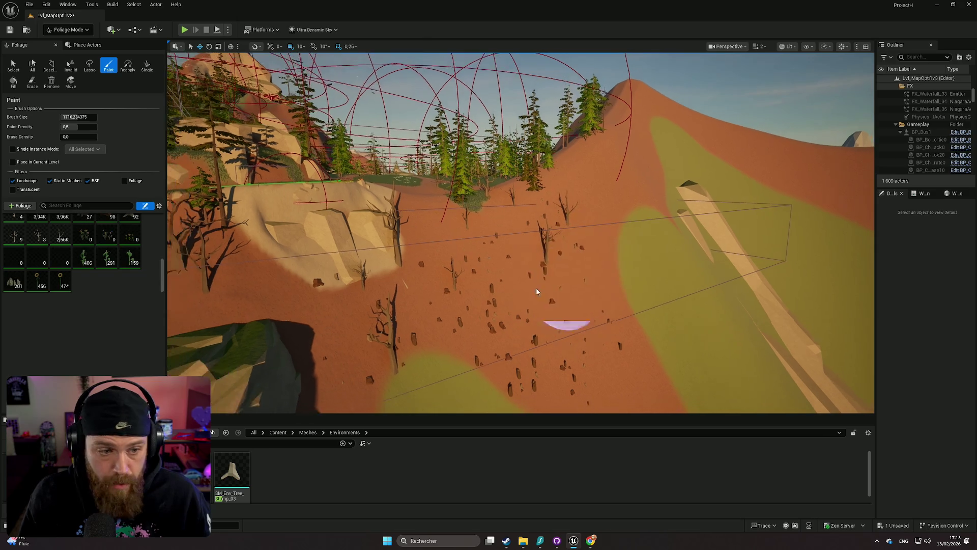
scroll(76, 255, up, 1)
scroll(509, 229, down, 2)
scroll(442, 267, down, 10)
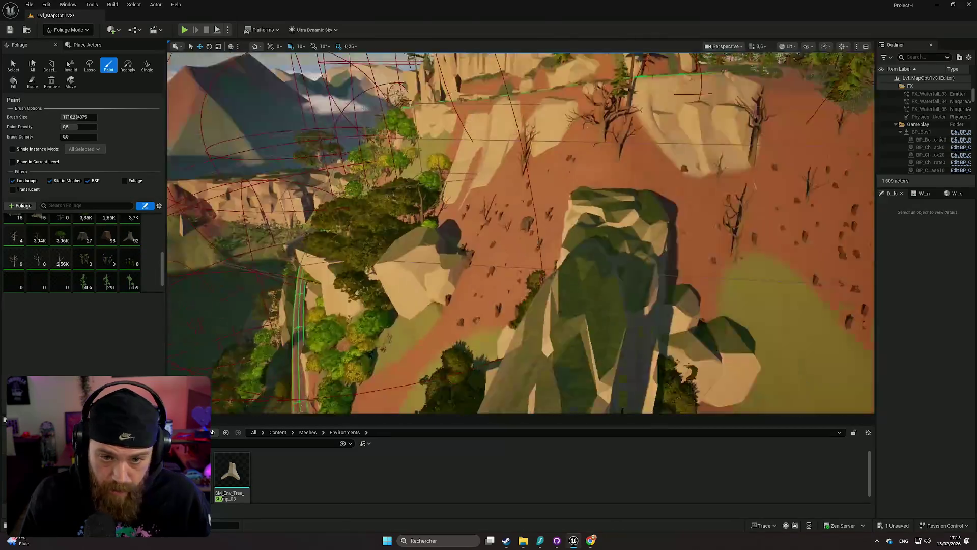
scroll(520, 232, down, 1)
key(w)
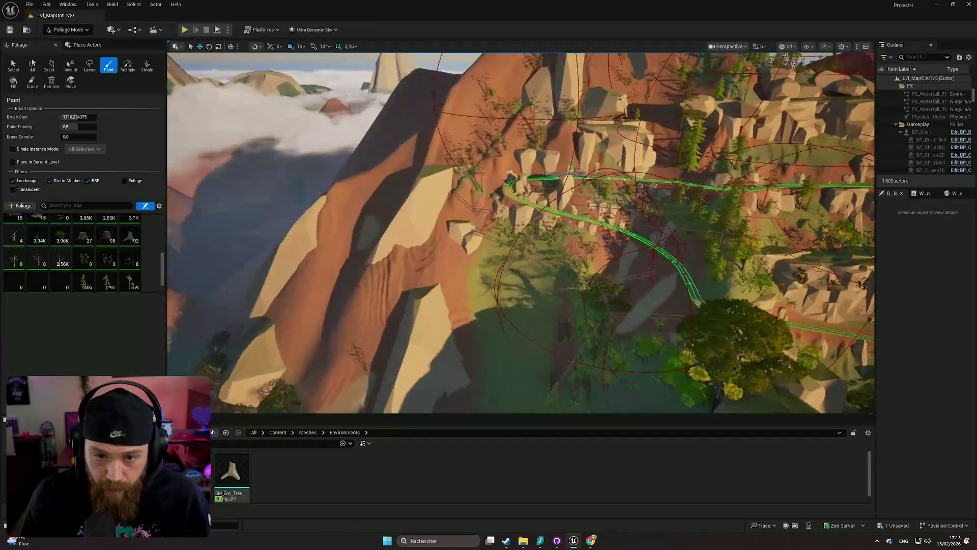
scroll(520, 232, down, 5)
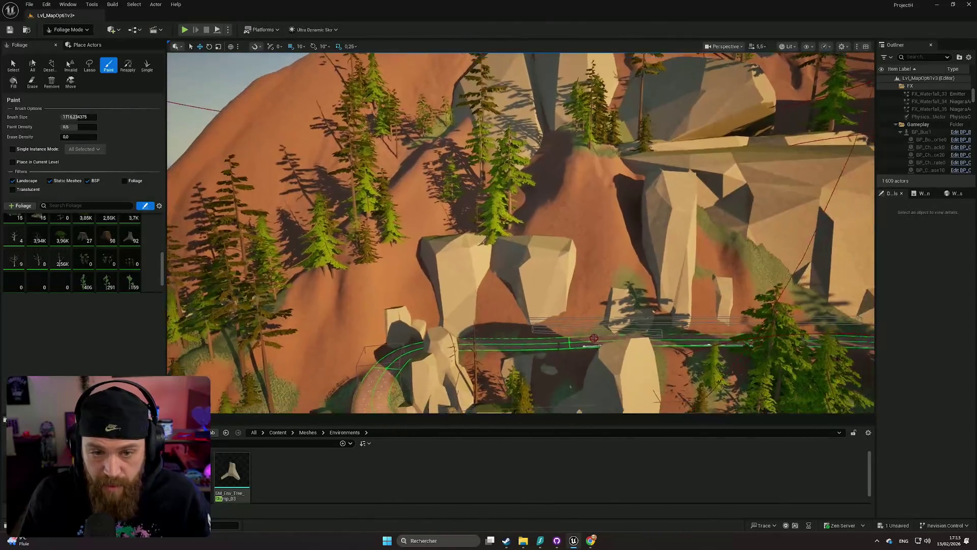
scroll(520, 232, down, 1)
key(w)
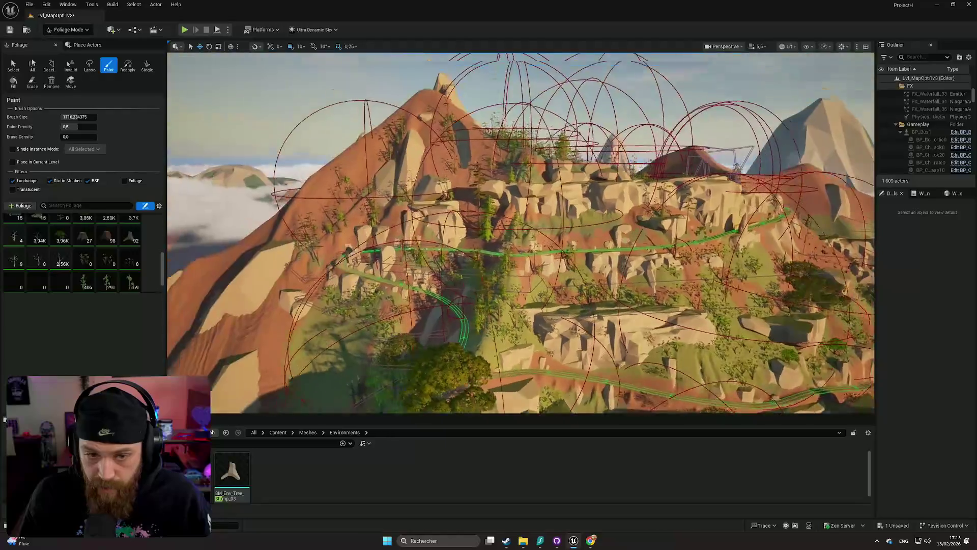
scroll(520, 232, down, 5)
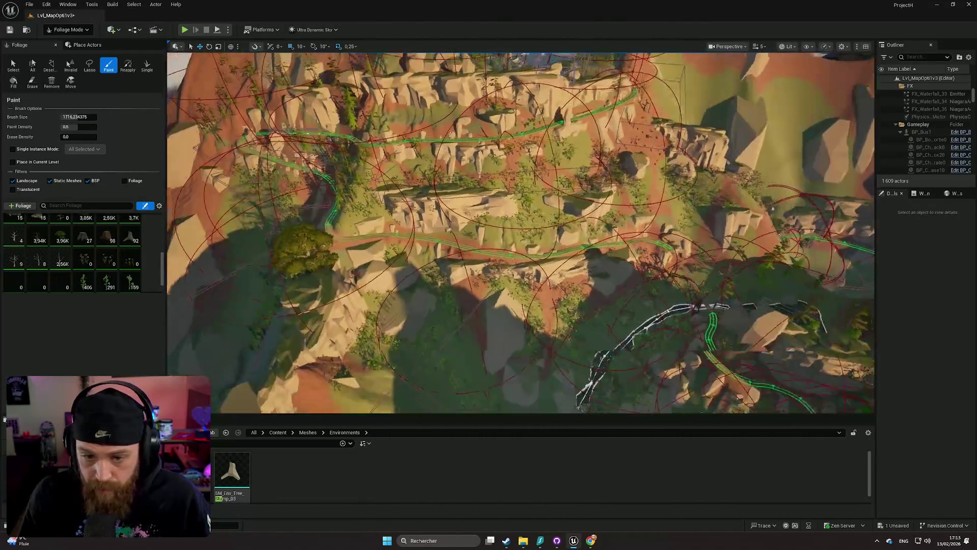
drag(520, 232, 520, 153)
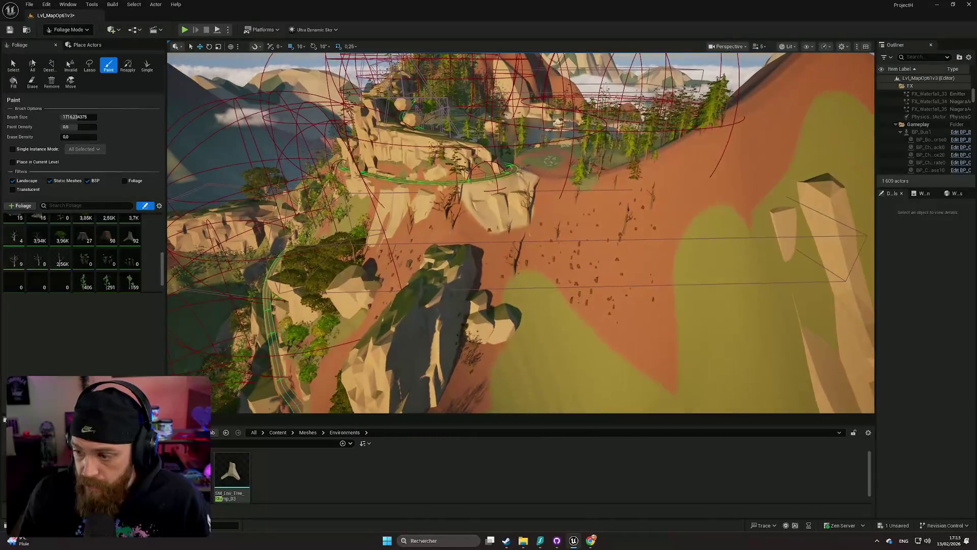
scroll(61, 260, up, 4)
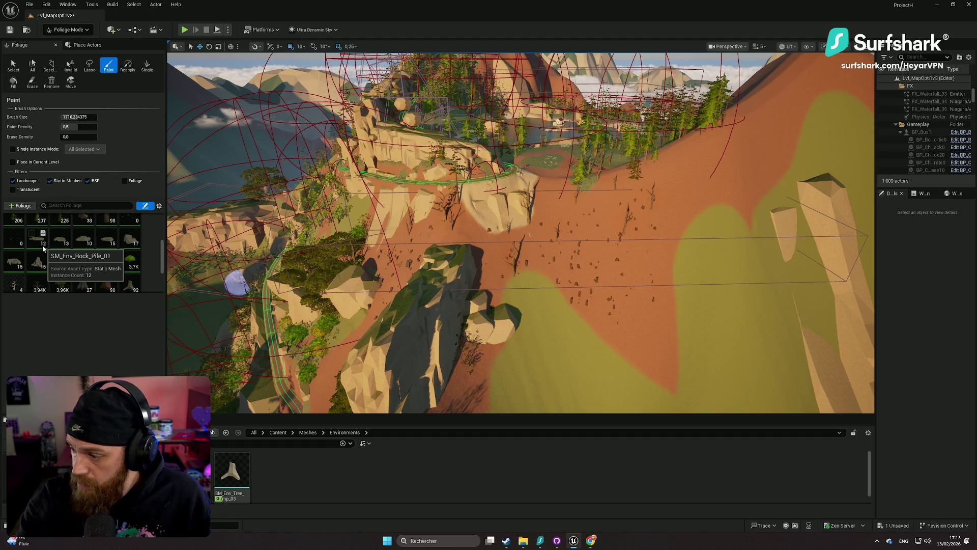
scroll(43, 265, down, 2)
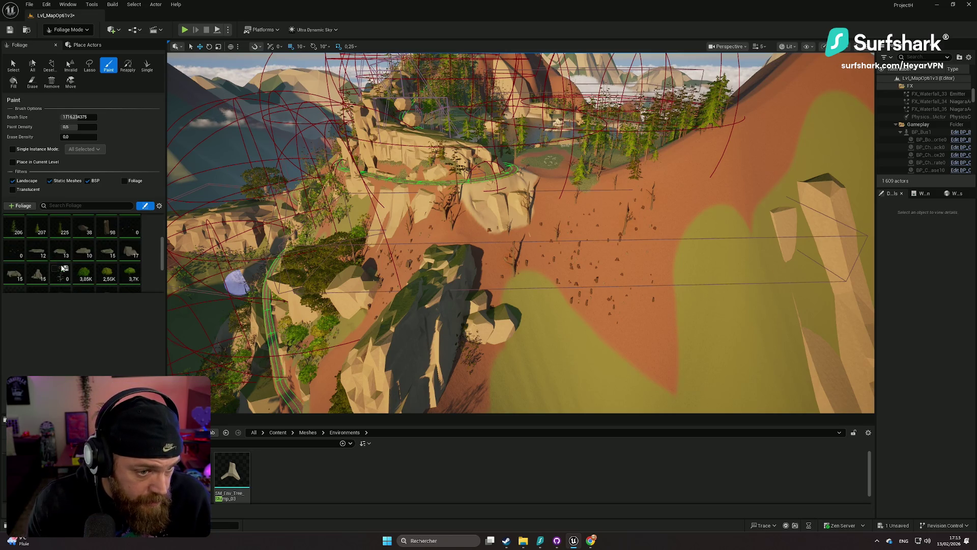
scroll(43, 265, down, 6)
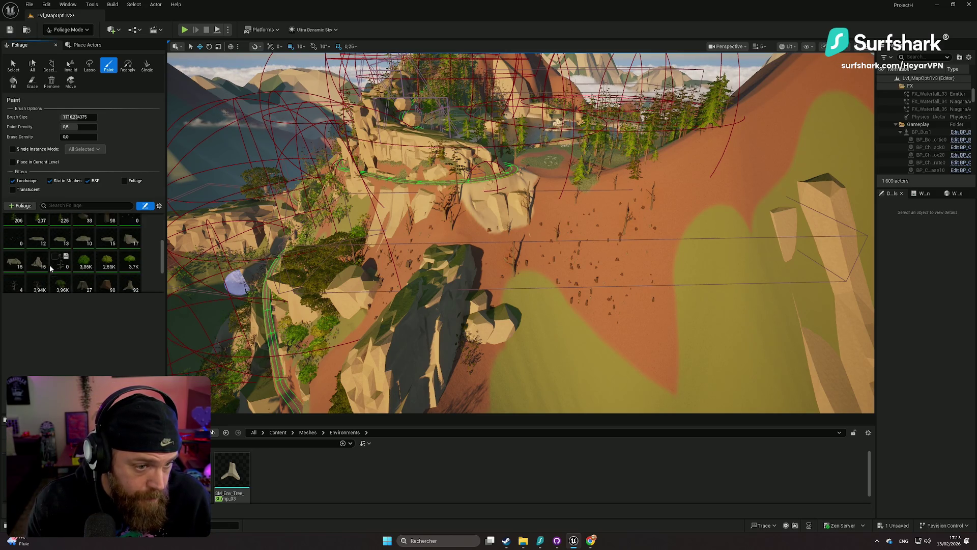
scroll(96, 265, down, 5)
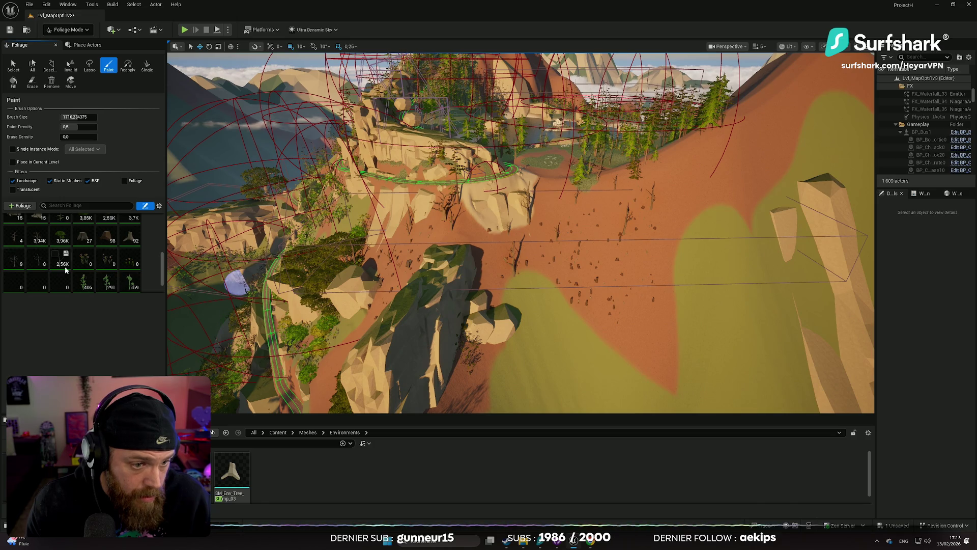
scroll(71, 269, up, 2)
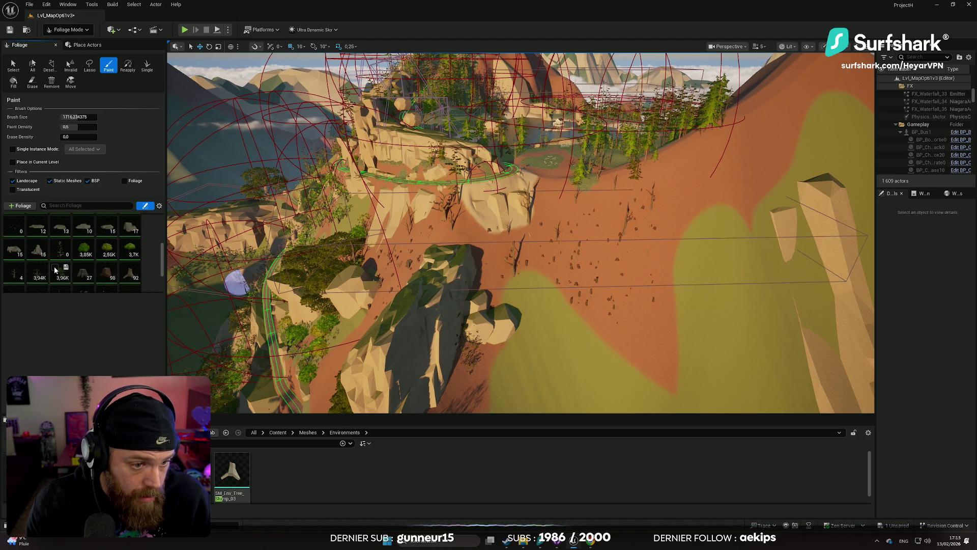
- Enable the 2,56K and 3,7K foliage types and paint green foliage across the hillside near the cliff
click(102, 245)
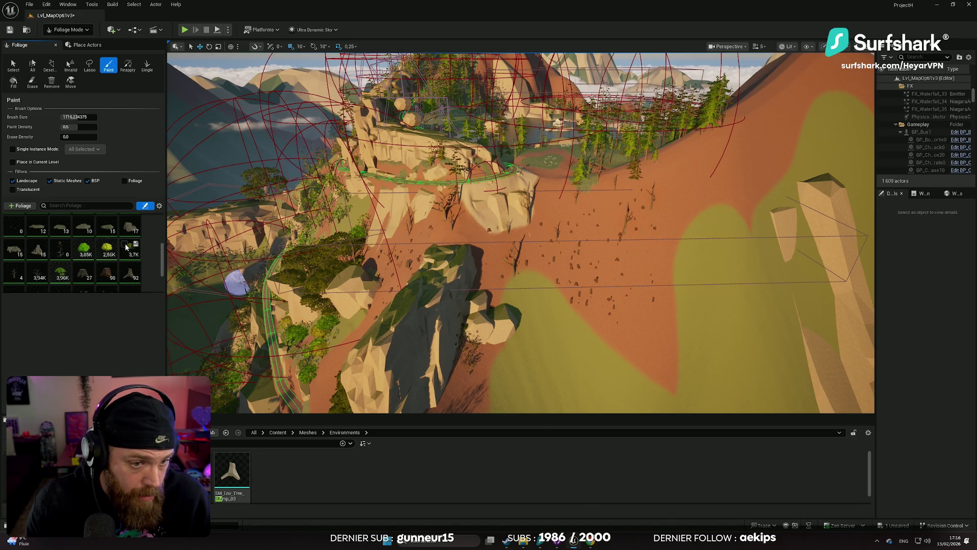
click(126, 246)
scroll(464, 244, up, 2)
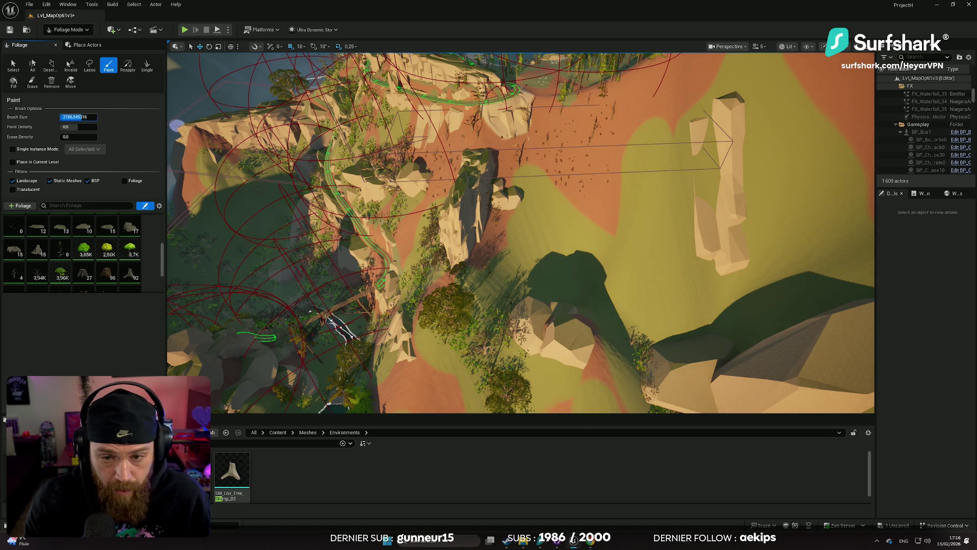
mouse_move(517, 175)
mouse_down()
mouse_move(535, 179)
mouse_move(575, 224)
mouse_move(524, 192)
mouse_move(514, 217)
mouse_move(504, 213)
mouse_up()
scroll(514, 216, up, 2)
scroll(541, 181, down, 3)
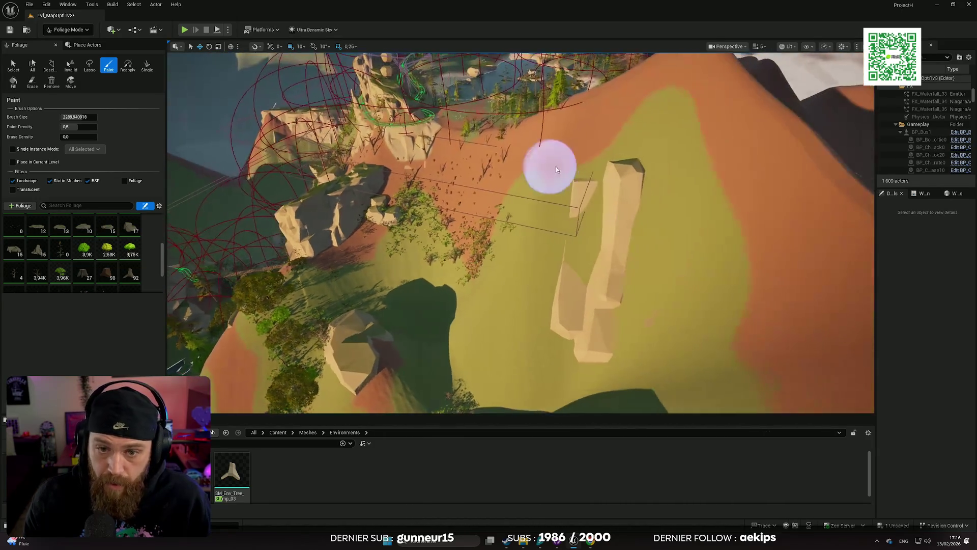
mouse_move(556, 166)
mouse_down()
mouse_move(499, 208)
mouse_move(504, 167)
mouse_move(479, 152)
mouse_move(483, 228)
mouse_move(519, 327)
mouse_move(552, 355)
mouse_move(588, 349)
mouse_move(584, 338)
mouse_up()
- Fly the camera past the cliffs and red hillside down to the dead trees on the slope
mouse_move(453, 315)
mouse_down()
mouse_move(453, 224)
mouse_move(453, 295)
mouse_up()
mouse_move(491, 237)
mouse_down()
mouse_move(440, 263)
mouse_move(420, 306)
mouse_move(578, 358)
mouse_up()
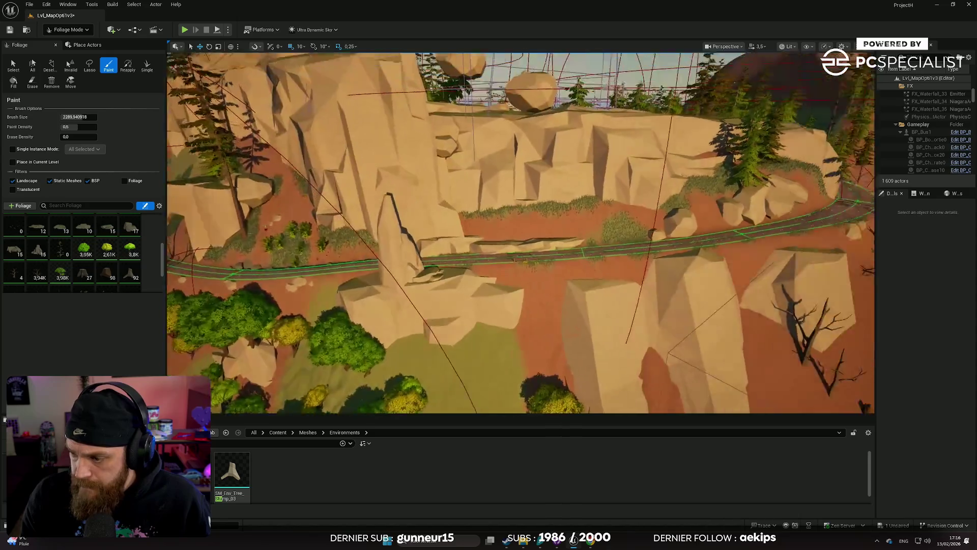
drag(577, 359, 577, 359)
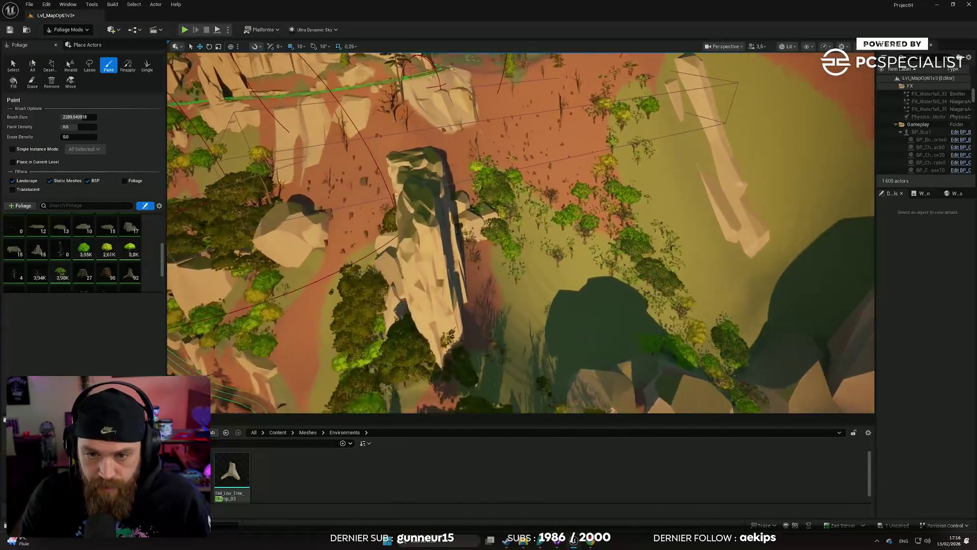
drag(578, 359, 578, 359)
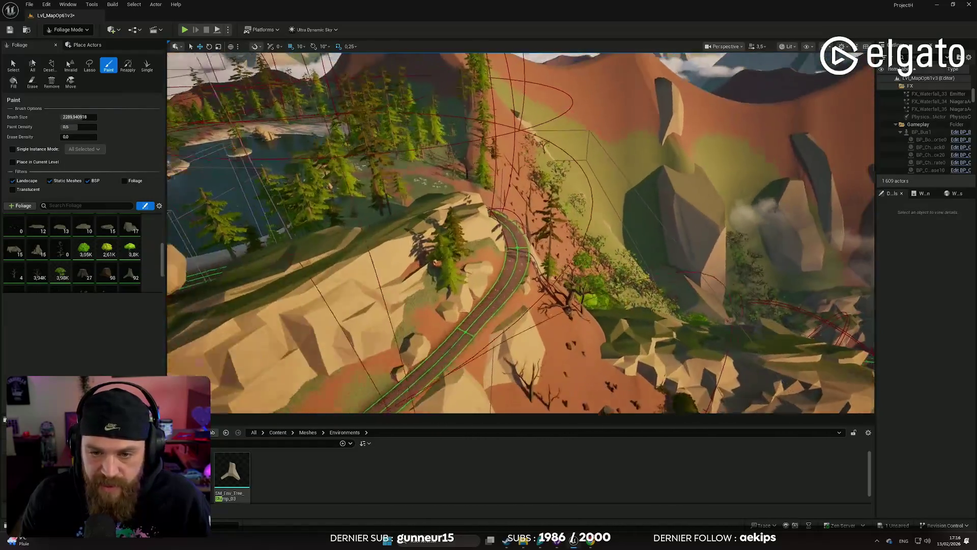
drag(592, 360, 592, 360)
scroll(592, 360, down, 1)
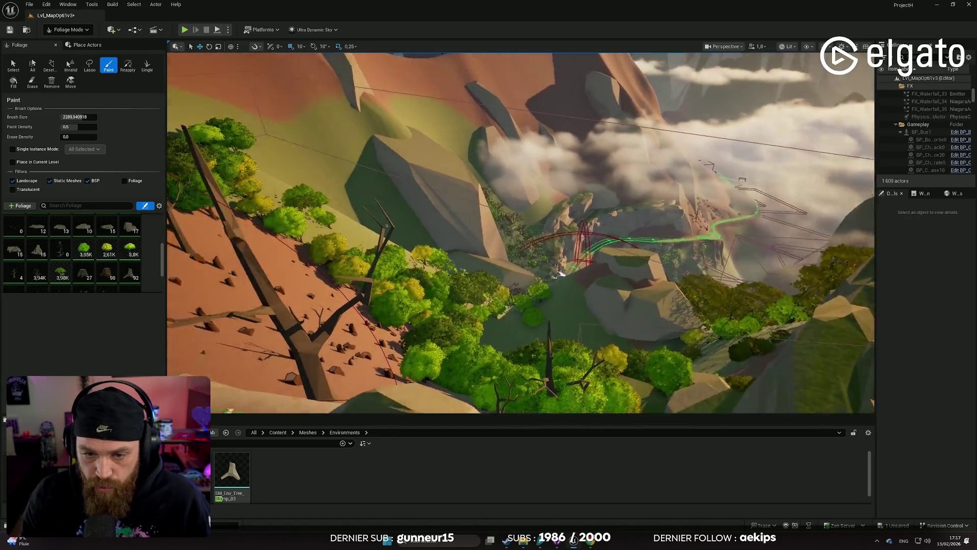
drag(593, 360, 592, 360)
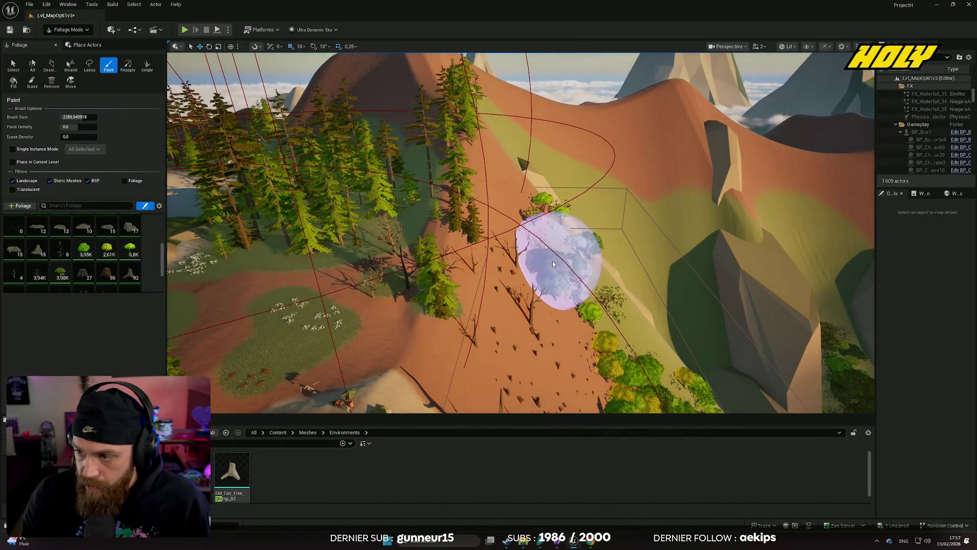
drag(523, 258, 523, 257)
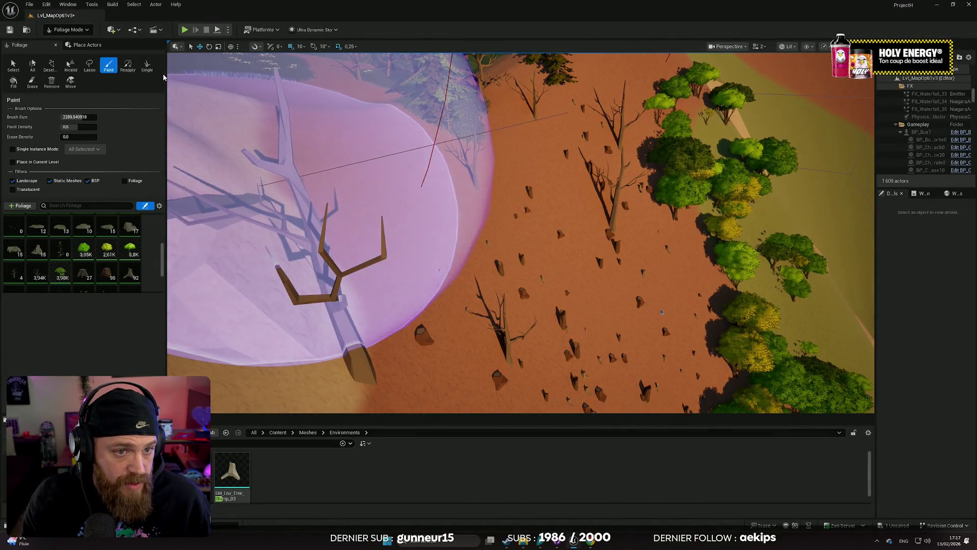
click(84, 30)
- Switch to Landscape mode, choose the Sculpt Erosion tool, and enlarge the brush to about 1053
click(66, 49)
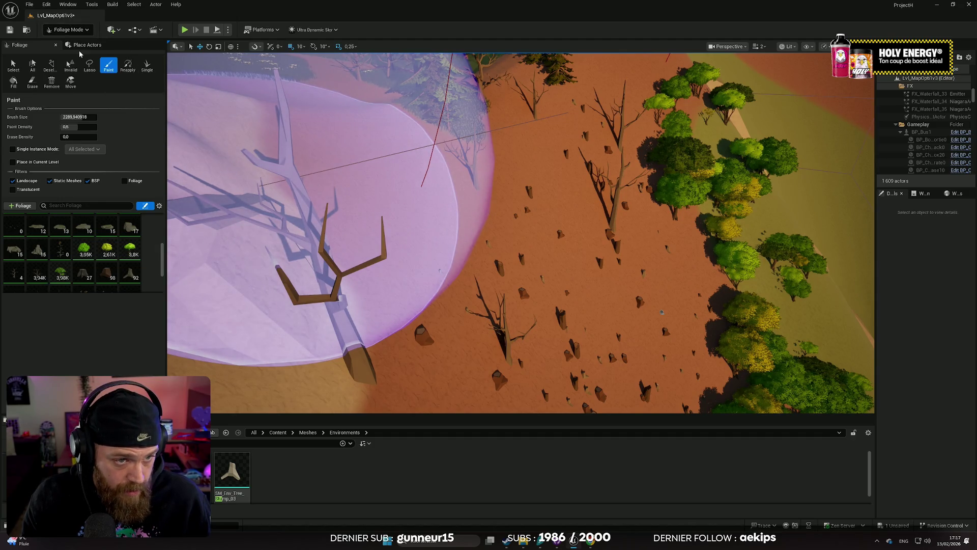
click(83, 60)
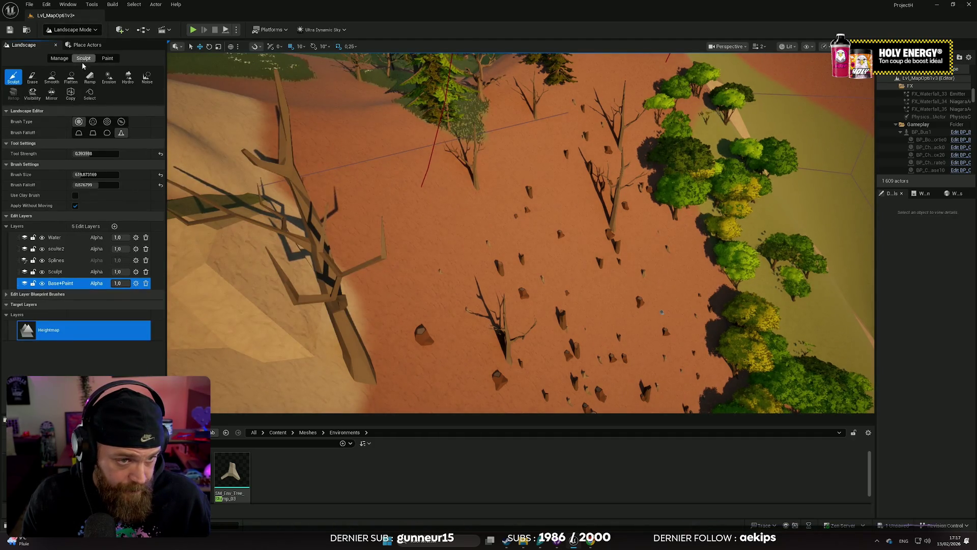
click(109, 77)
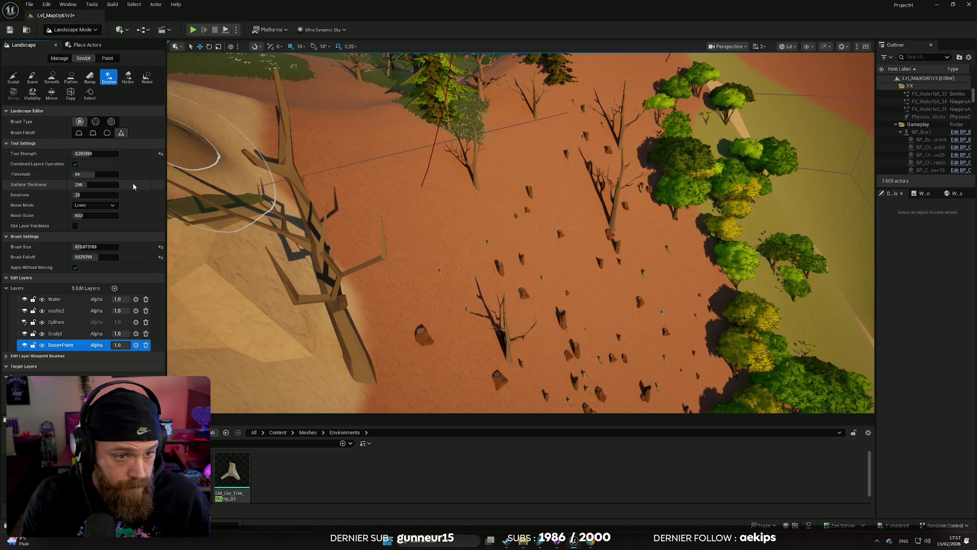
drag(81, 247, 122, 246)
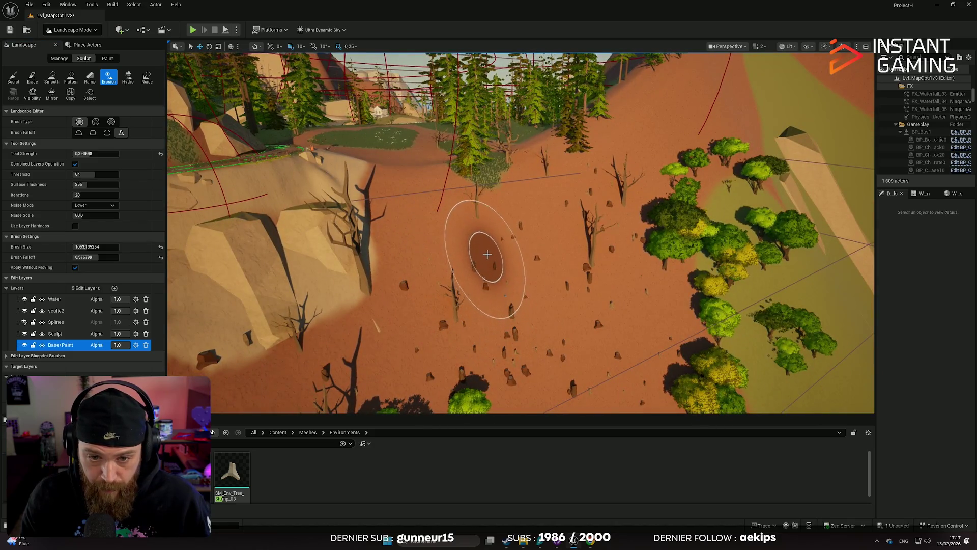
scroll(502, 295, up, 3)
scroll(485, 246, up, 5)
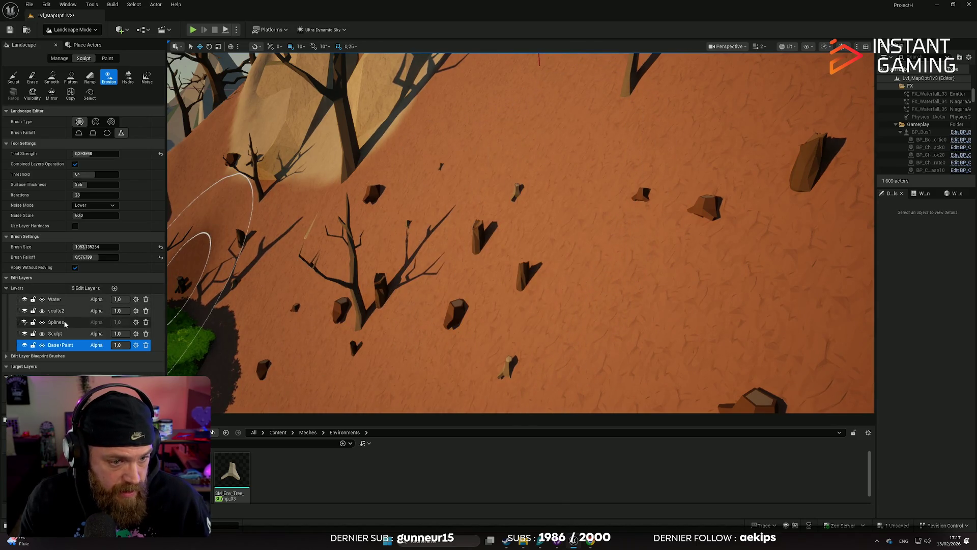
- Select the Sculpt edit layer, erode a depression into the dirt slope, and fly over the terrain
click(77, 335)
drag(407, 213, 465, 236)
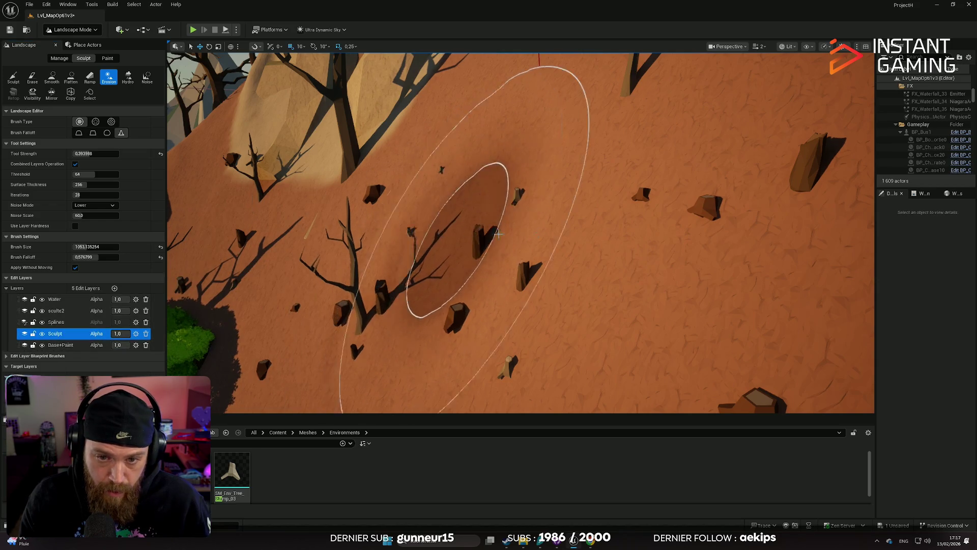
scroll(512, 227, down, 5)
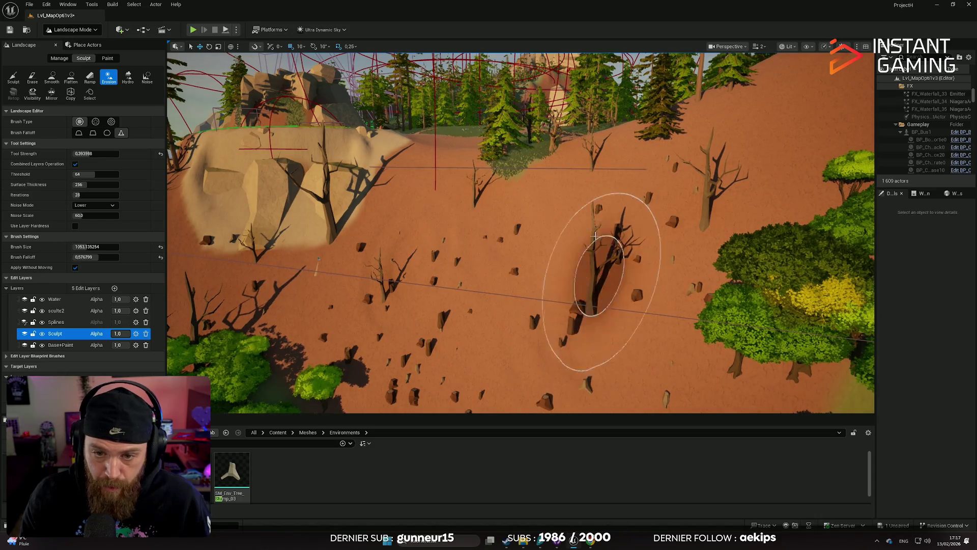
scroll(694, 196, up, 5)
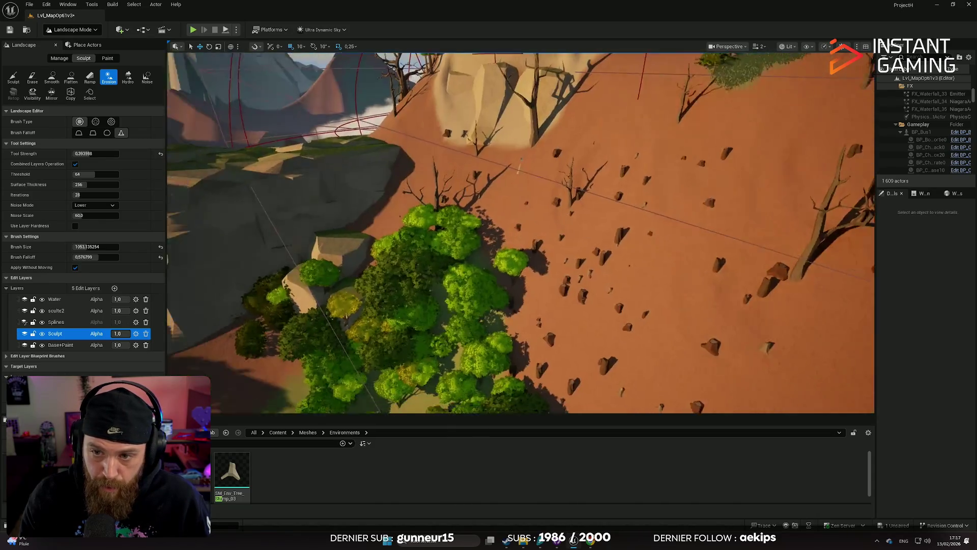
scroll(591, 271, up, 5)
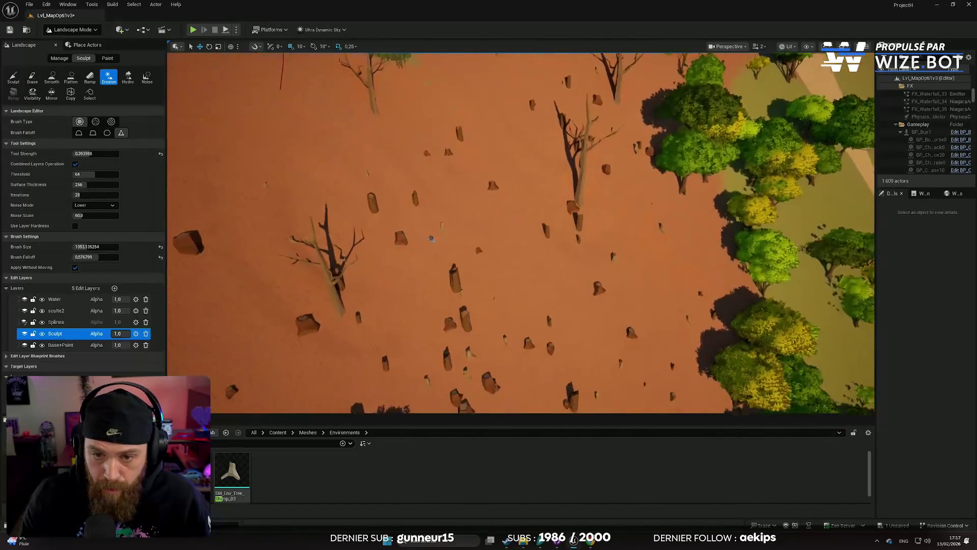
scroll(505, 309, down, 3)
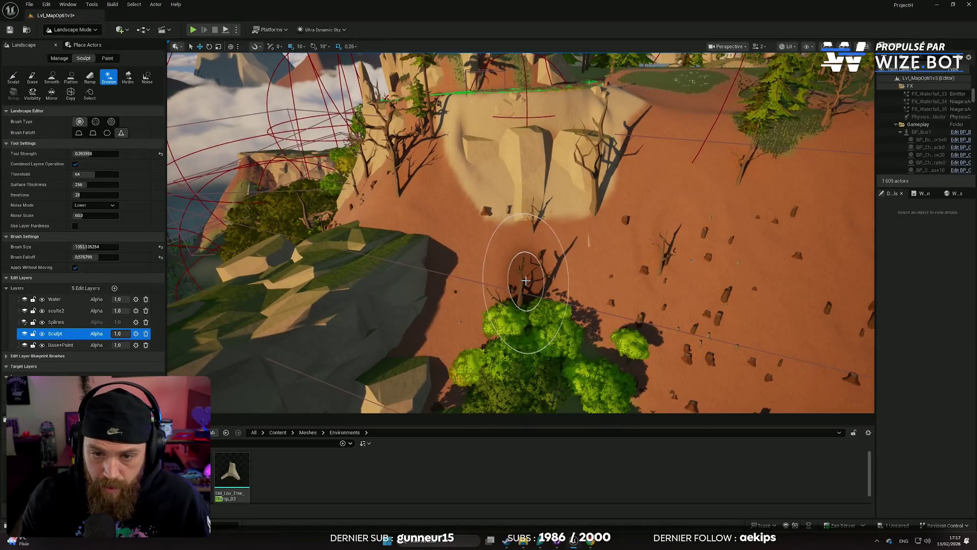
scroll(525, 279, down, 3)
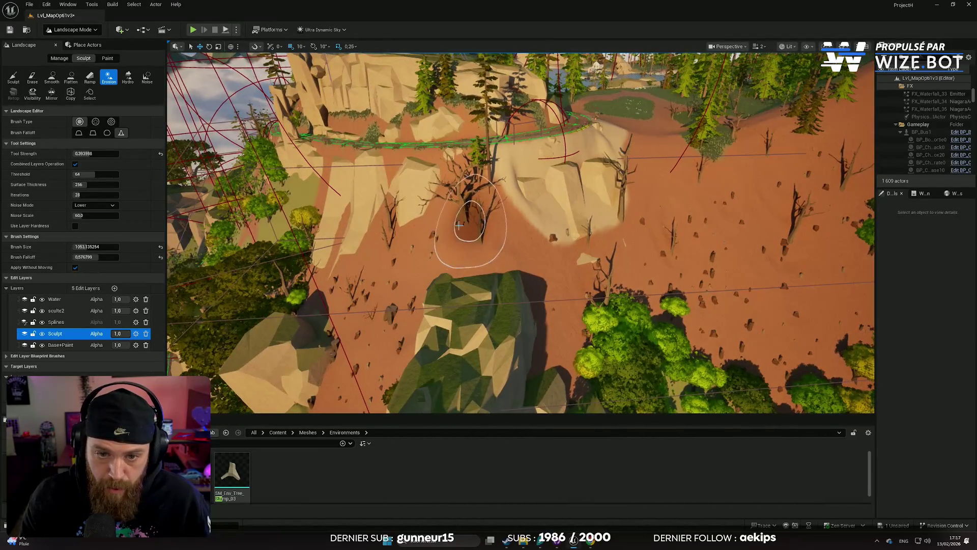
scroll(458, 225, up, 3)
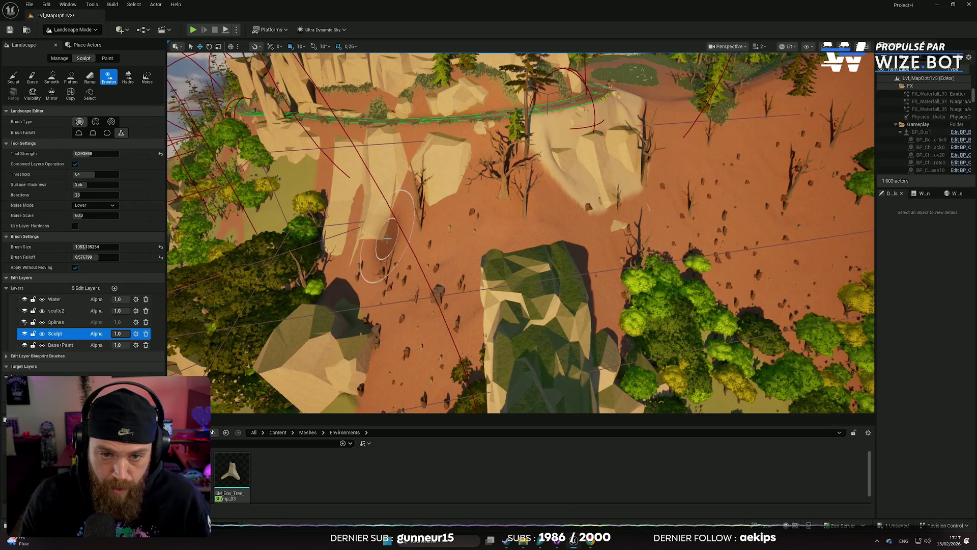
scroll(404, 320, up, 5)
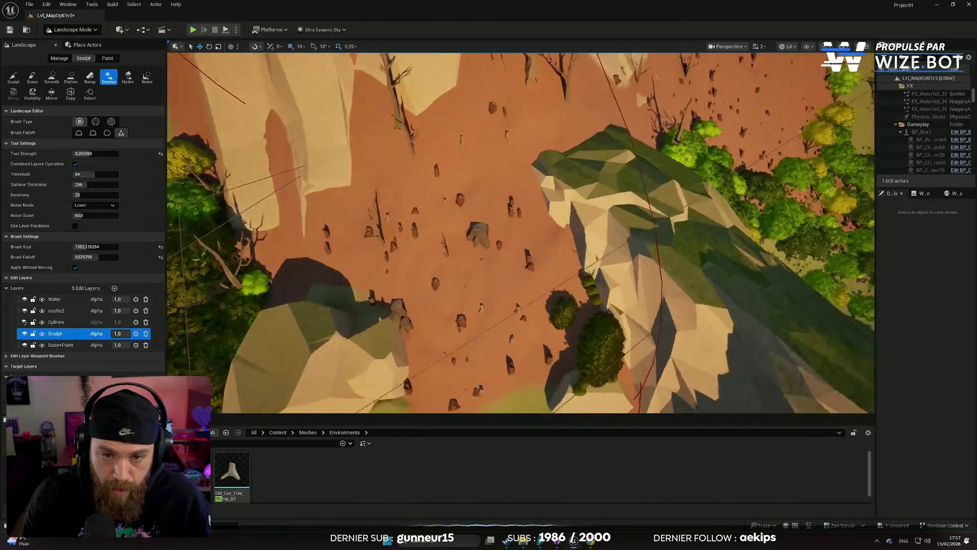
key(w)
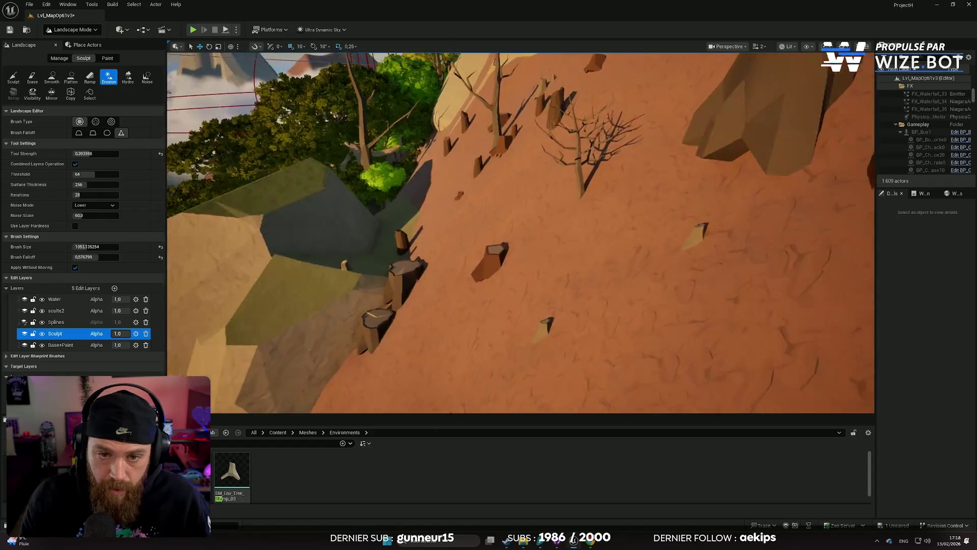
key(w)
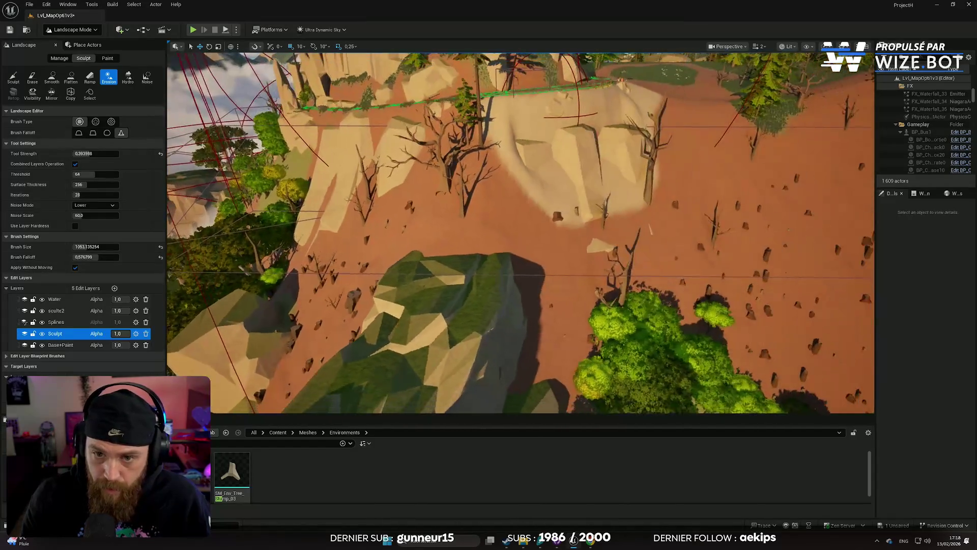
key(w)
key(w)
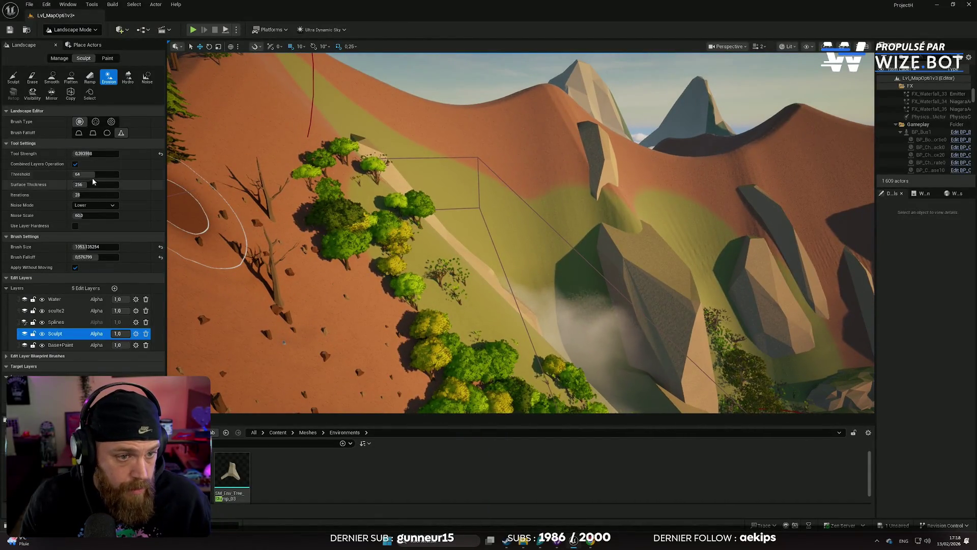
- Enlarge the brush to about 3004, try two erosion strokes on the grassy slope, and undo both
drag(87, 246, 132, 246)
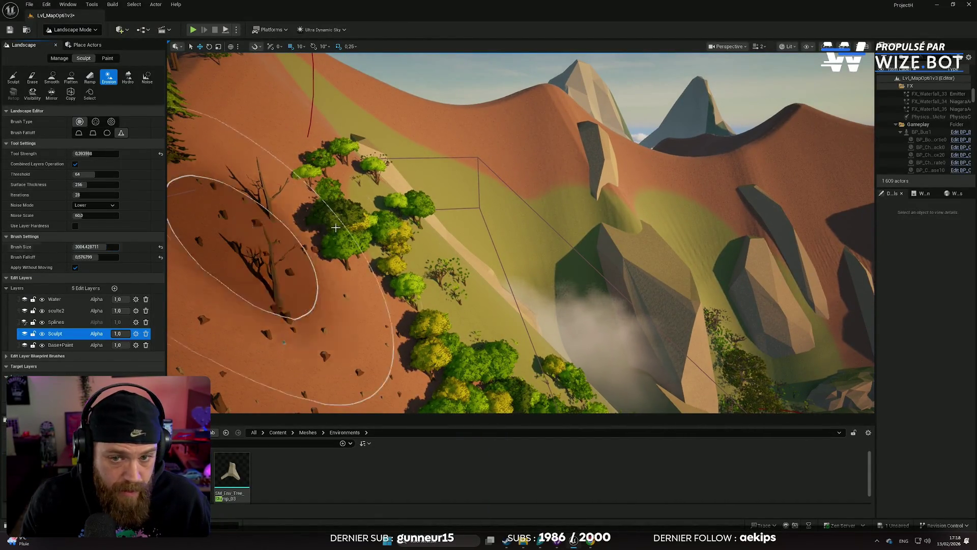
mouse_move(503, 192)
mouse_down()
mouse_move(528, 138)
mouse_move(565, 204)
mouse_up()
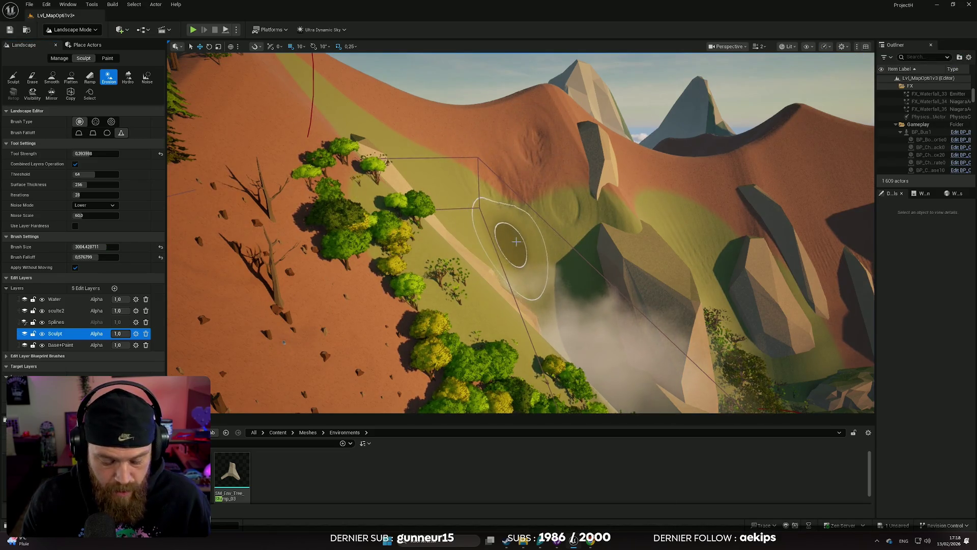
key(ctrl+z)
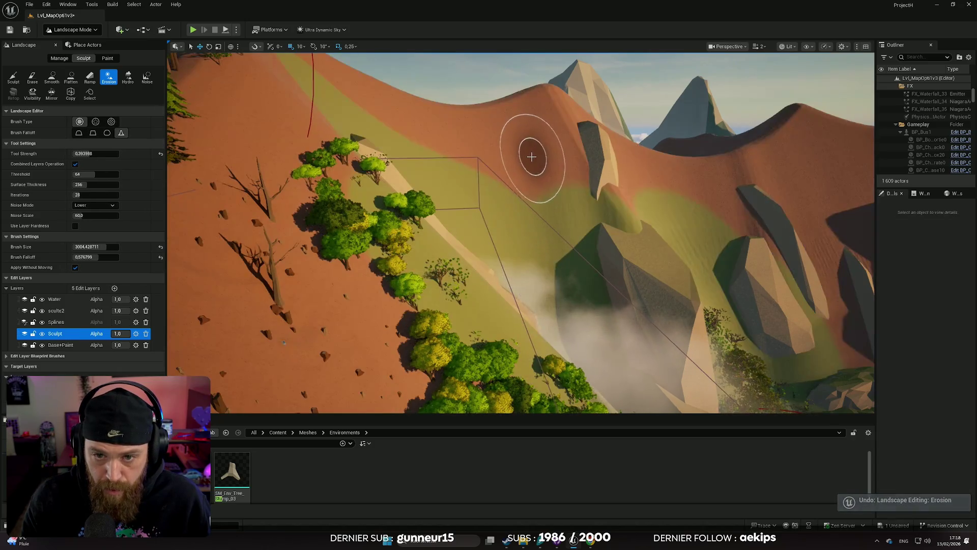
drag(531, 157, 528, 153)
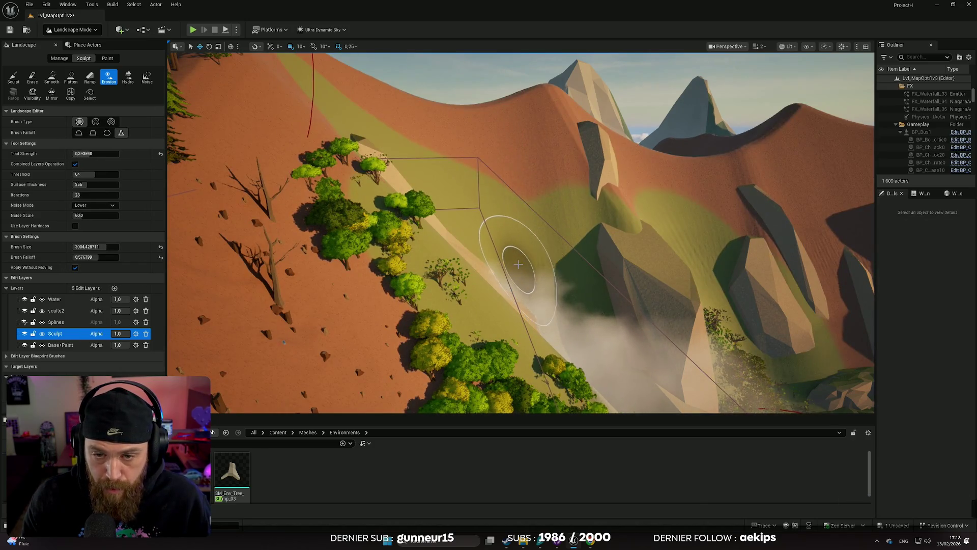
key(ctrl+z)
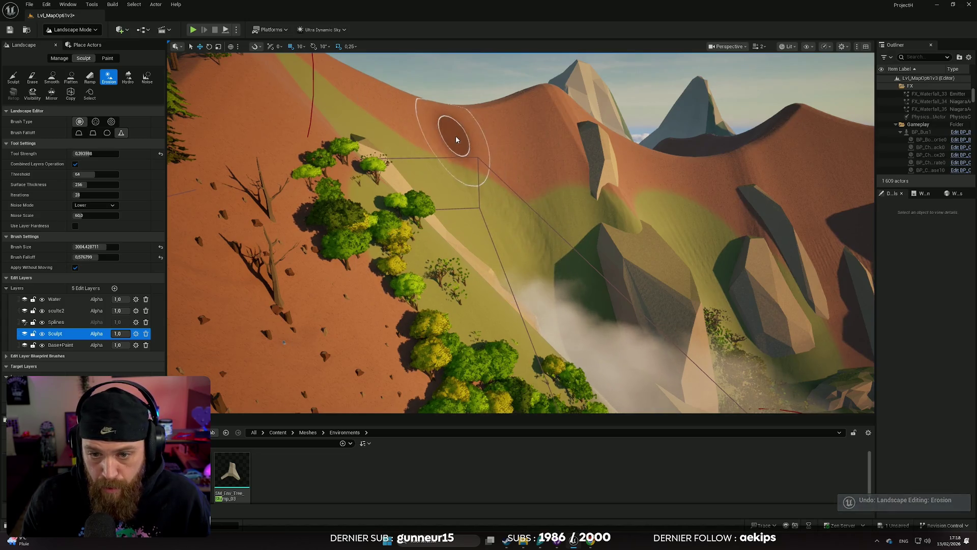
- Try the Hydro erosion brush, undo its stroke, and select the Noise brush
scroll(596, 272, up, 2)
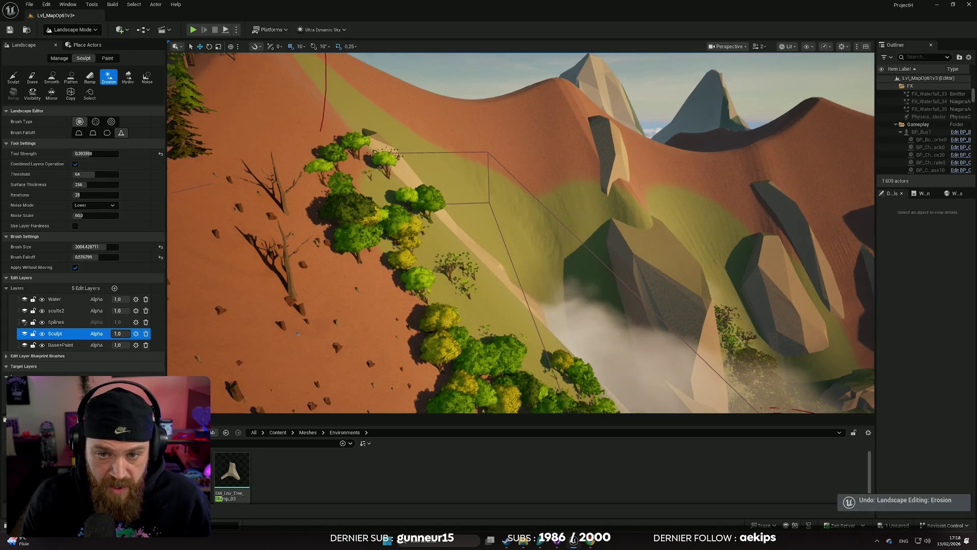
click(128, 79)
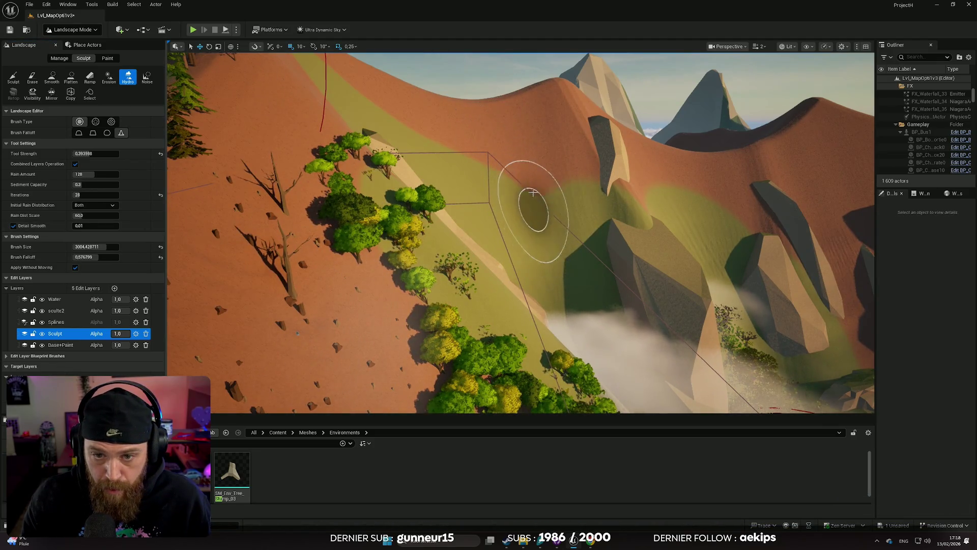
scroll(599, 163, up, 3)
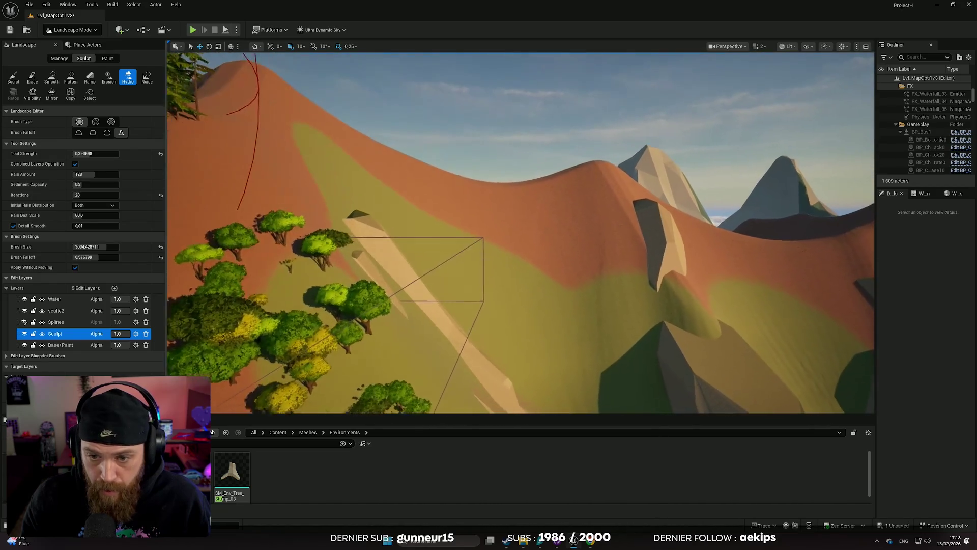
key(ctrl+z)
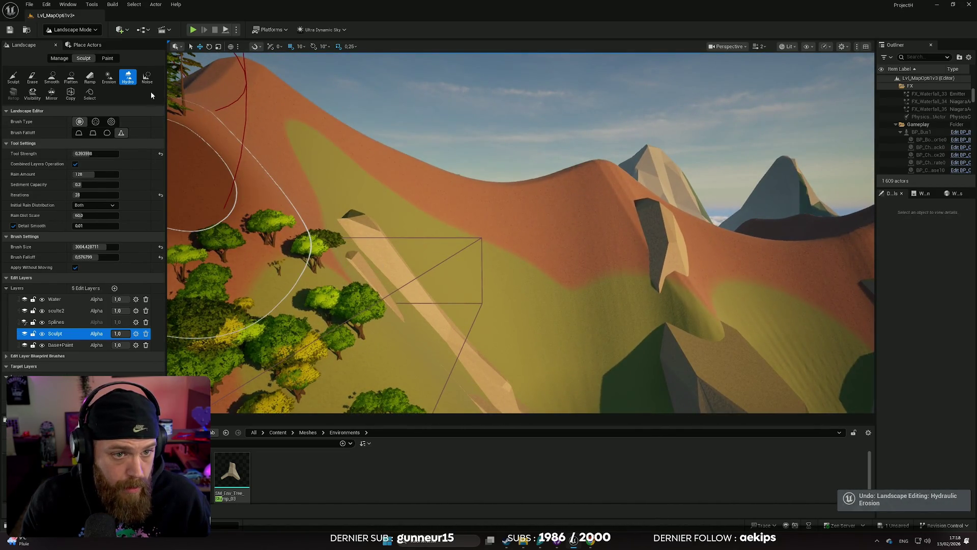
click(147, 77)
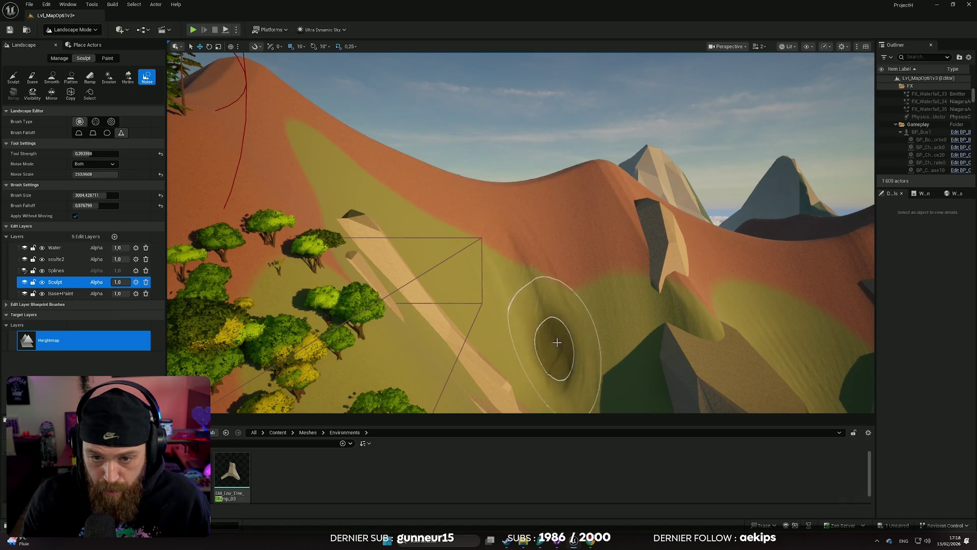
mouse_move(567, 240)
mouse_down()
mouse_move(606, 207)
mouse_move(515, 220)
mouse_up()
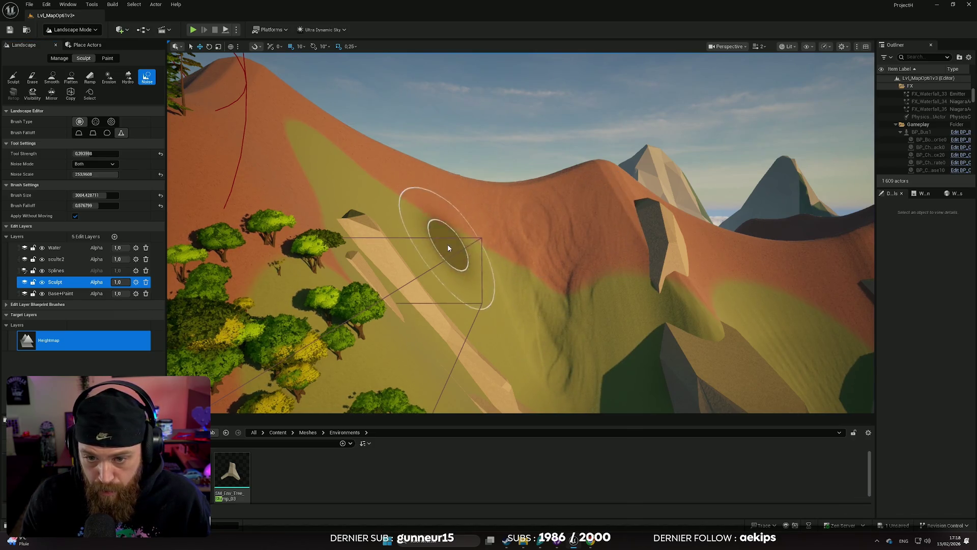
scroll(448, 248, up, 2)
key(ctrl+z)
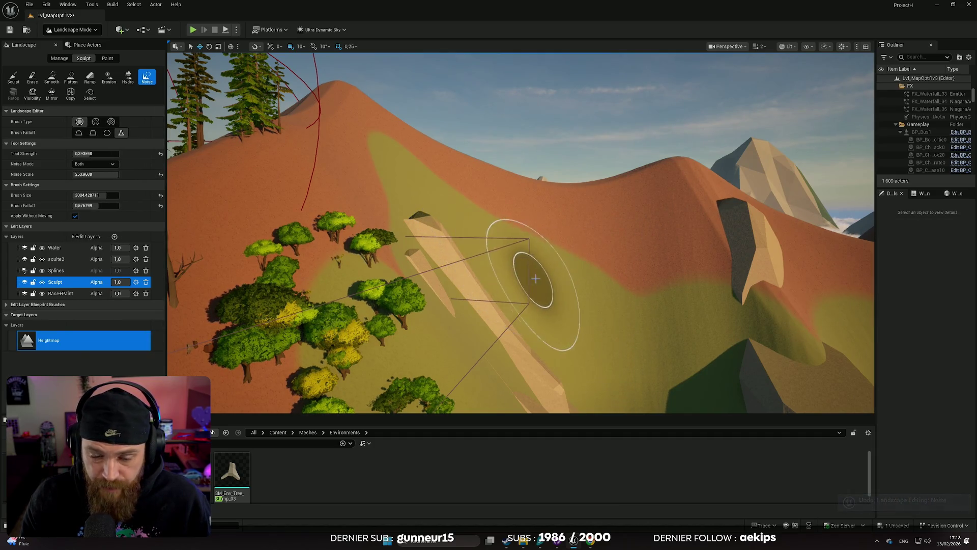
scroll(535, 278, up, 1)
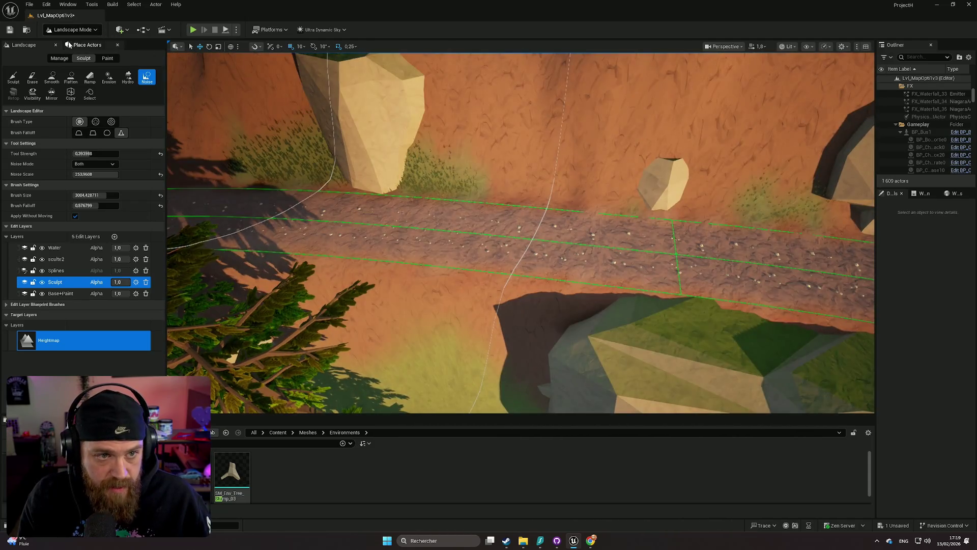
click(71, 30)
- Switch to Selection Mode, zoom around the cliffs, then switch back to Foliage mode
click(76, 44)
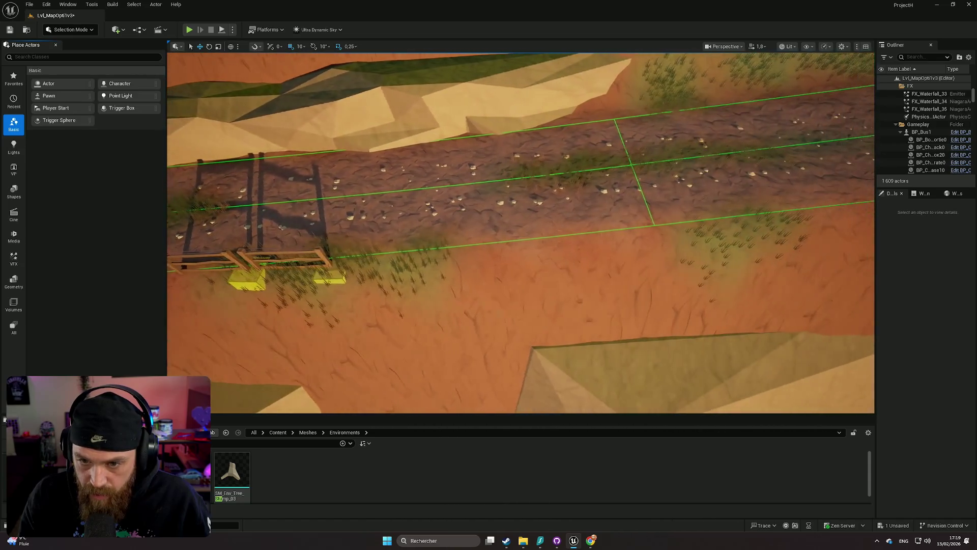
scroll(521, 234, down, 10)
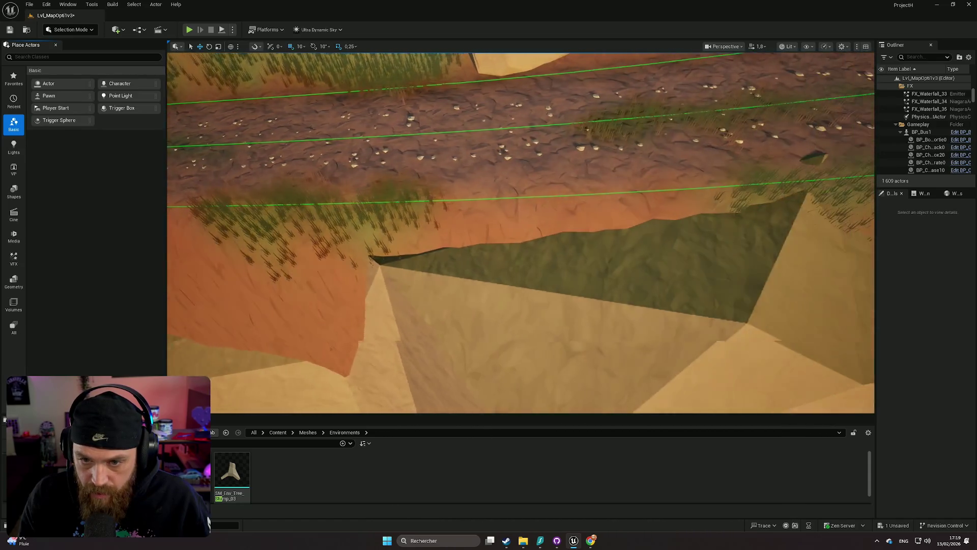
scroll(521, 234, up, 10)
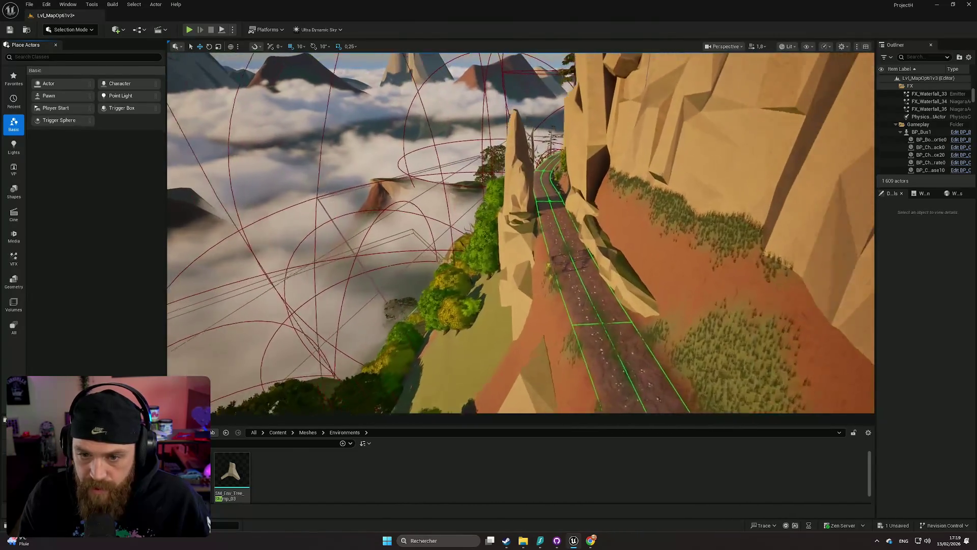
scroll(521, 233, down, 8)
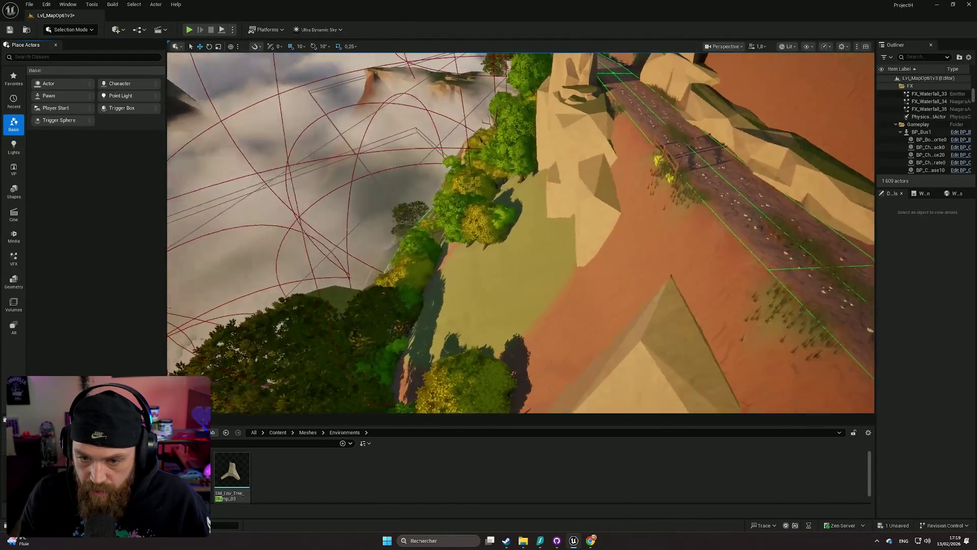
scroll(521, 234, up, 5)
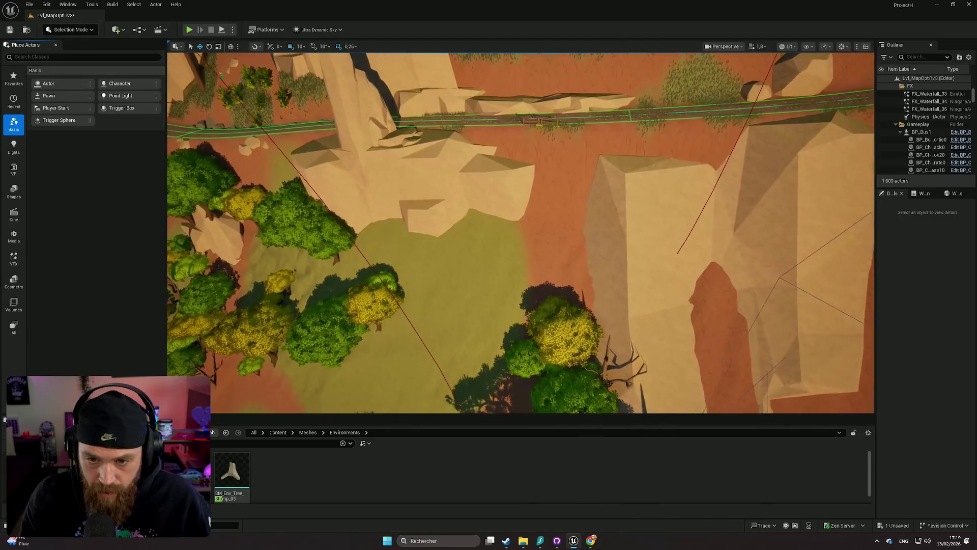
scroll(462, 311, down, 2)
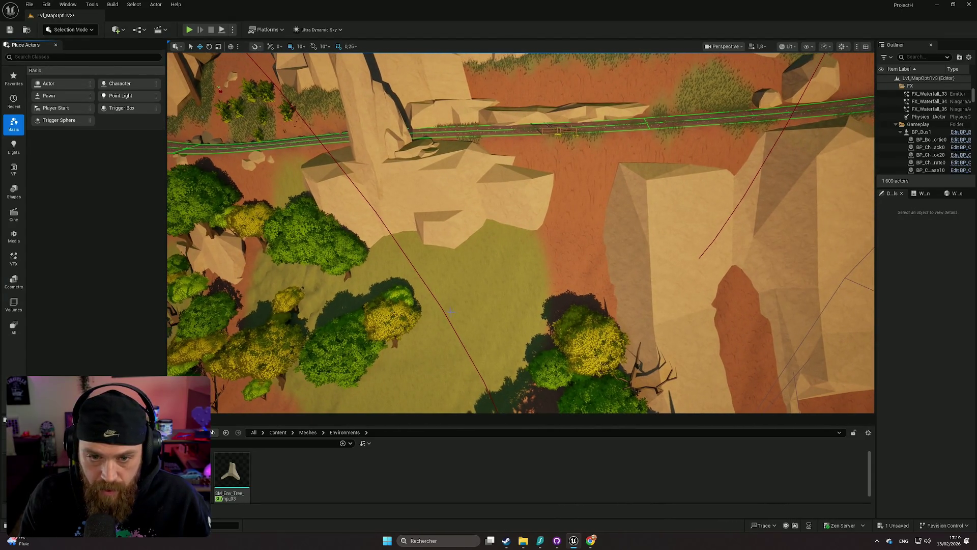
scroll(410, 289, down, 2)
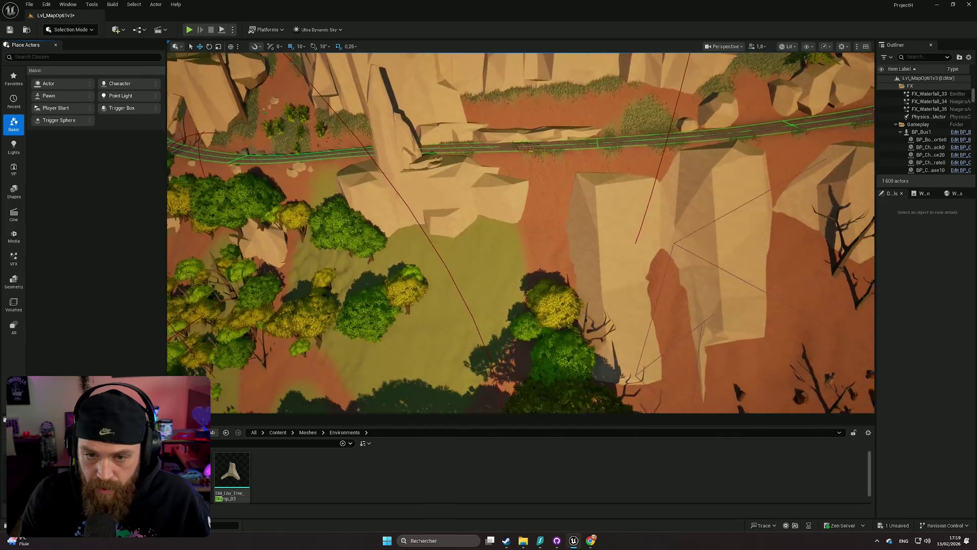
click(83, 31)
click(69, 59)
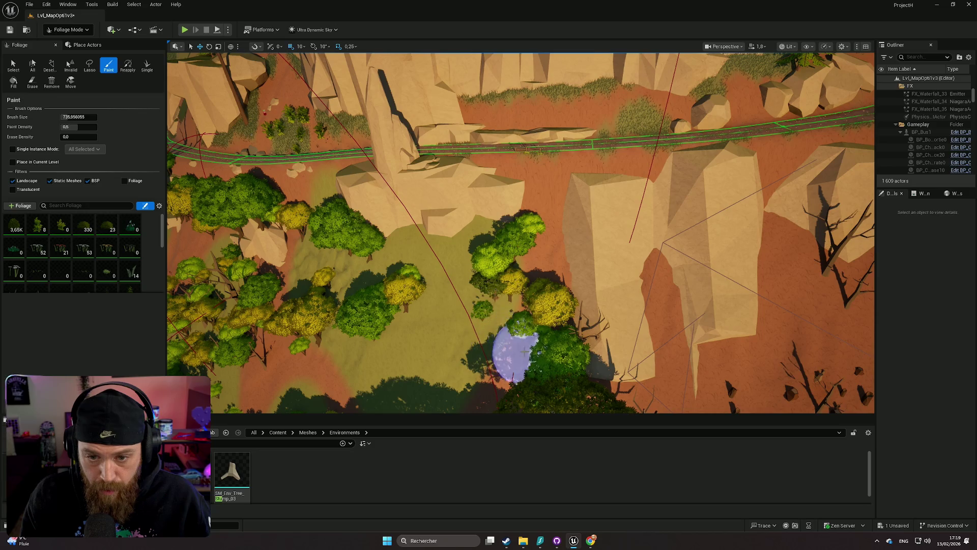
- Tilt the view toward the cliffs, then open and dismiss the editor modes list without changing mode
mouse_move(478, 405)
mouse_down()
mouse_move(466, 310)
mouse_move(585, 331)
mouse_move(839, 315)
mouse_move(763, 295)
mouse_move(483, 381)
mouse_up()
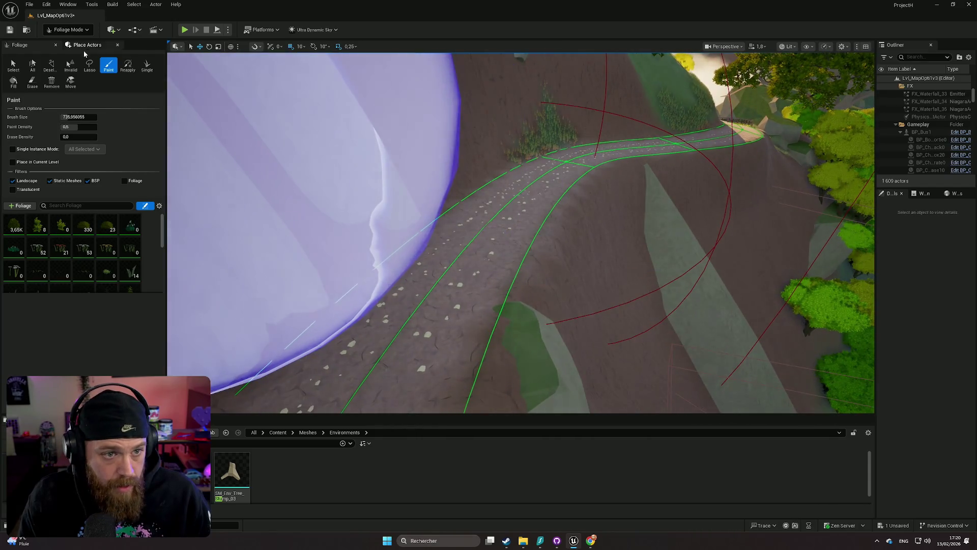
click(76, 31)
click(153, 99)
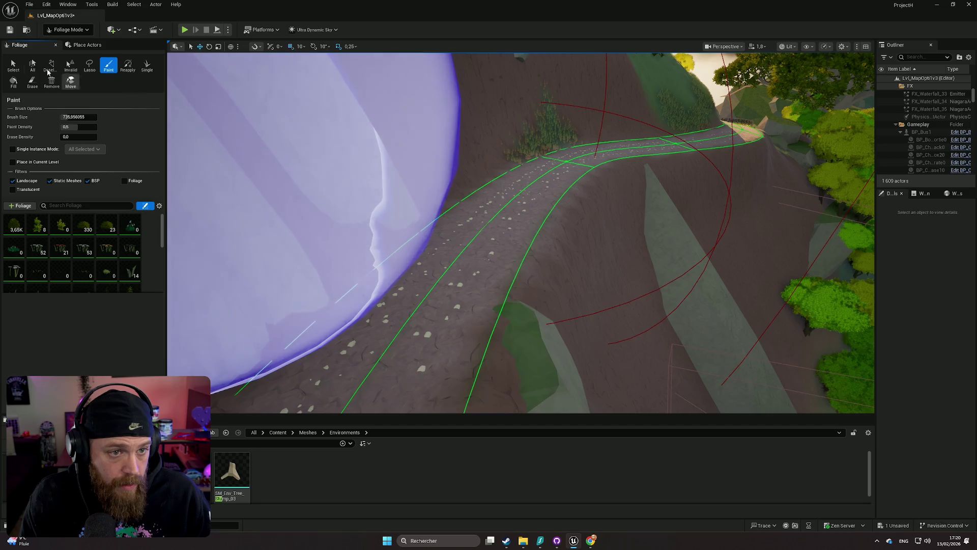
- Switch the editor to Landscape Mode and its Paint tab
click(69, 30)
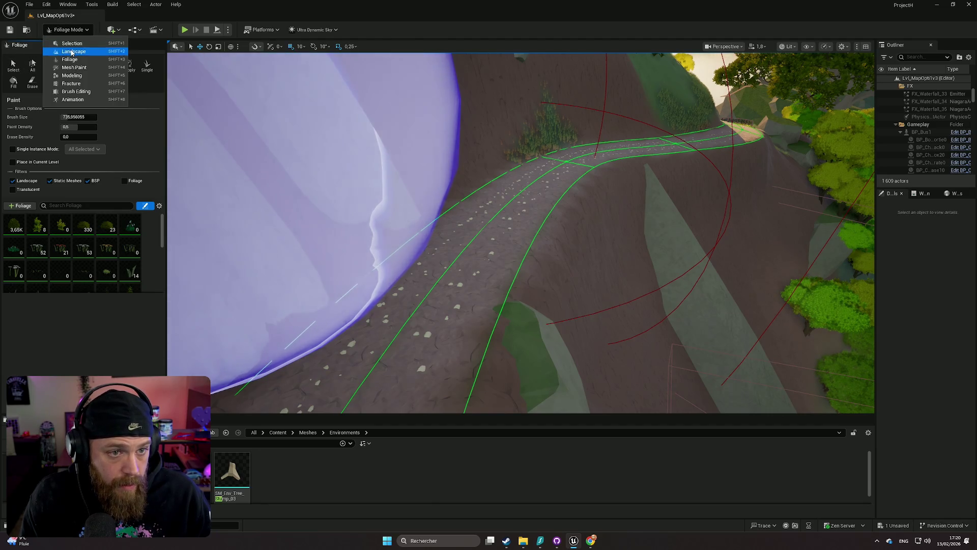
click(67, 49)
click(108, 58)
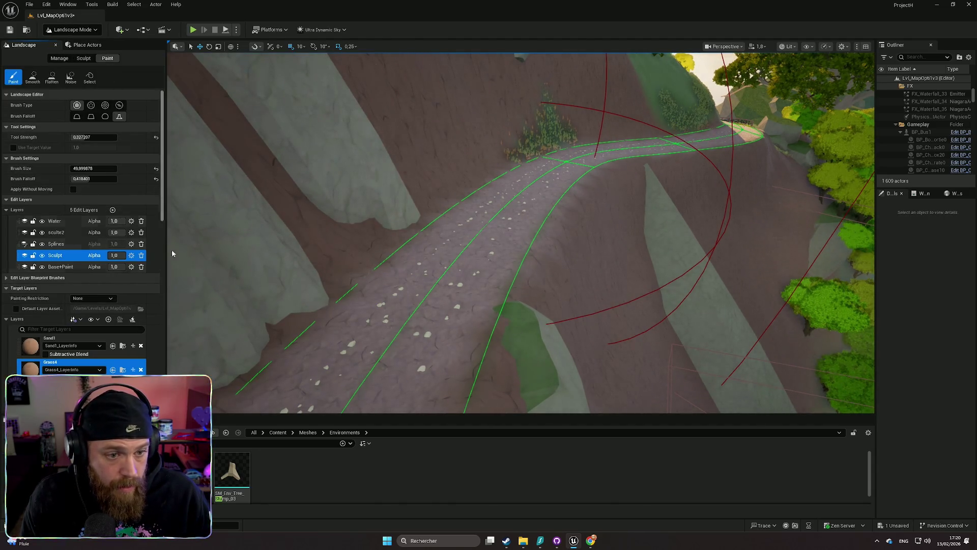
- Fly the viewport down to a close view of the road, with brush size 100
drag(556, 289, 268, 342)
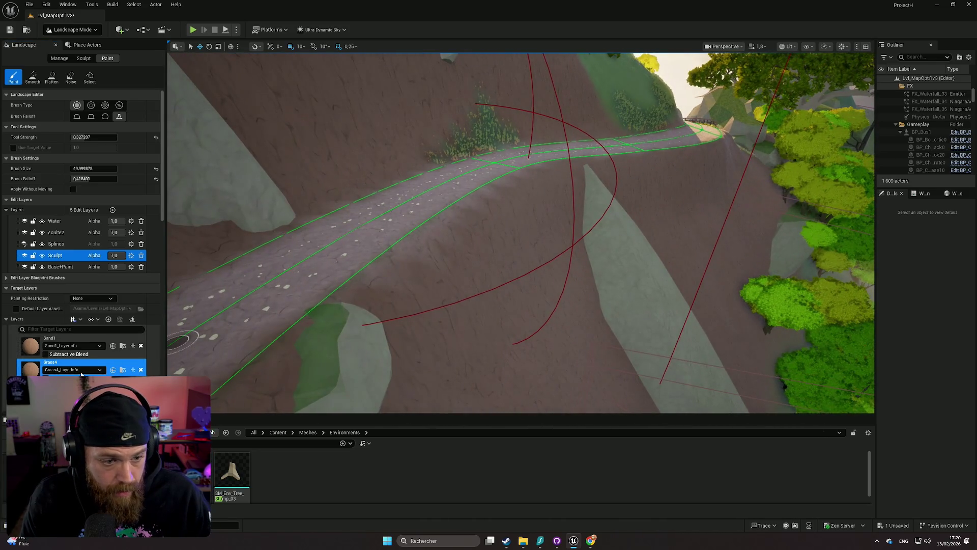
scroll(84, 368, down, 5)
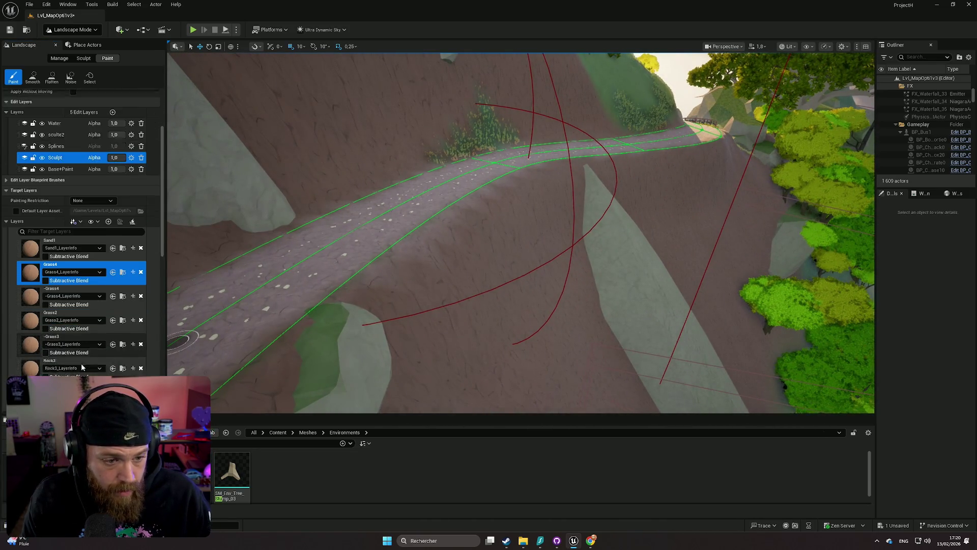
scroll(88, 365, up, 3)
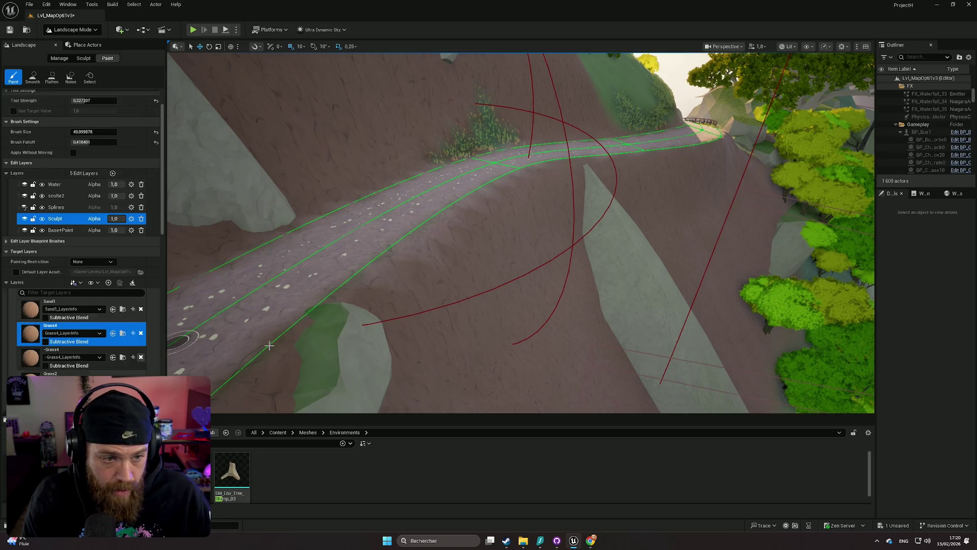
drag(506, 211, 506, 211)
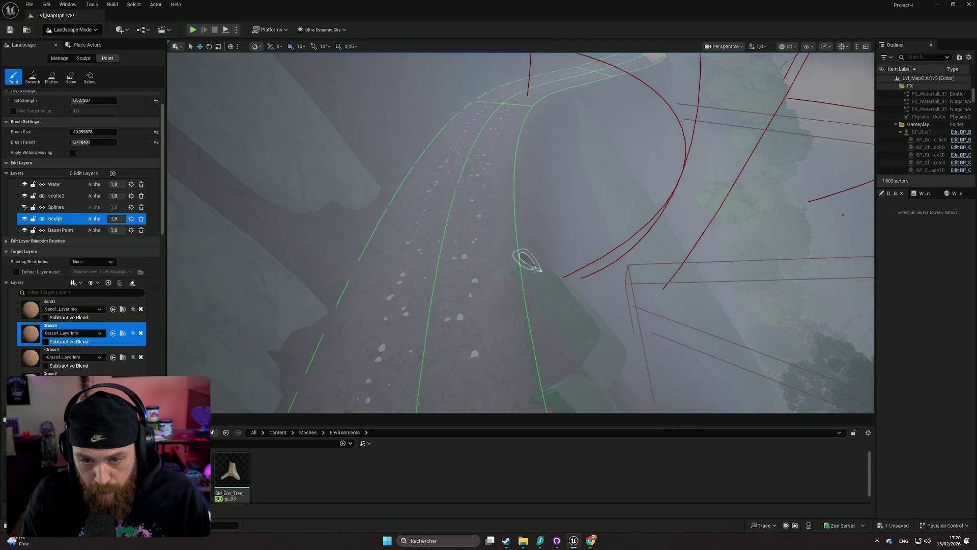
drag(507, 212, 506, 212)
drag(538, 273, 538, 274)
scroll(538, 274, down, 2)
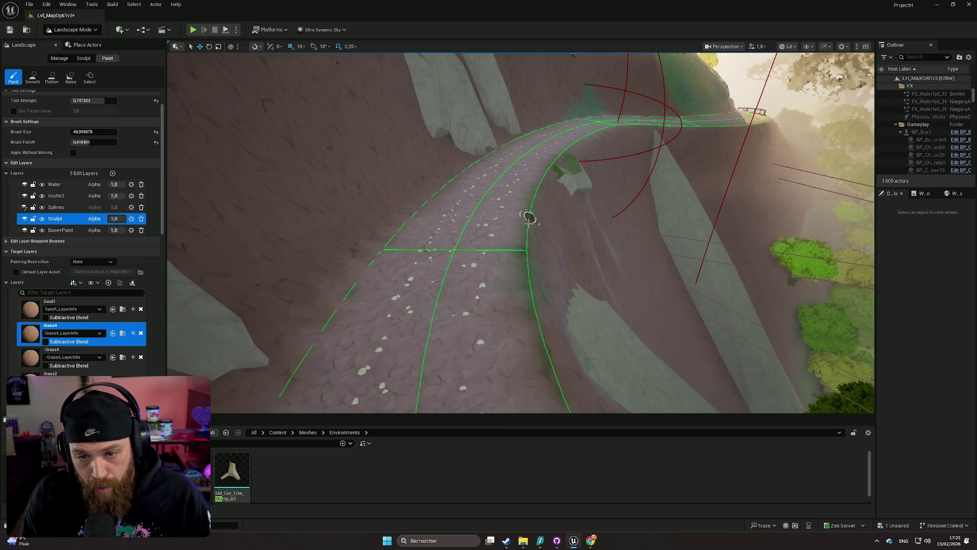
scroll(532, 342, up, 3)
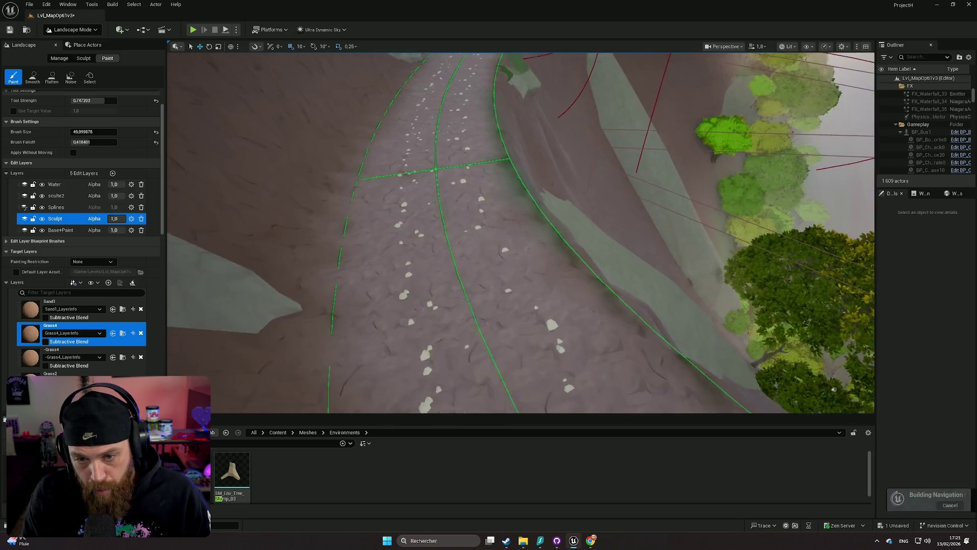
key(w)
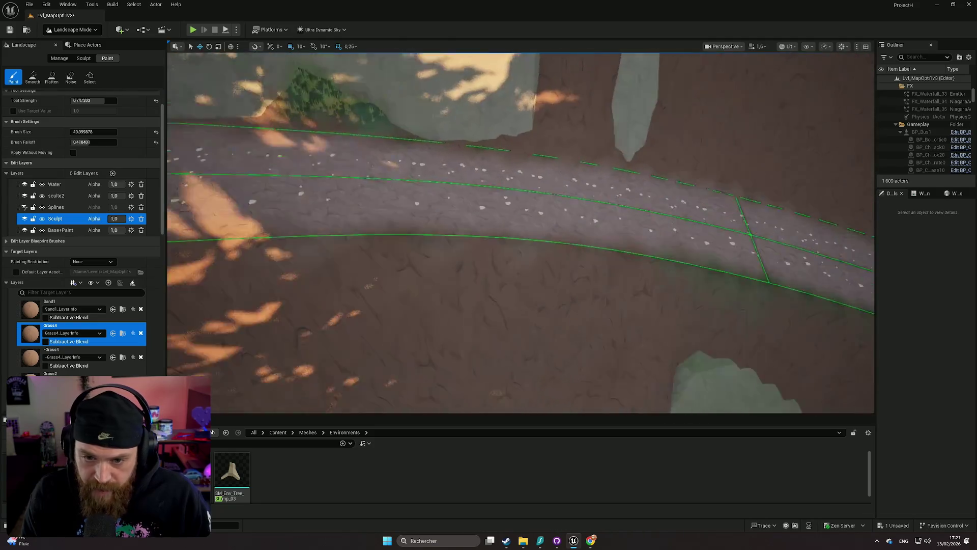
drag(514, 331, 514, 331)
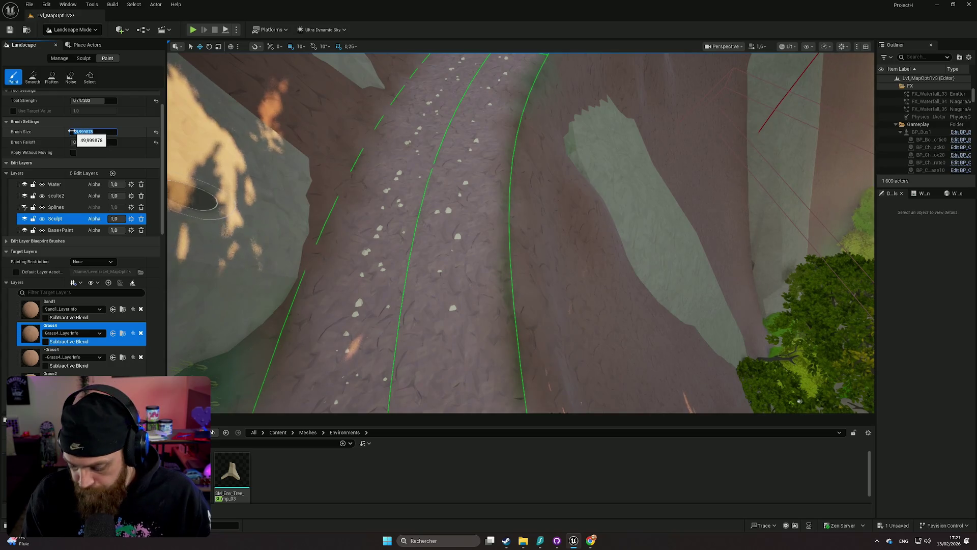
text(400.0)
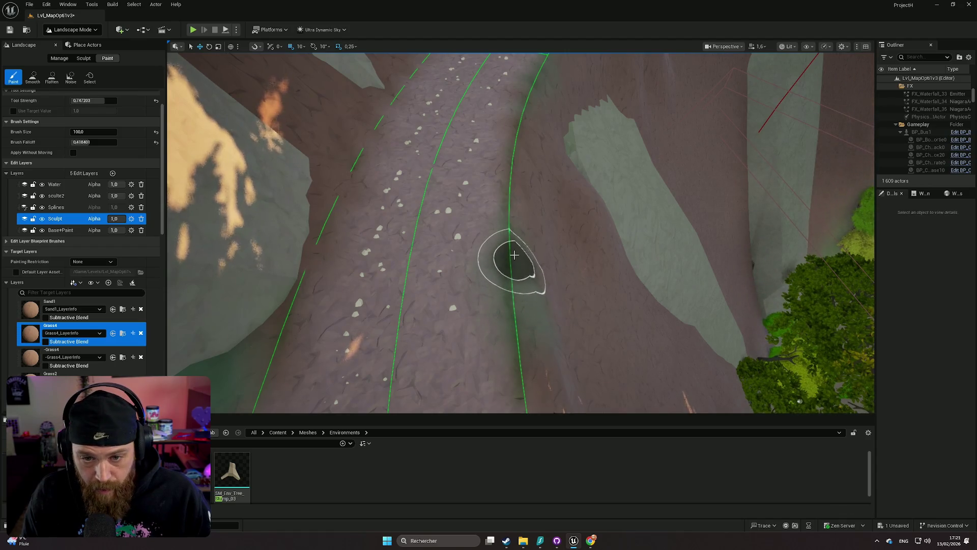
- Frame the road running across the view and set Tool Strength to 1.0
scroll(421, 185, down, 2)
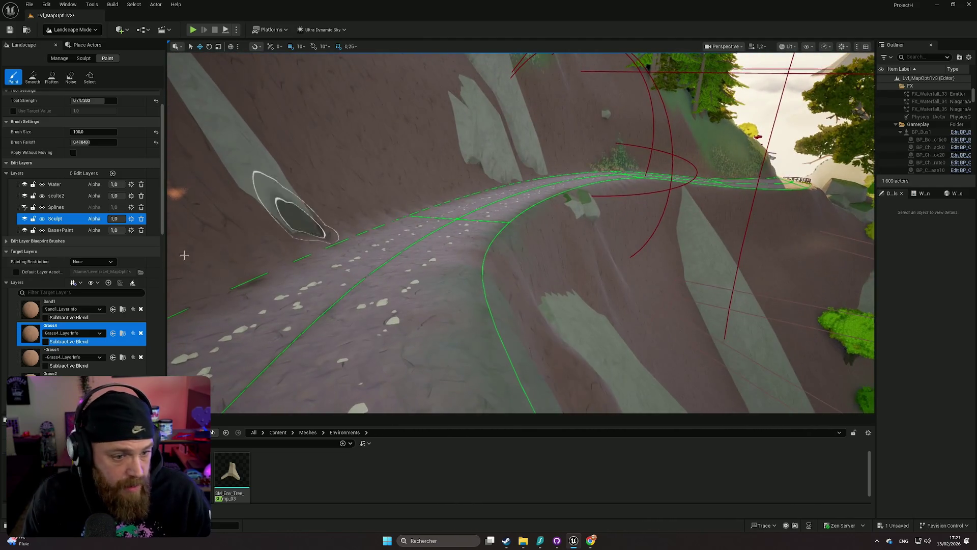
scroll(284, 203, down, 2)
scroll(520, 232, down, 3)
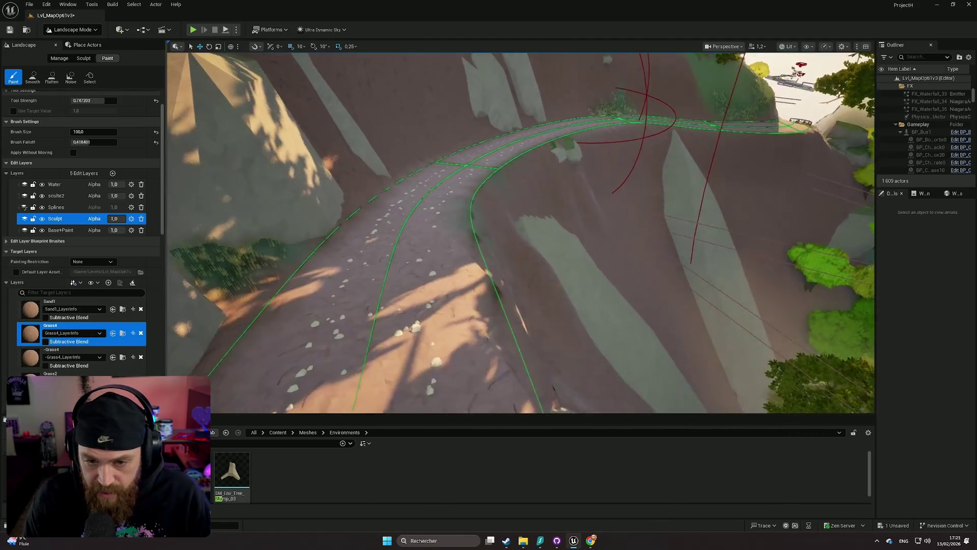
scroll(395, 289, down, 3)
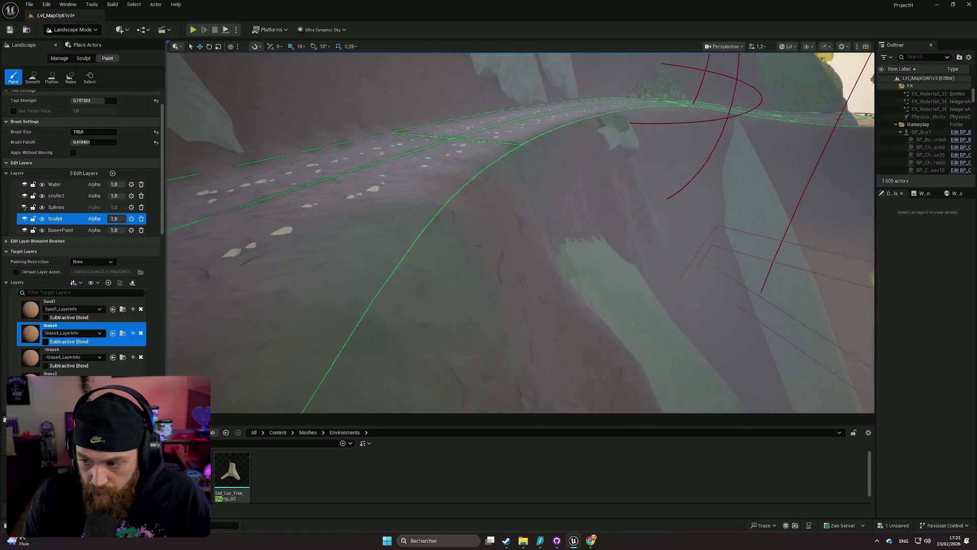
scroll(396, 289, up, 2)
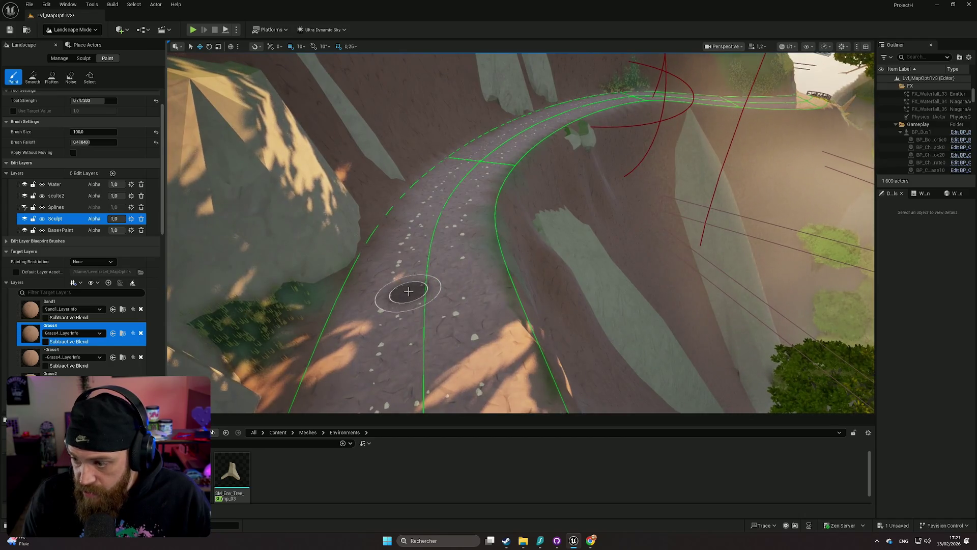
scroll(404, 290, up, 2)
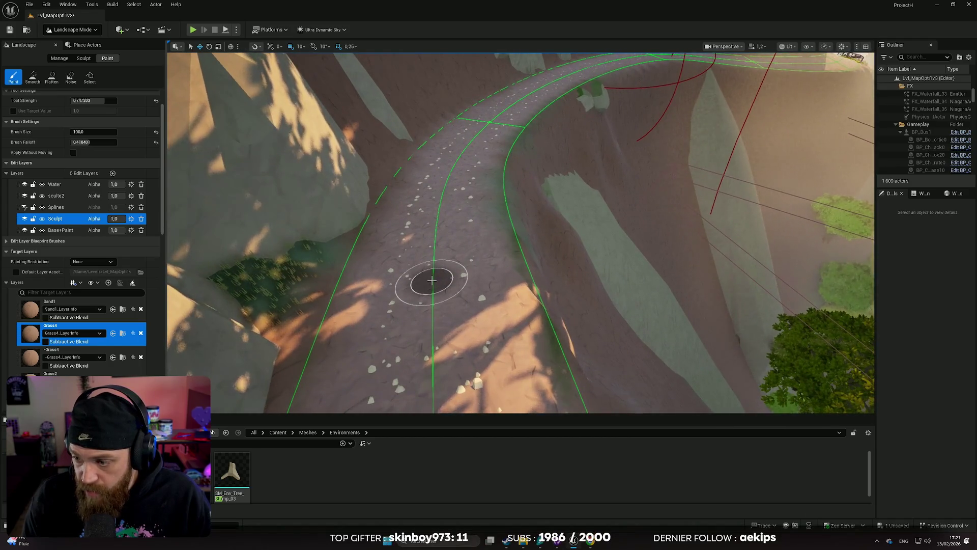
drag(431, 280, 351, 260)
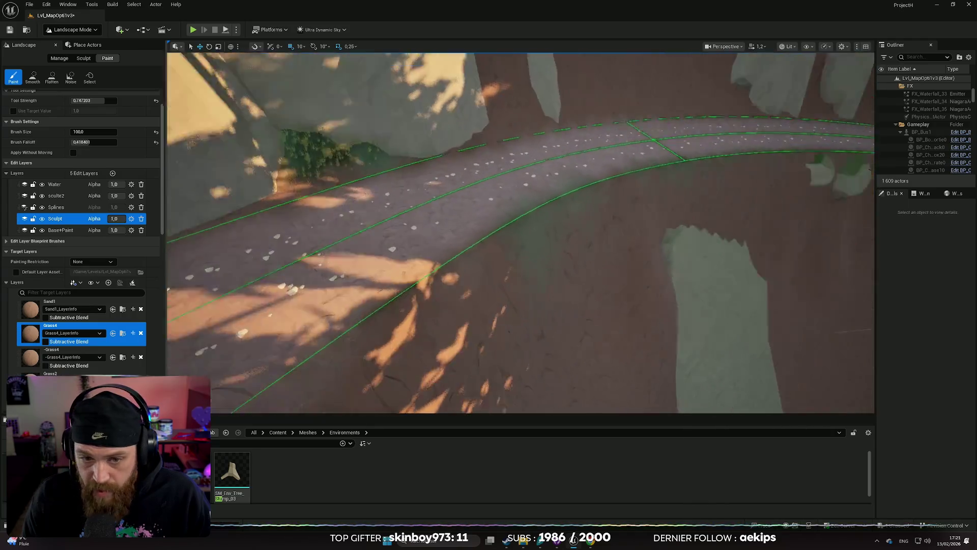
drag(198, 233, 199, 233)
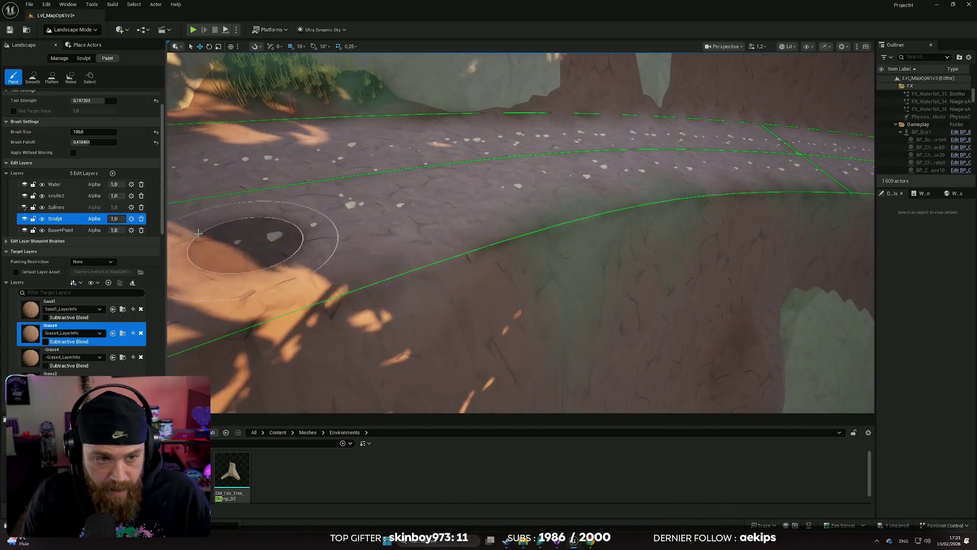
scroll(71, 139, up, 2)
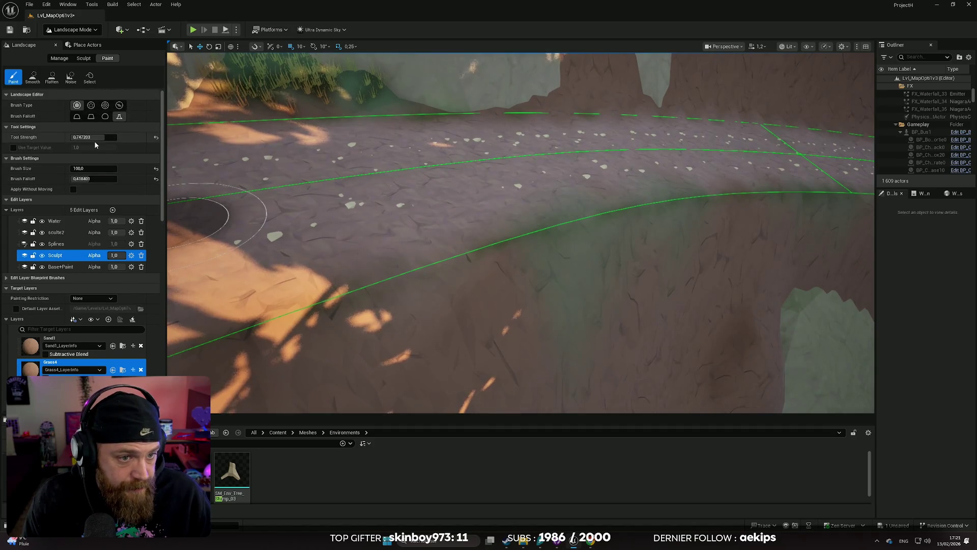
drag(105, 139, 123, 139)
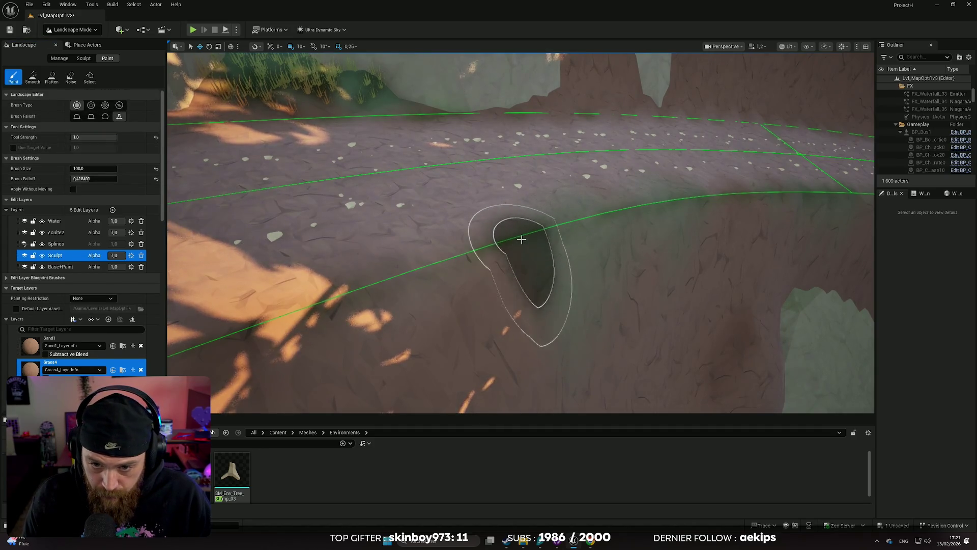
- Paint Grass4 along the road edge at the cliff's foot, then undo the stroke
mouse_move(377, 293)
mouse_down()
mouse_move(316, 327)
mouse_move(360, 327)
mouse_up()
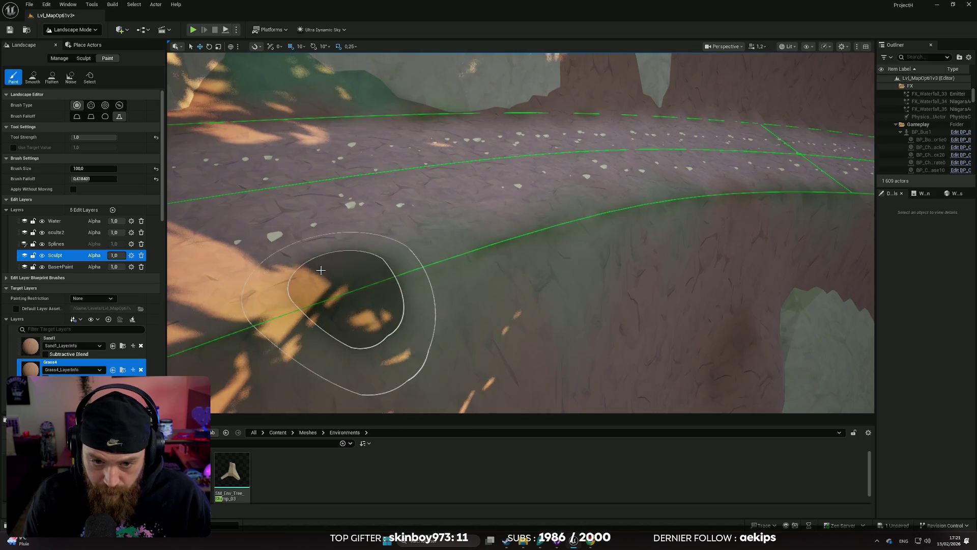
scroll(360, 327, up, 3)
scroll(520, 233, down, 5)
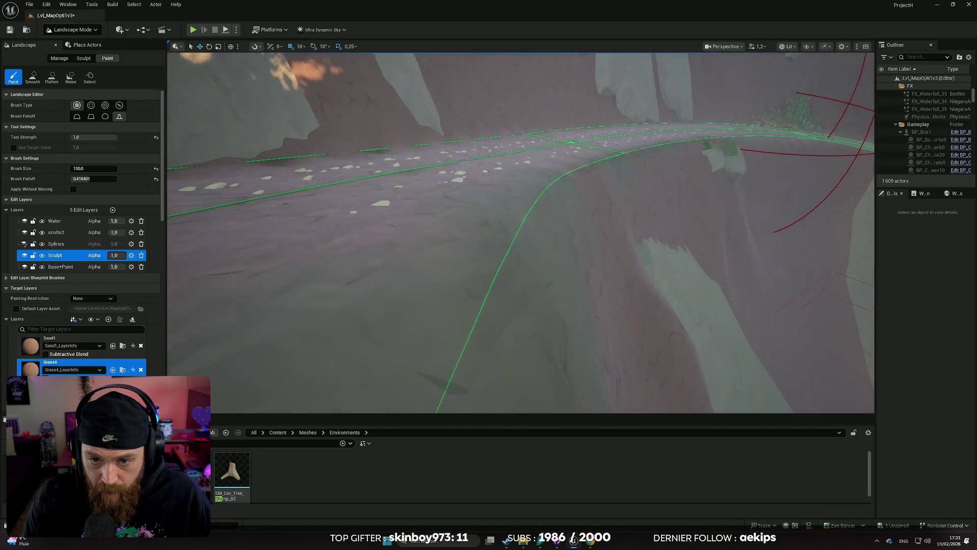
scroll(328, 260, up, 5)
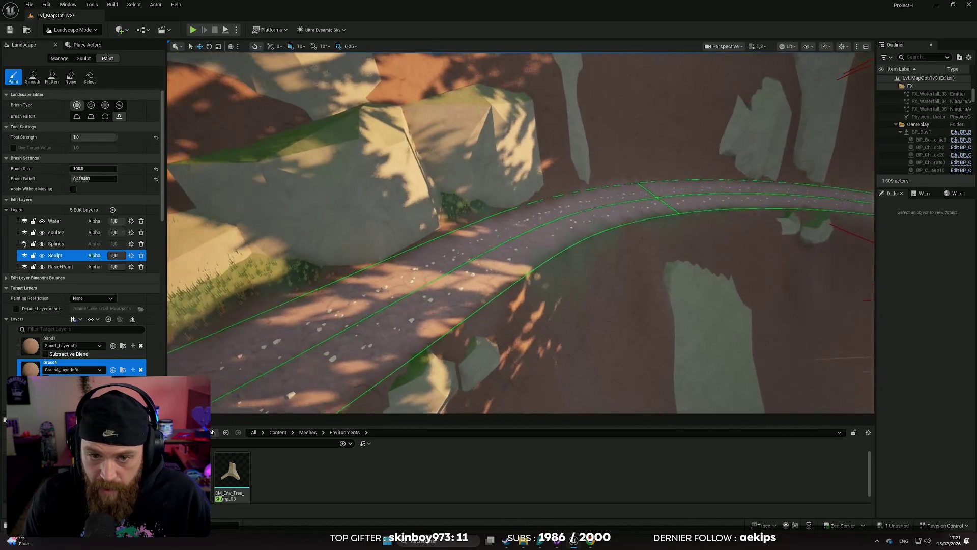
scroll(328, 260, up, 3)
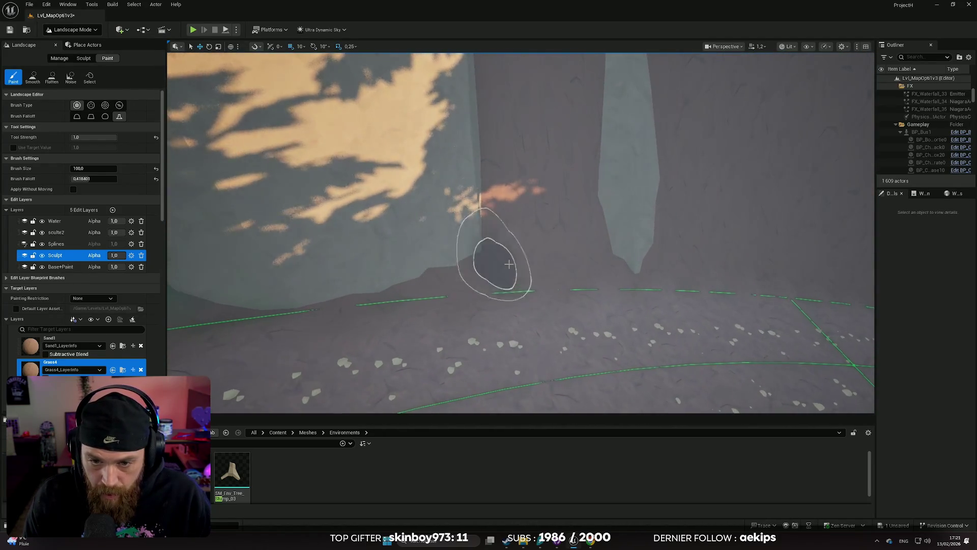
scroll(566, 265, up, 5)
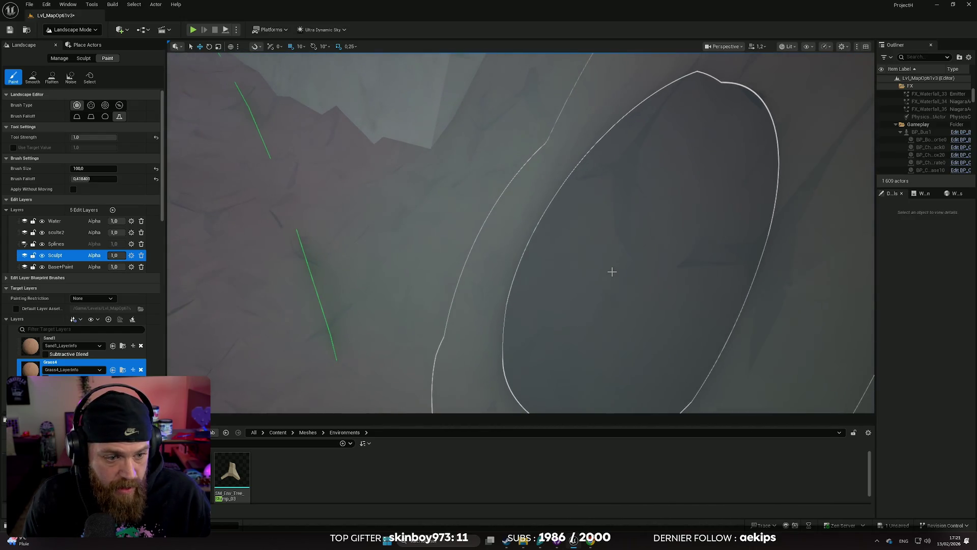
key(ctrl+z)
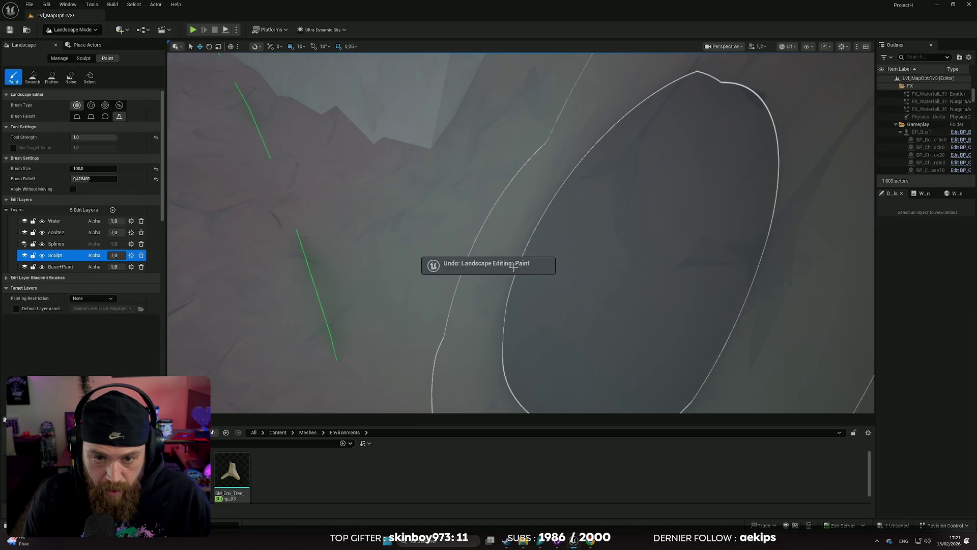
- Undo two more paint strokes and the last three foliage placements
scroll(519, 266, down, 6)
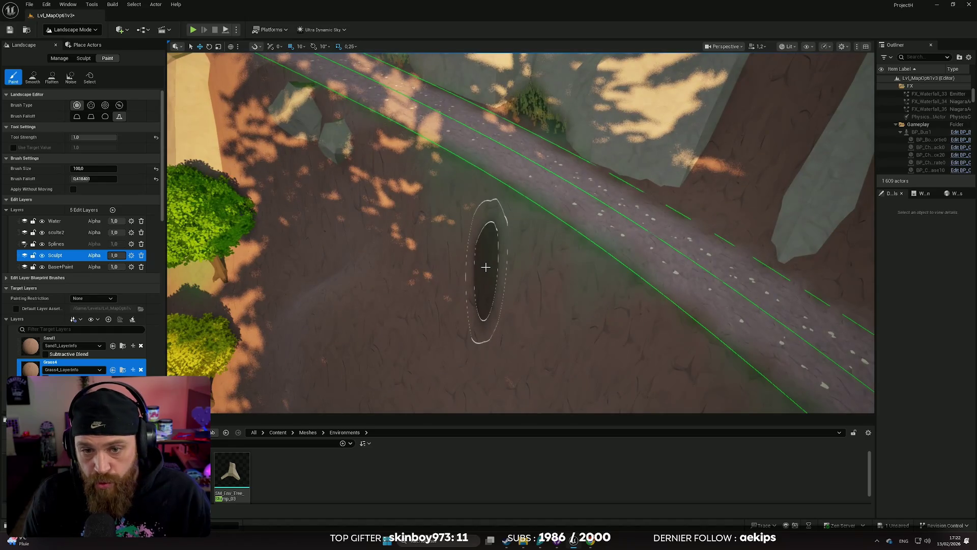
key(ctrl+z)
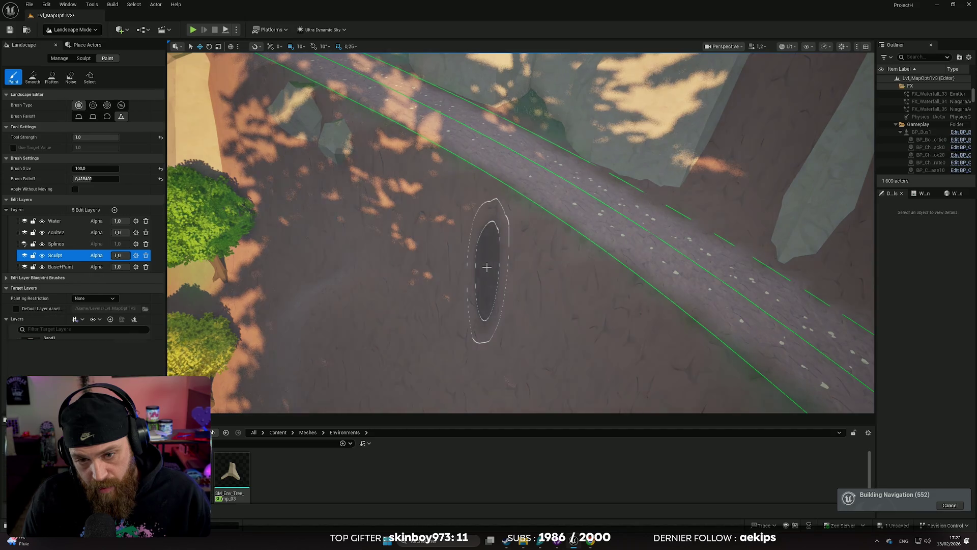
key(ctrl+z)
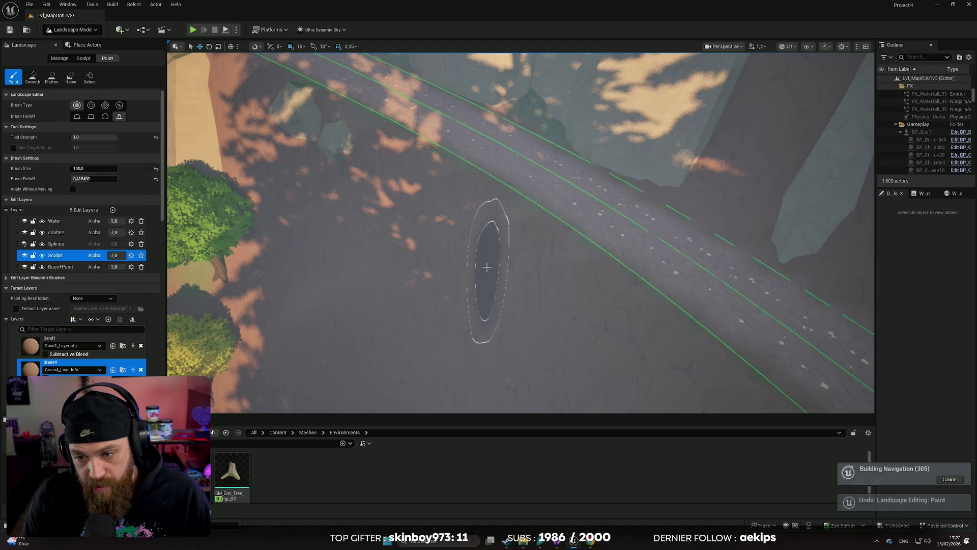
key(ctrl+z)
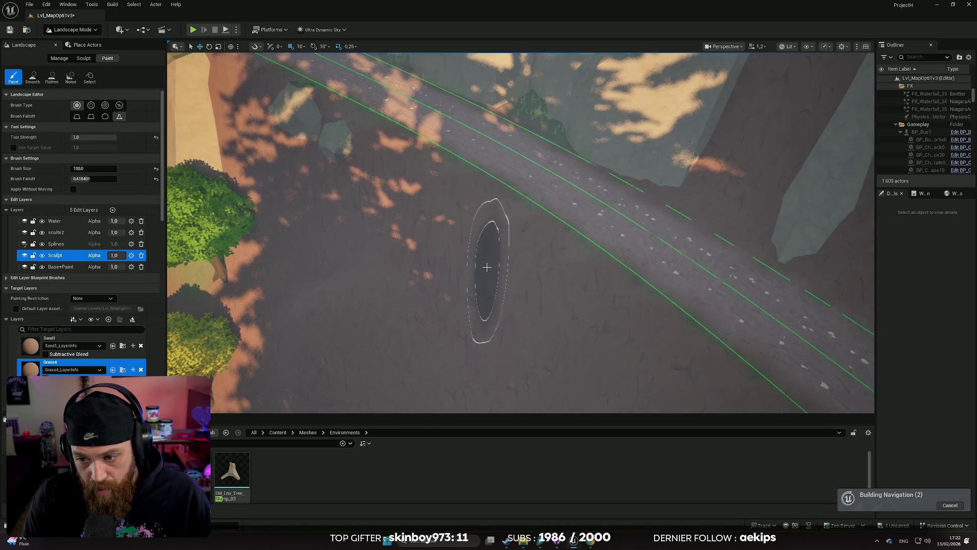
key(ctrl+z)
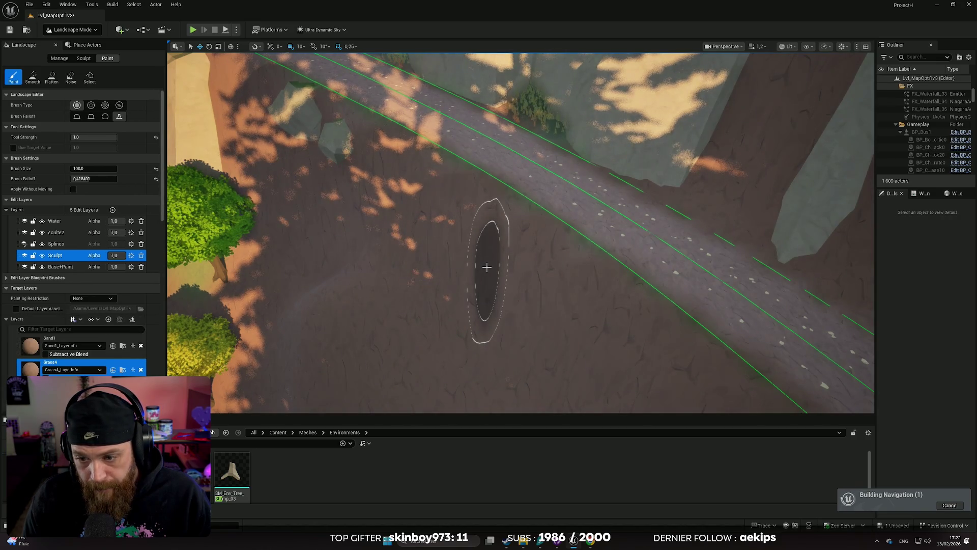
key(ctrl+z)
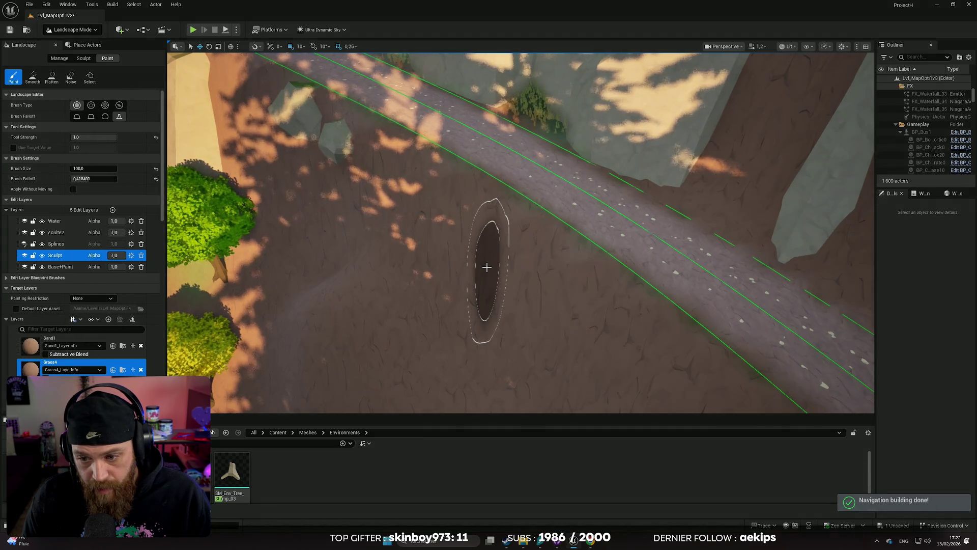
- Undo the recent landscape erosion edits, leaving painting on the BasePaint layer
key(ctrl+z)
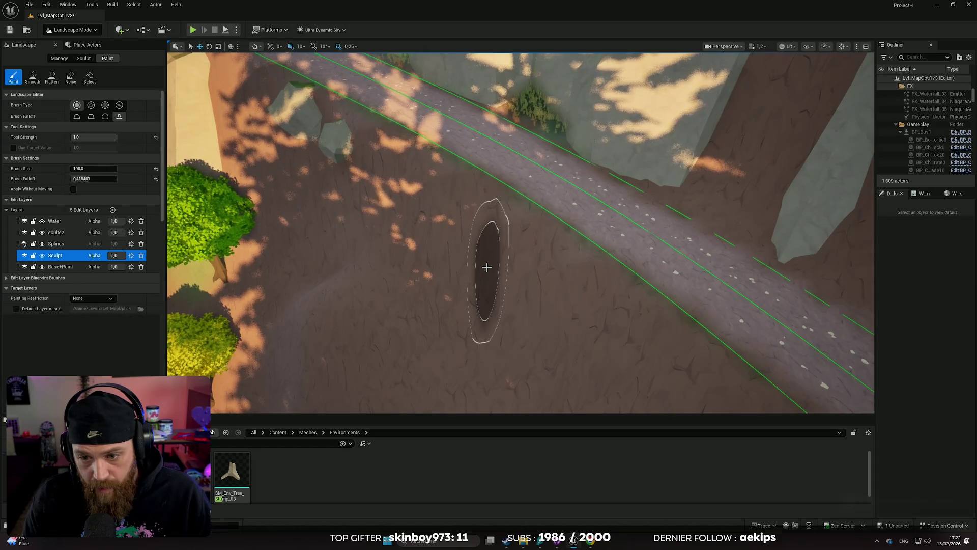
key(ctrl+z)
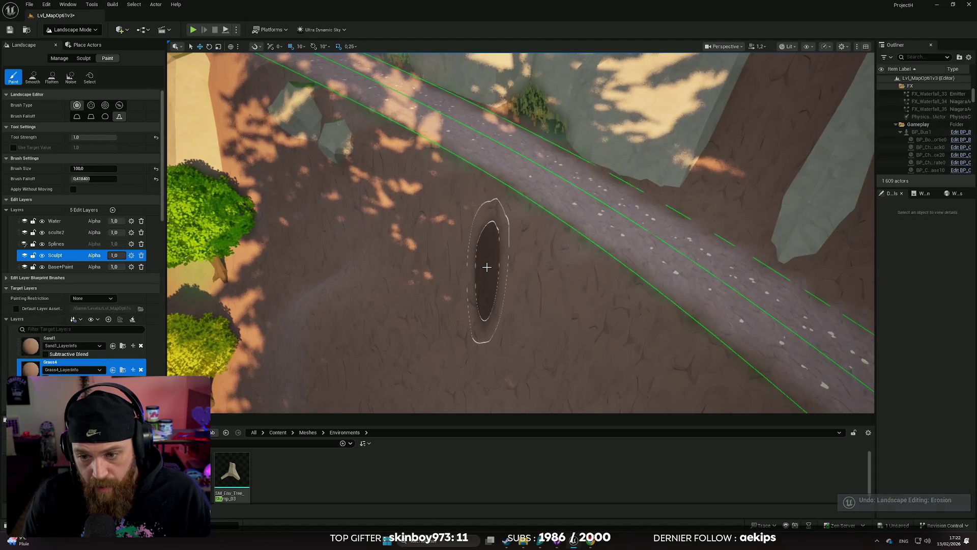
key(ctrl+z)
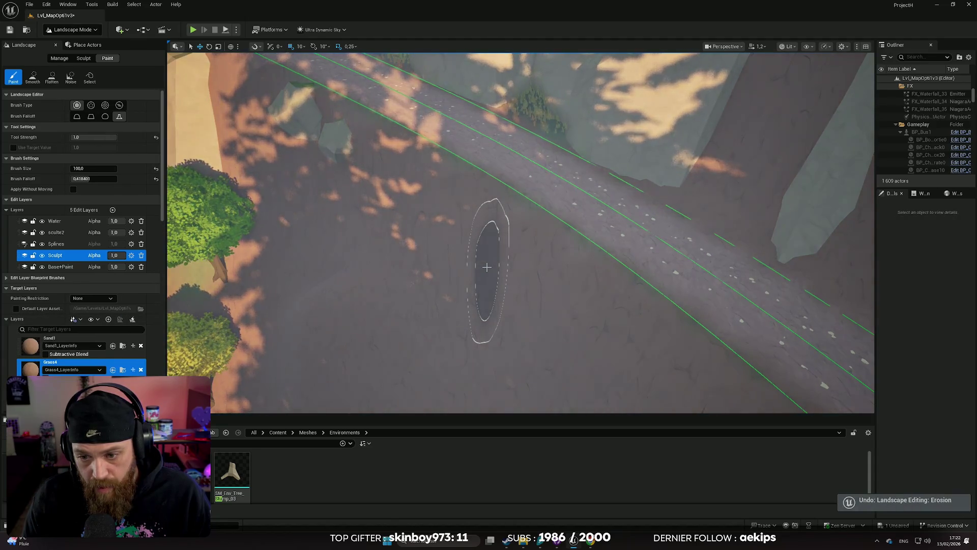
scroll(486, 267, up, 5)
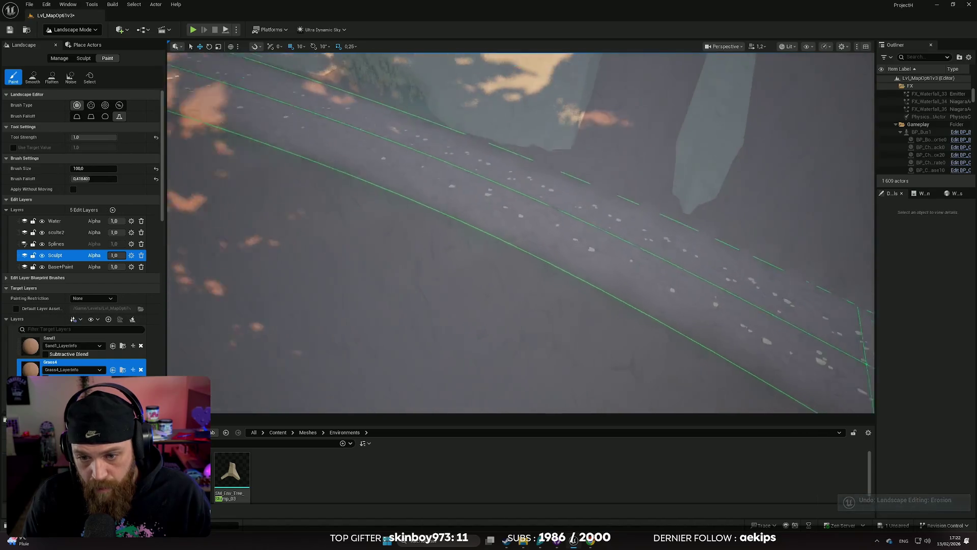
key(ctrl+z)
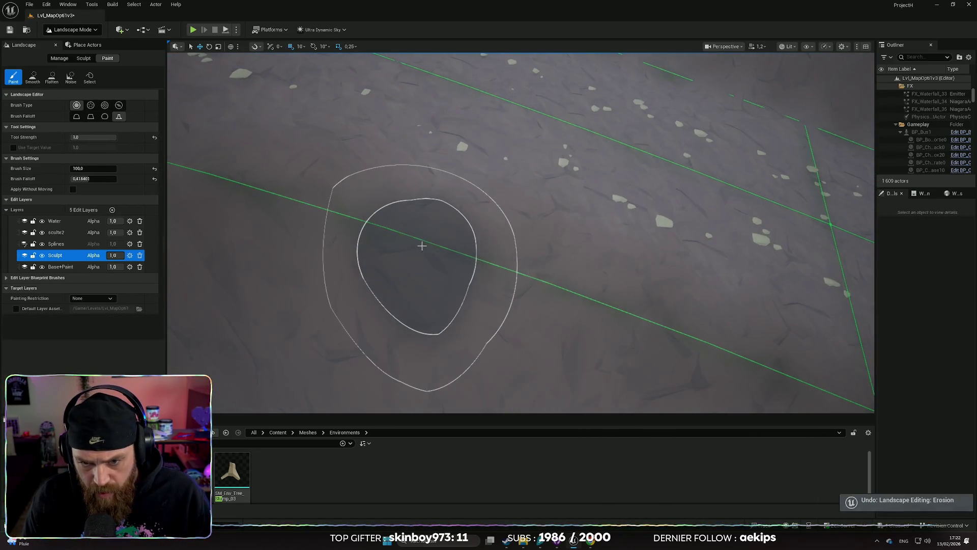
scroll(407, 241, down, 10)
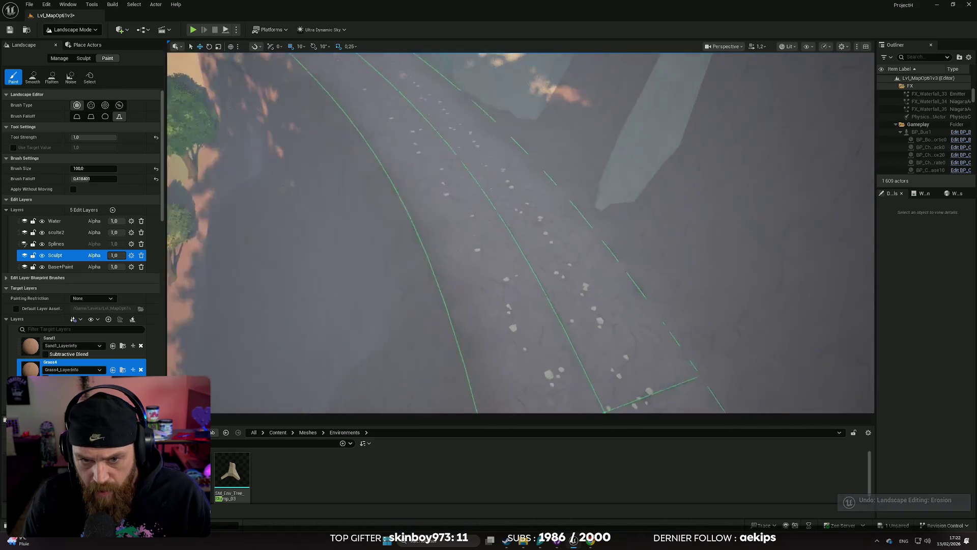
scroll(407, 242, down, 5)
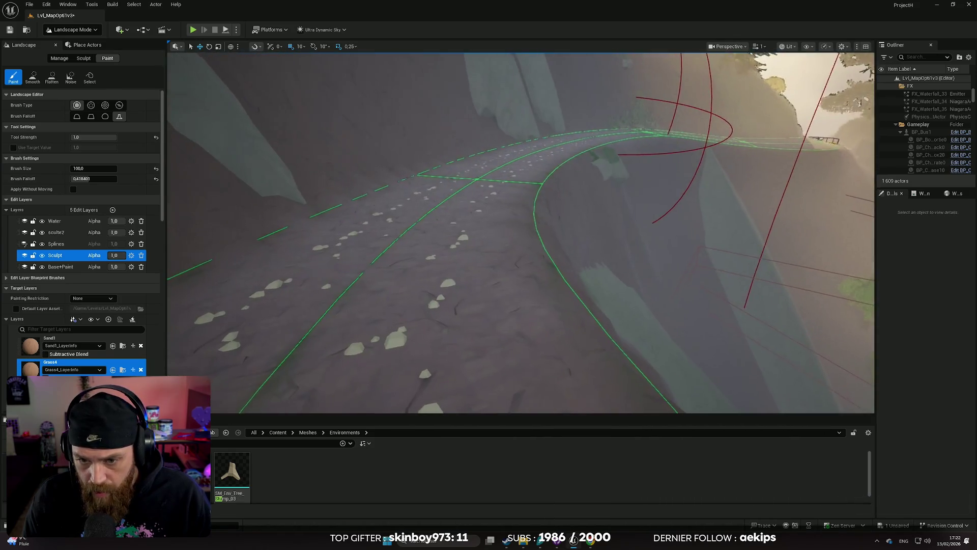
key(ctrl+z)
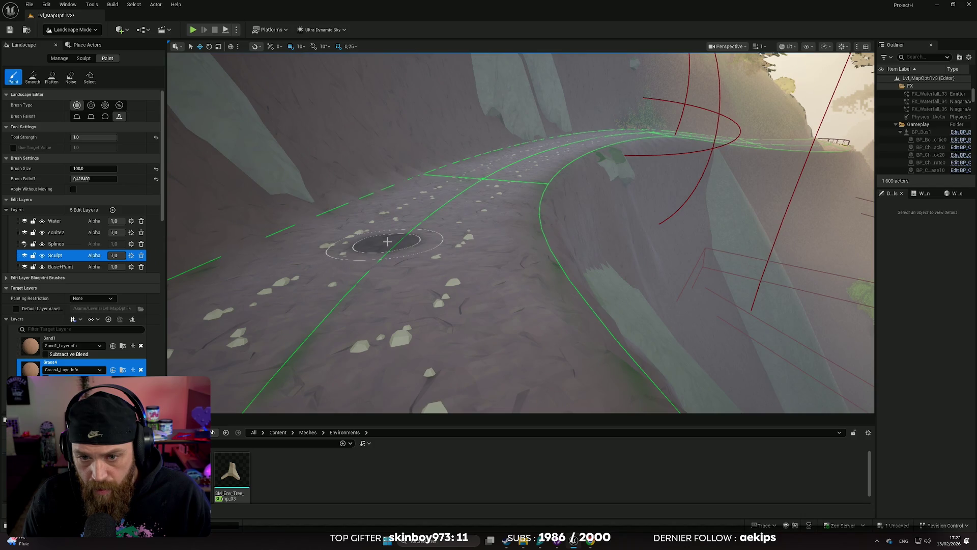
key(ctrl+z)
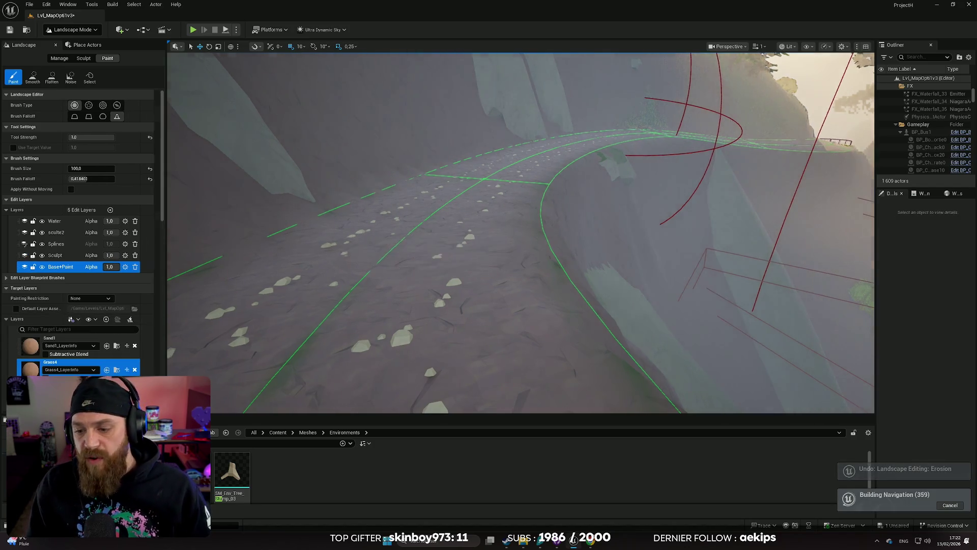
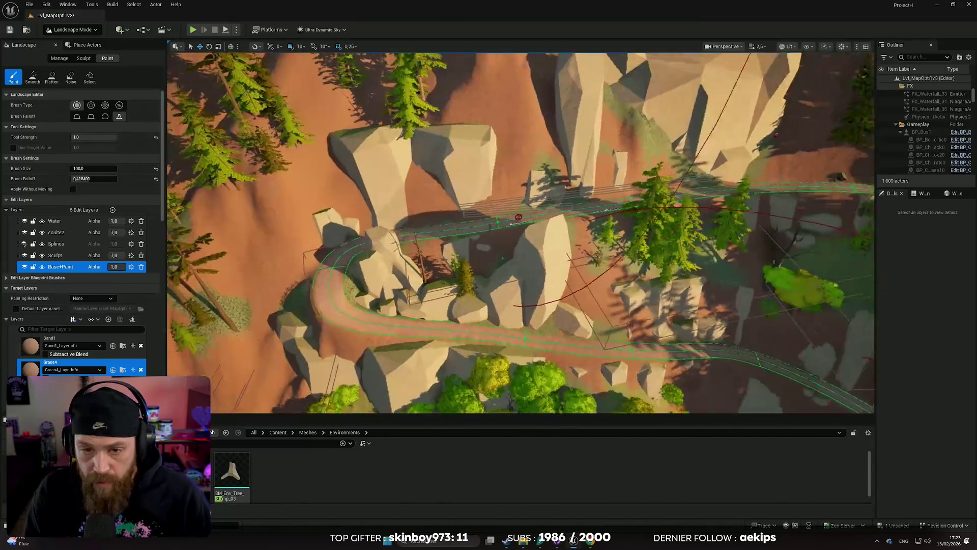
- Fly the camera along the cliff trail to the grey rocks on the brown slope
key(w)
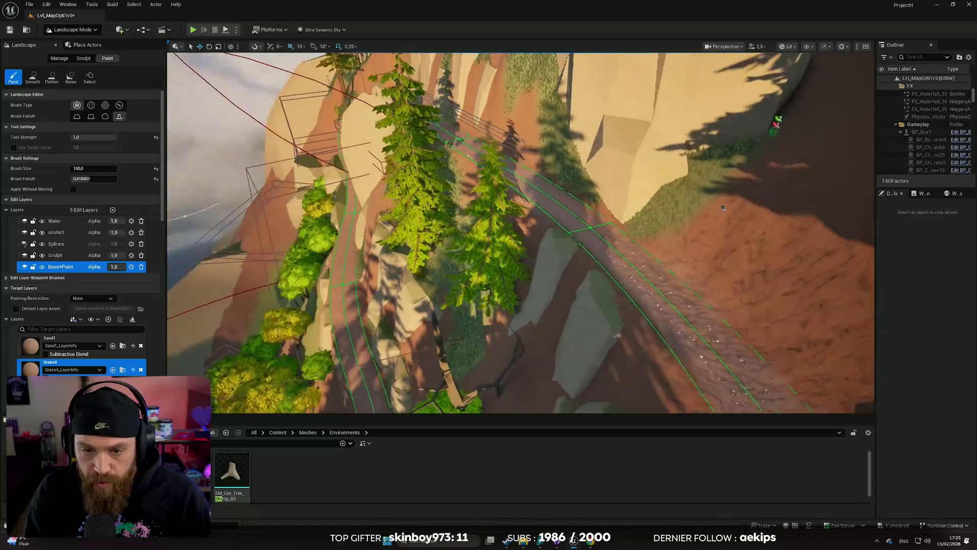
key(w)
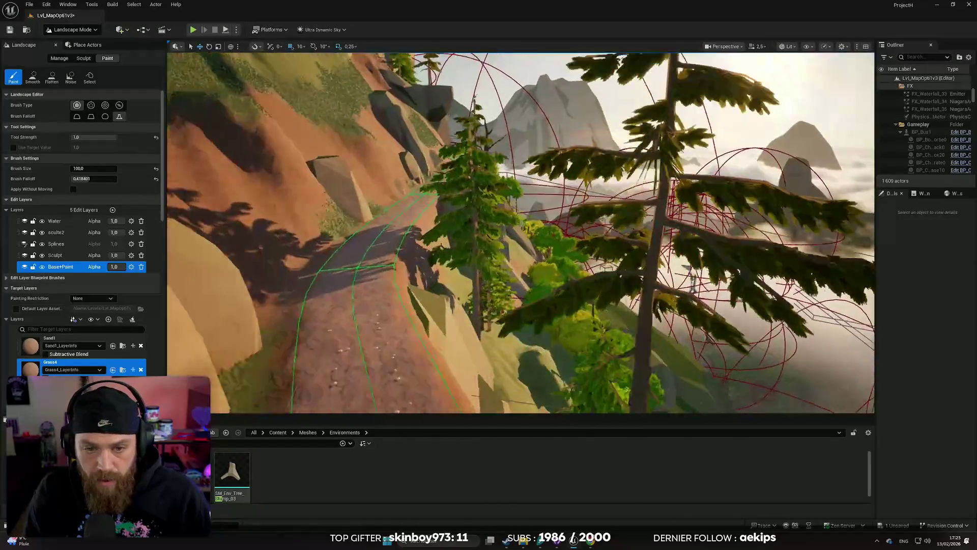
key(w)
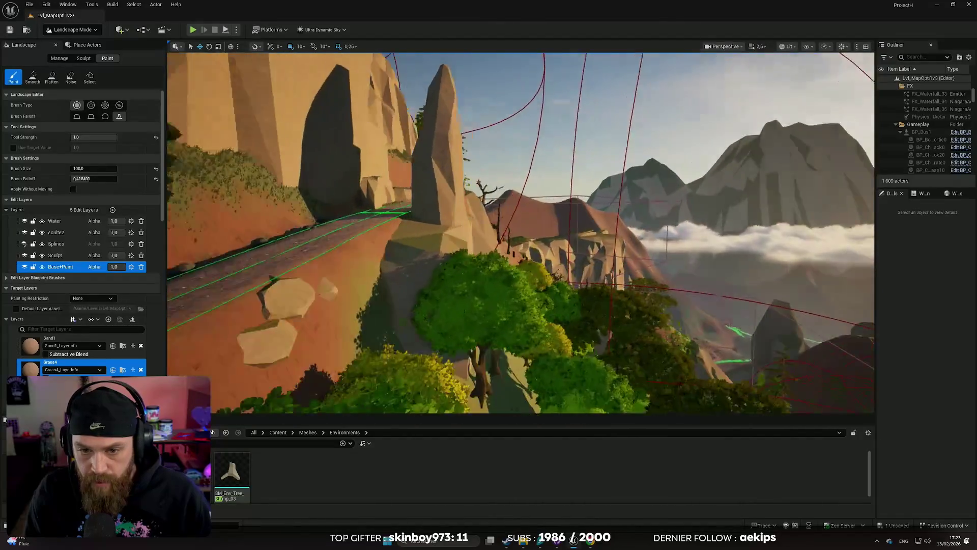
key(w)
scroll(520, 232, up, 2)
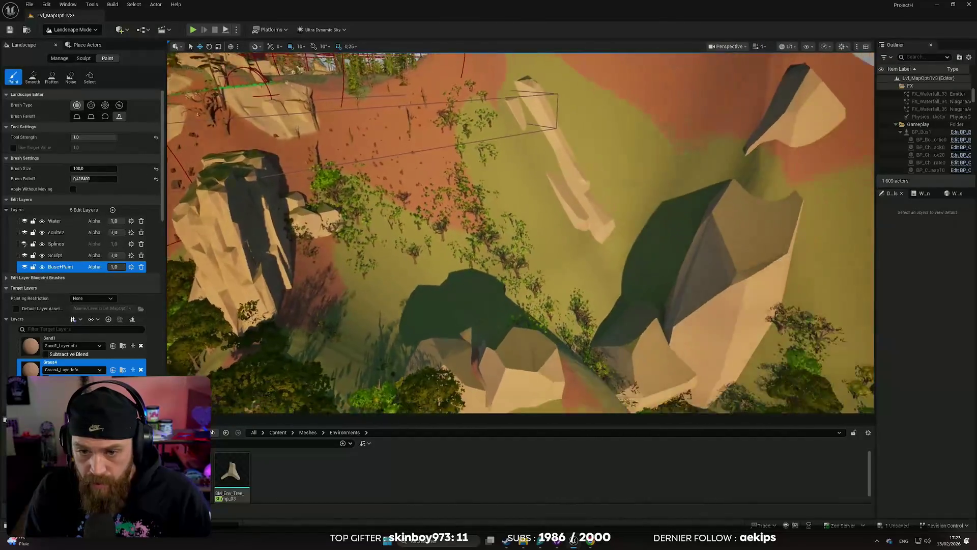
key(w)
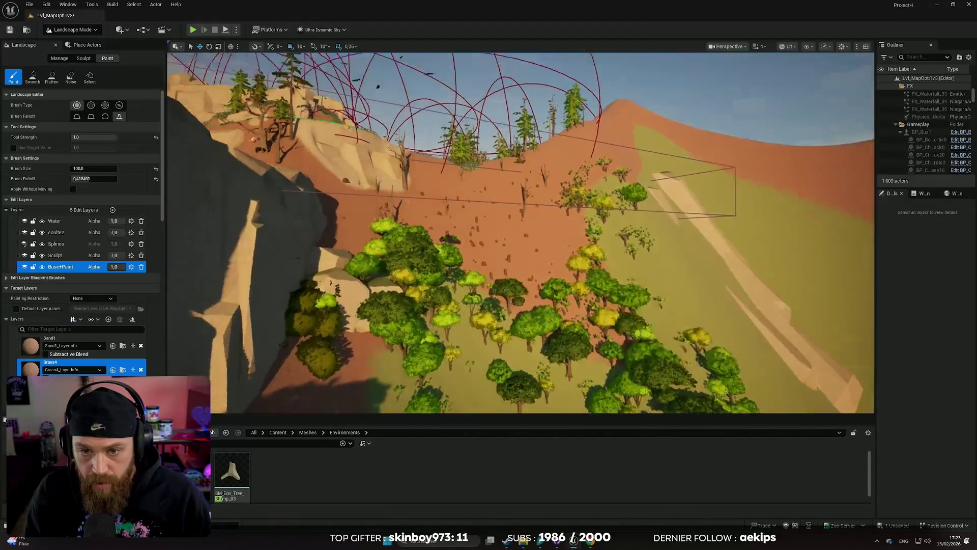
key(w)
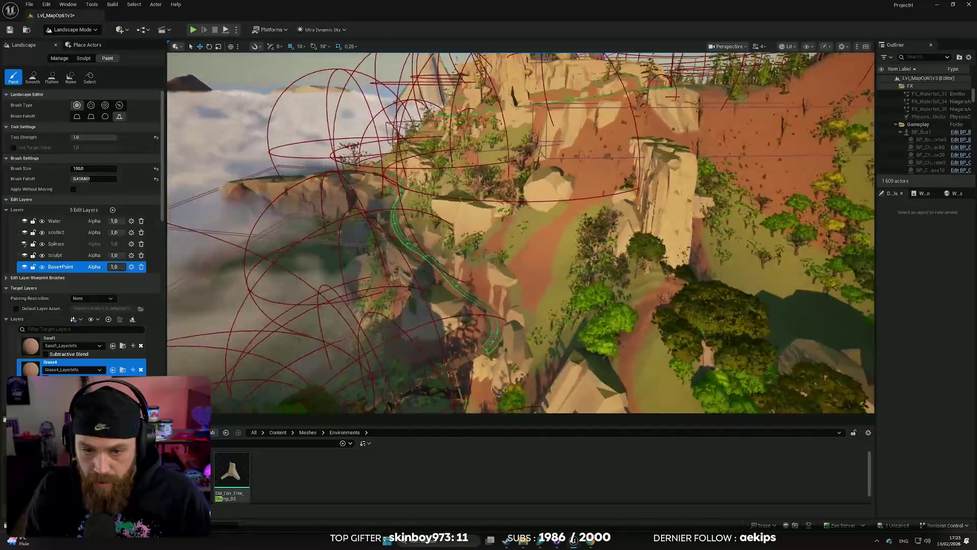
key(w)
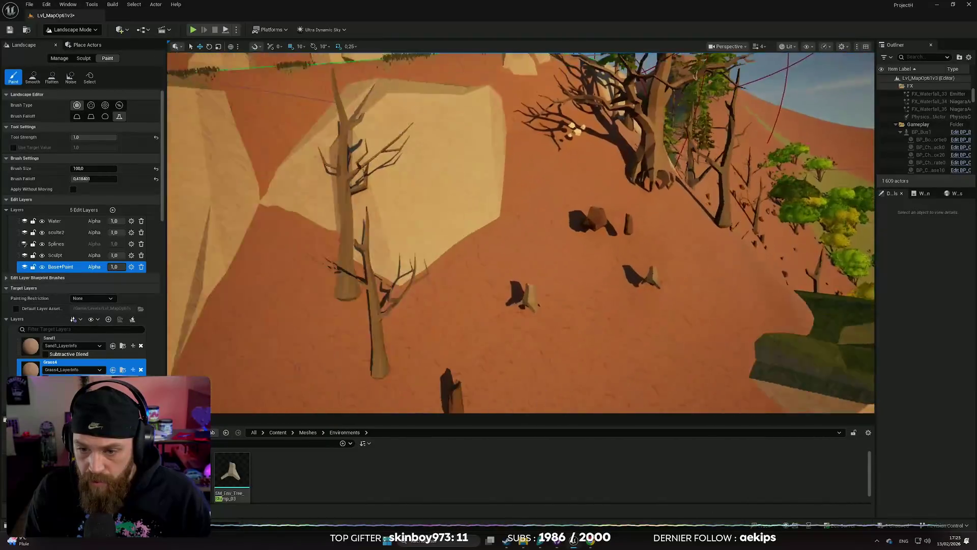
key(w)
key(w)
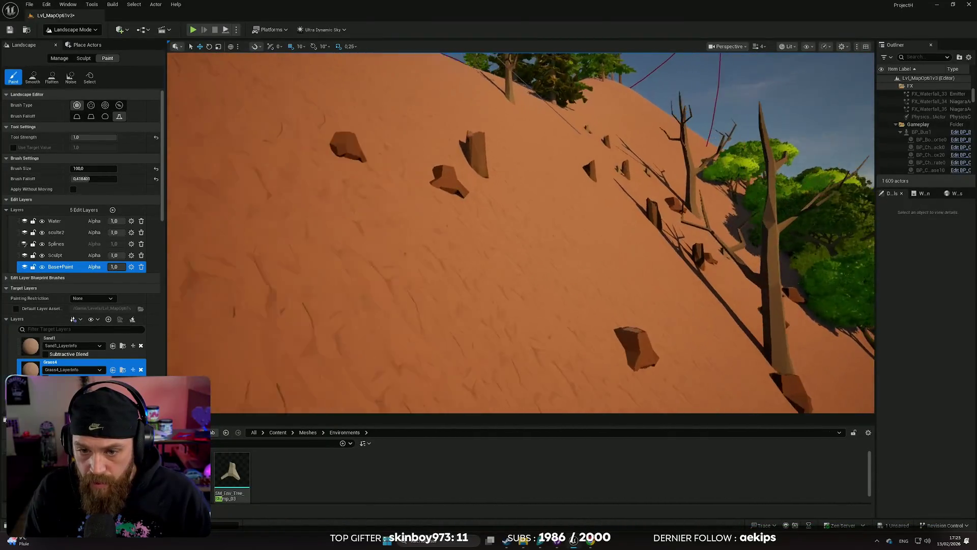
key(s)
scroll(520, 232, up, 1)
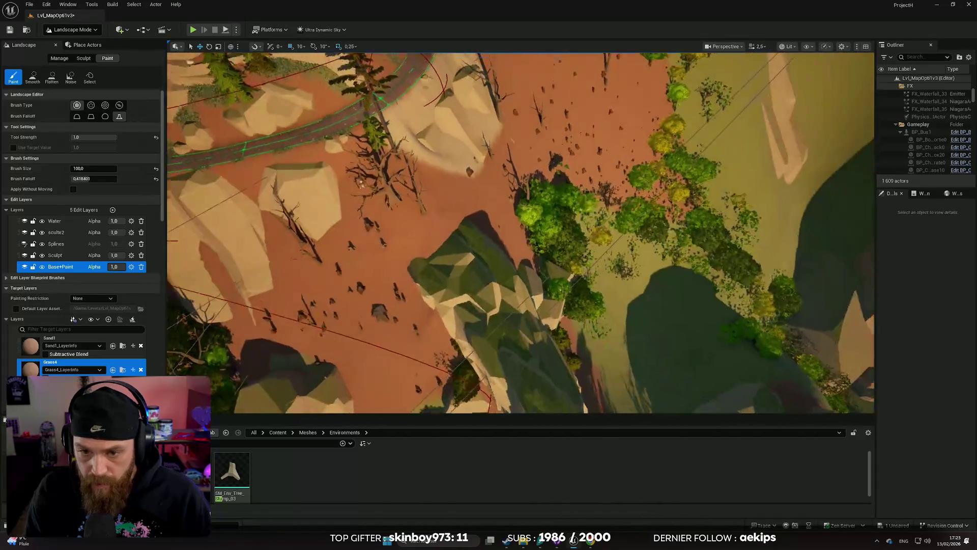
key(w)
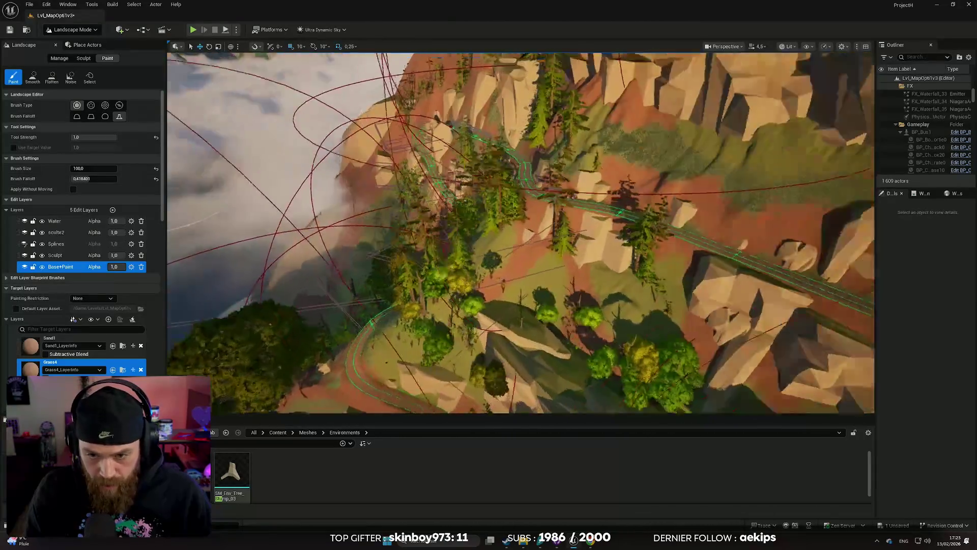
key(w)
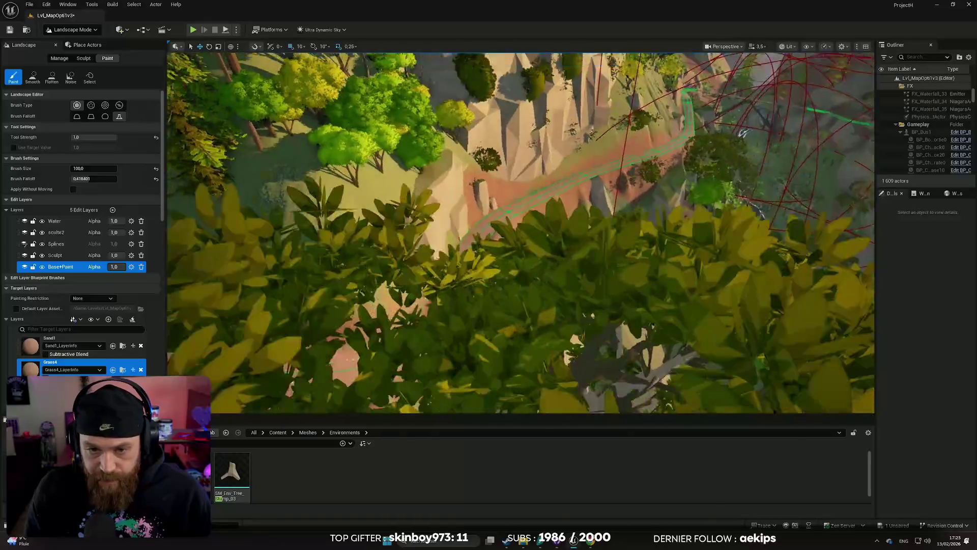
scroll(520, 232, down, 1)
key(w)
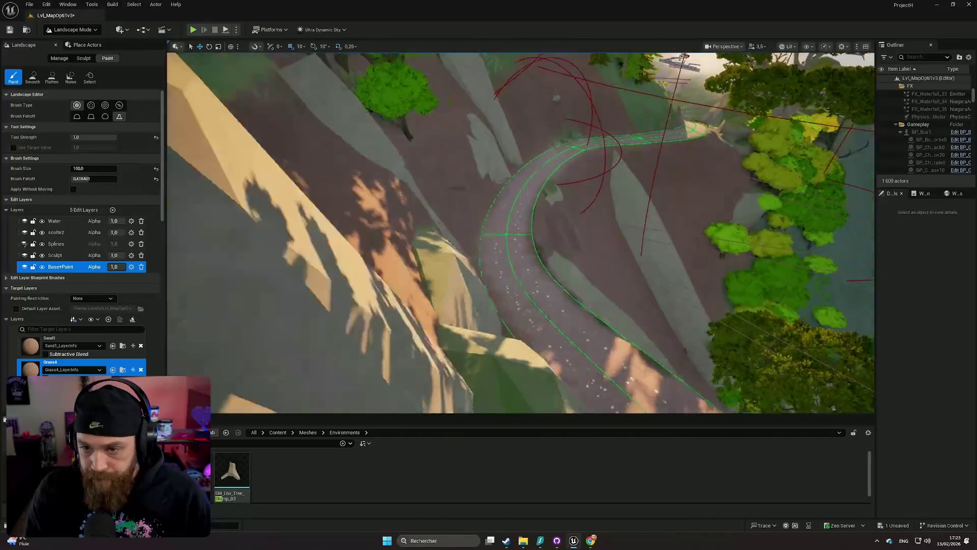
key(s)
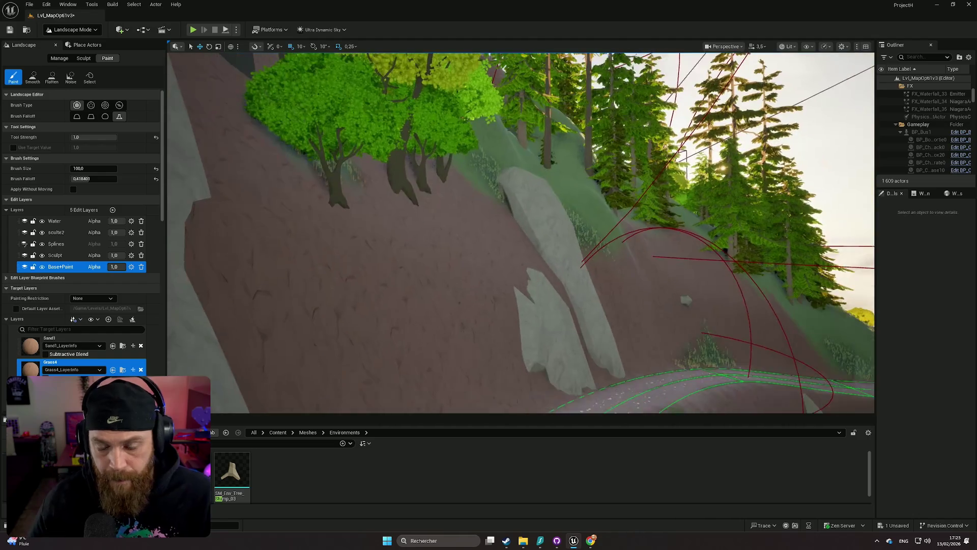
key(w)
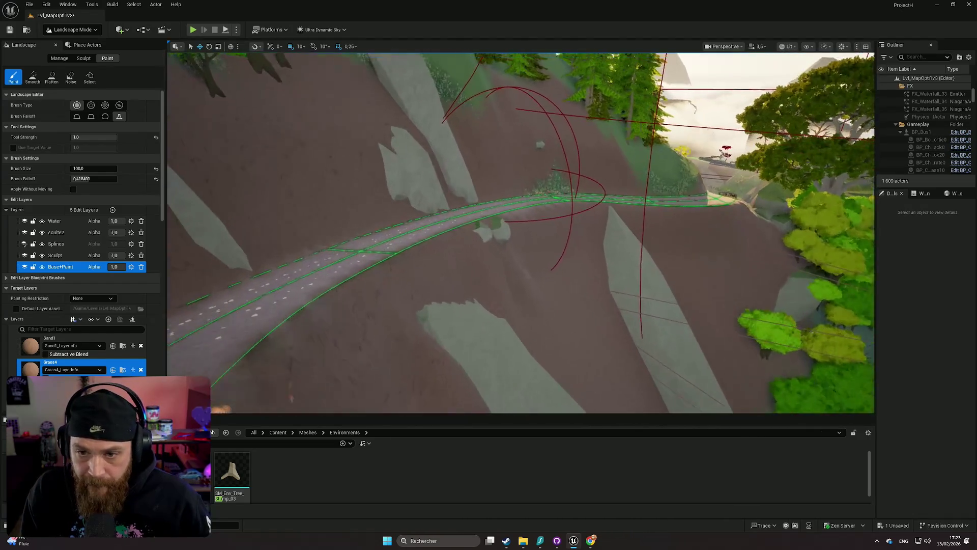
key(w)
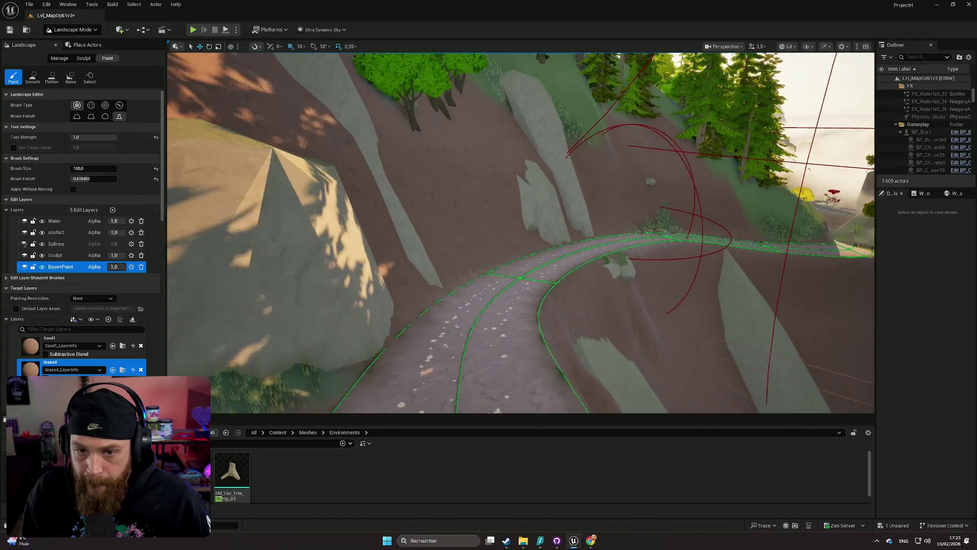
key(w)
scroll(520, 233, down, 1)
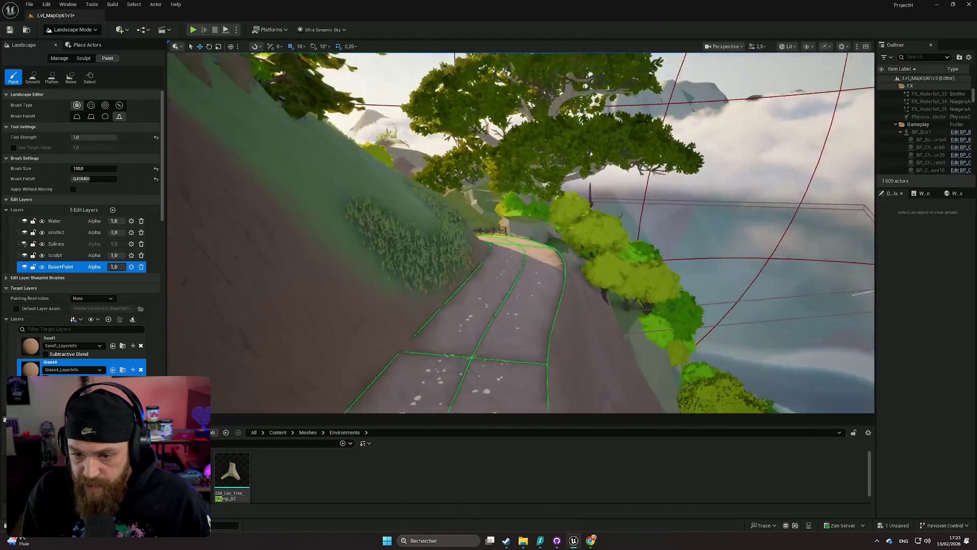
key(w)
key(w)
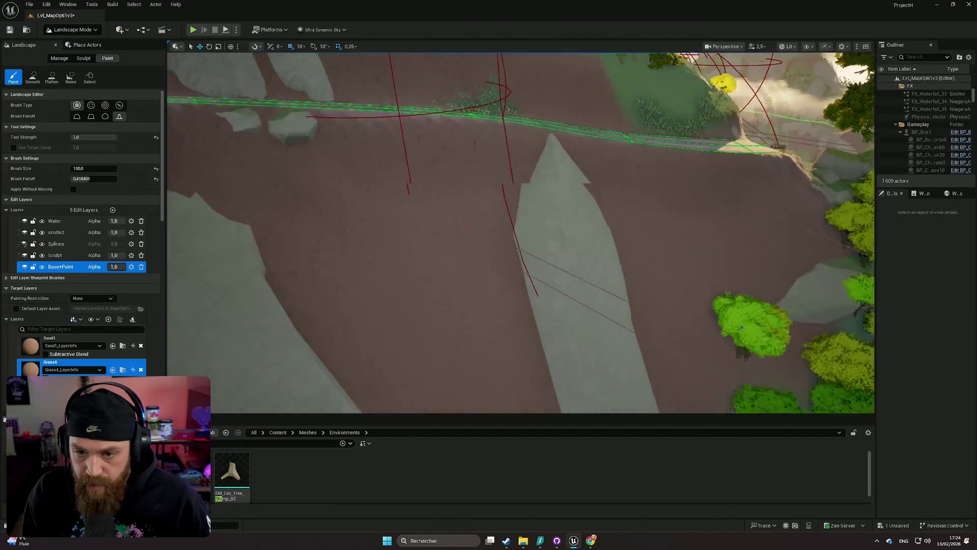
key(w)
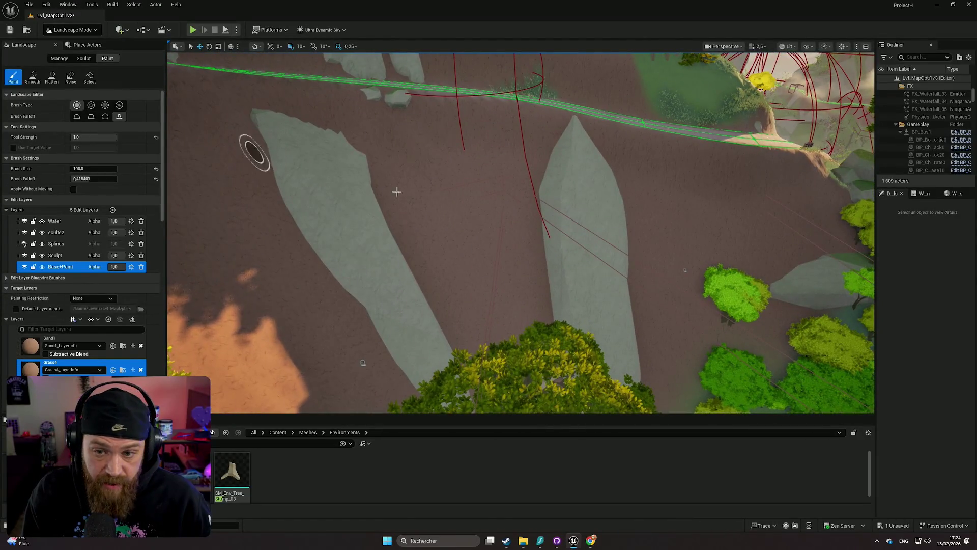
key(w)
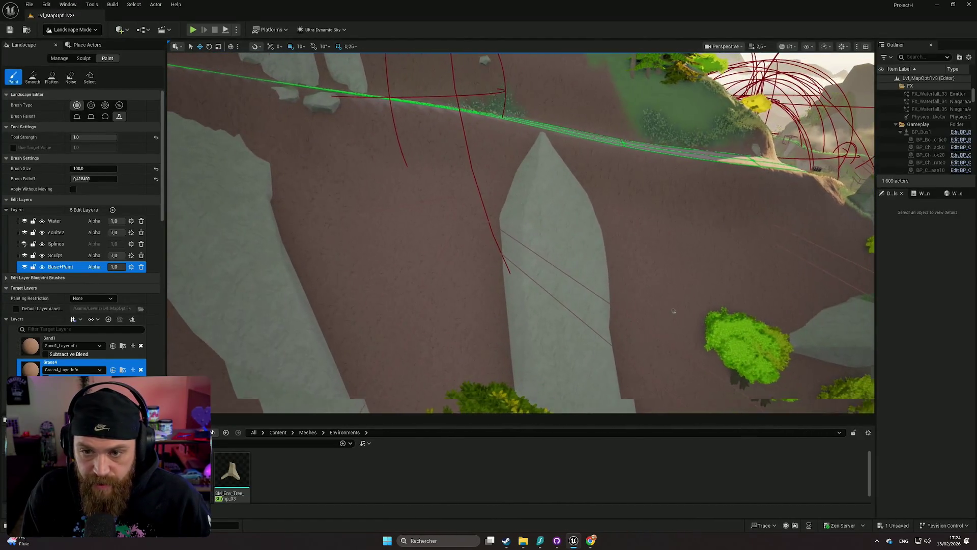
key(w)
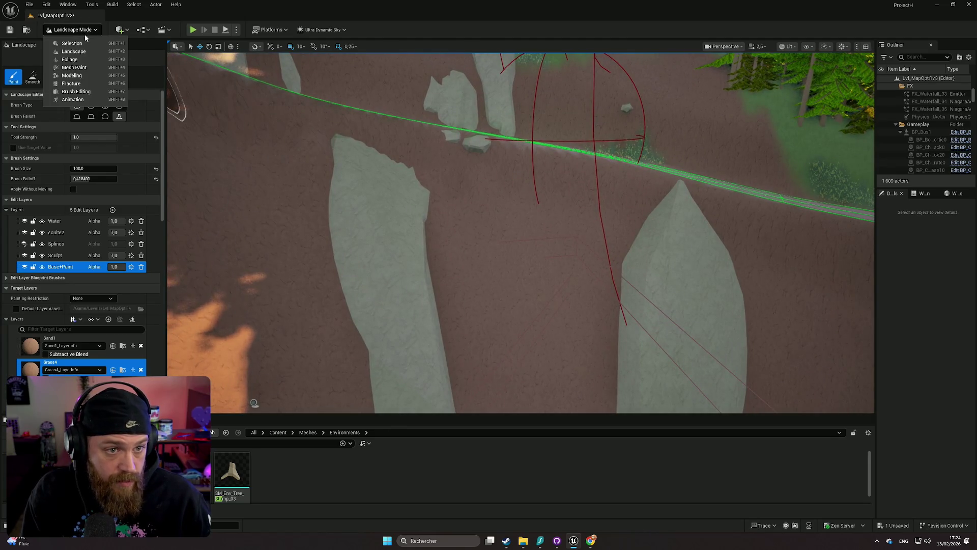
- In Foliage Mode, undo a trial tree cluster and paint stumps beside the grey rock
key(shift+3)
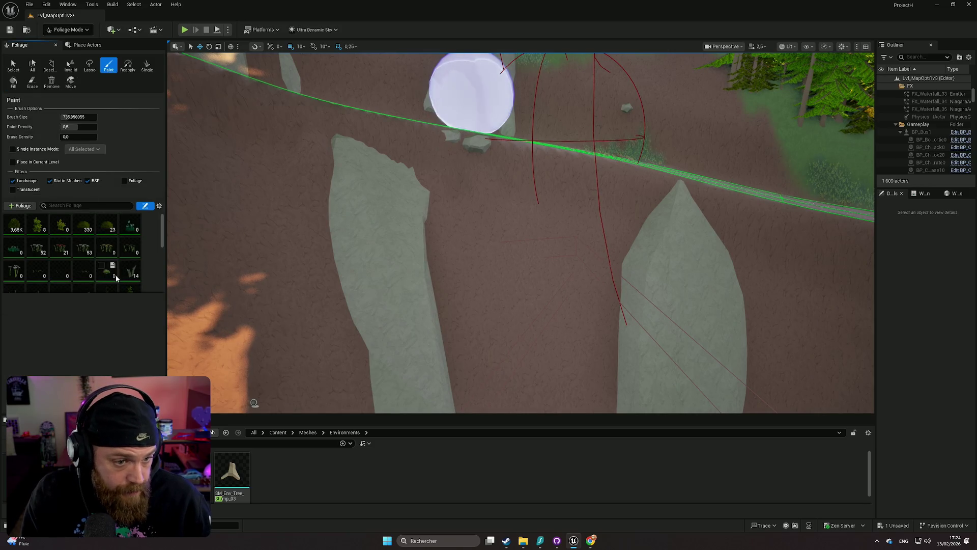
scroll(115, 274, down, 2)
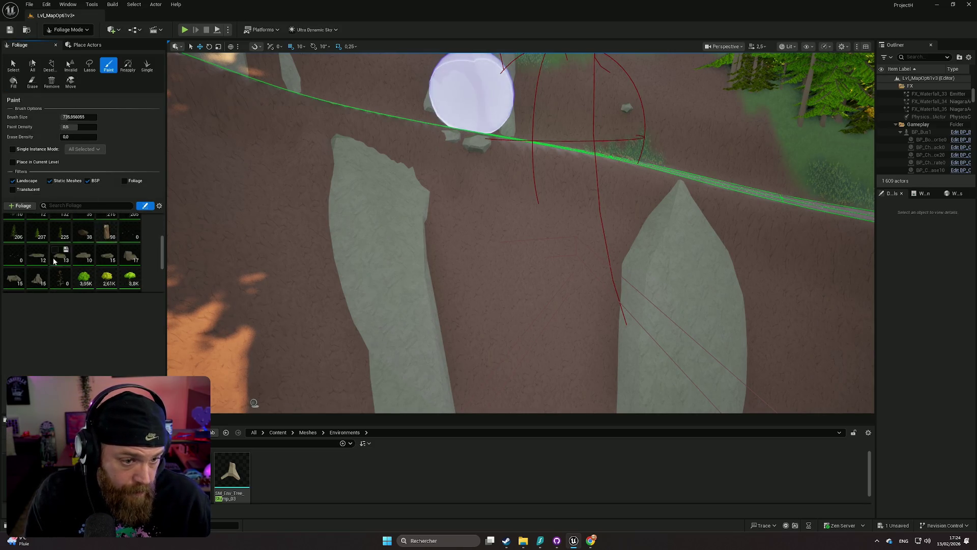
scroll(54, 262, down, 3)
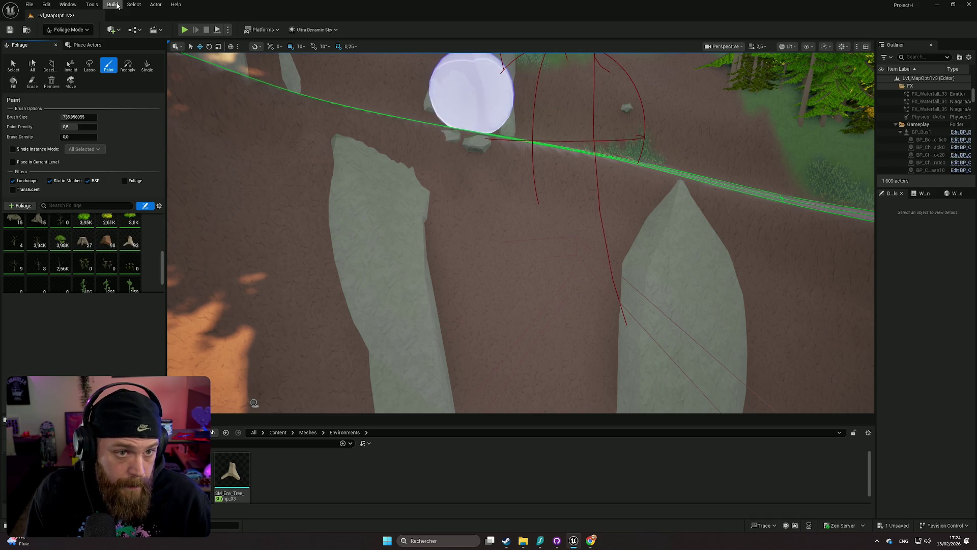
key(w)
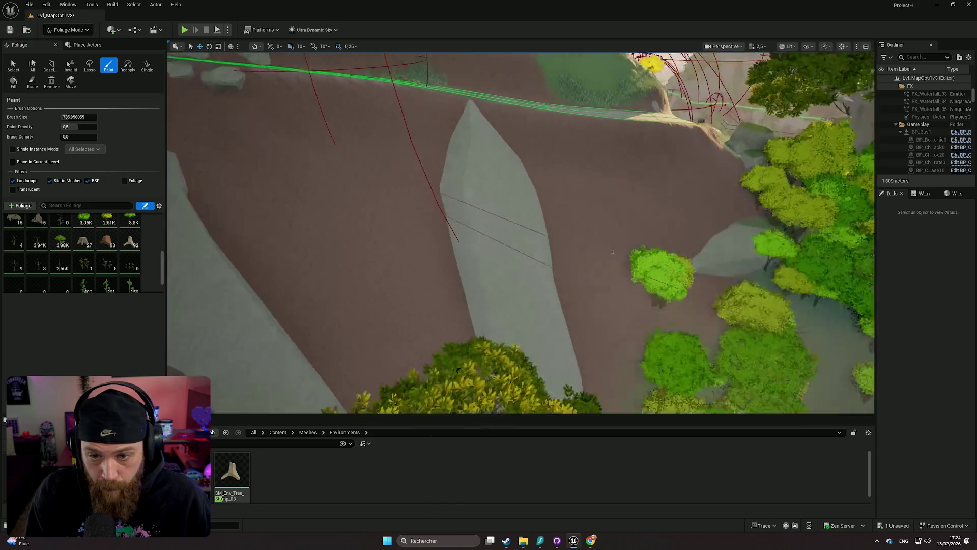
key(d)
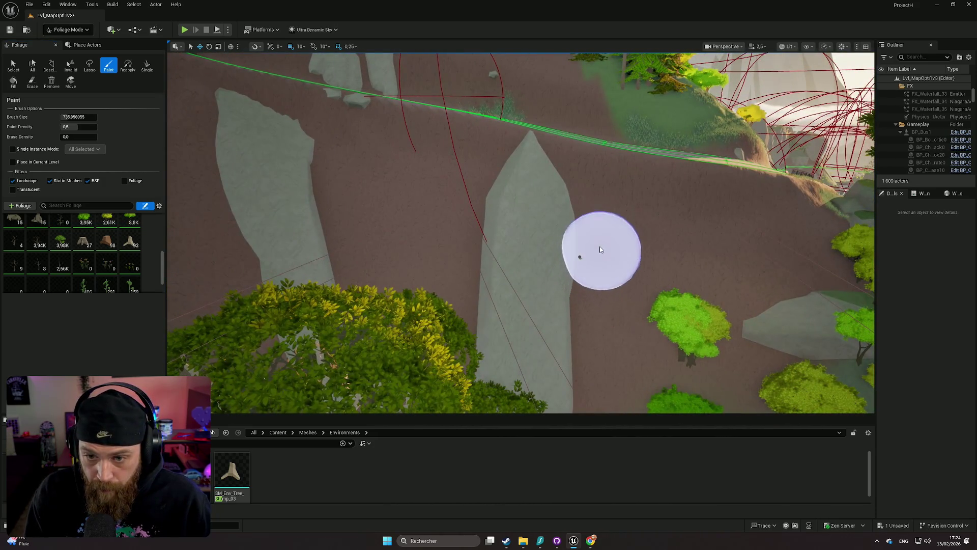
click(606, 264)
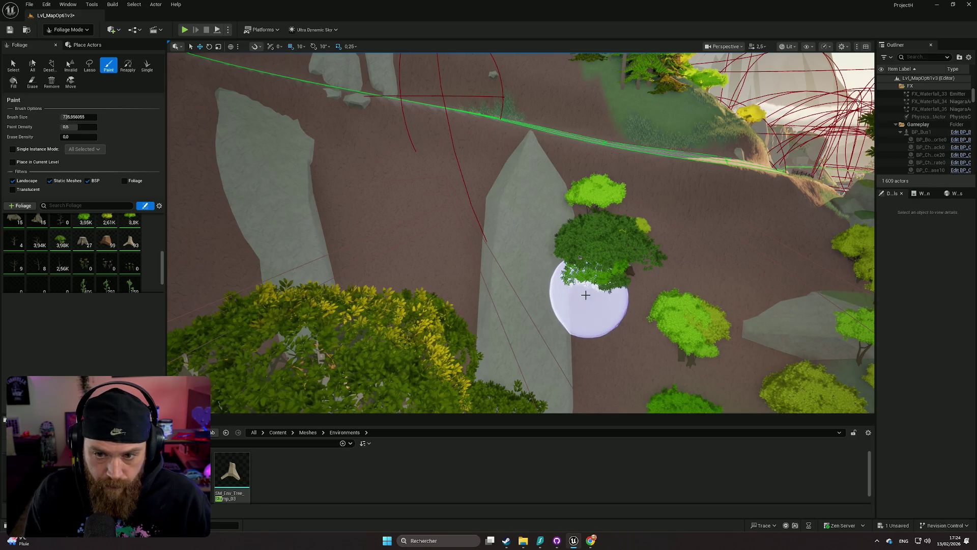
key(ctrl+z)
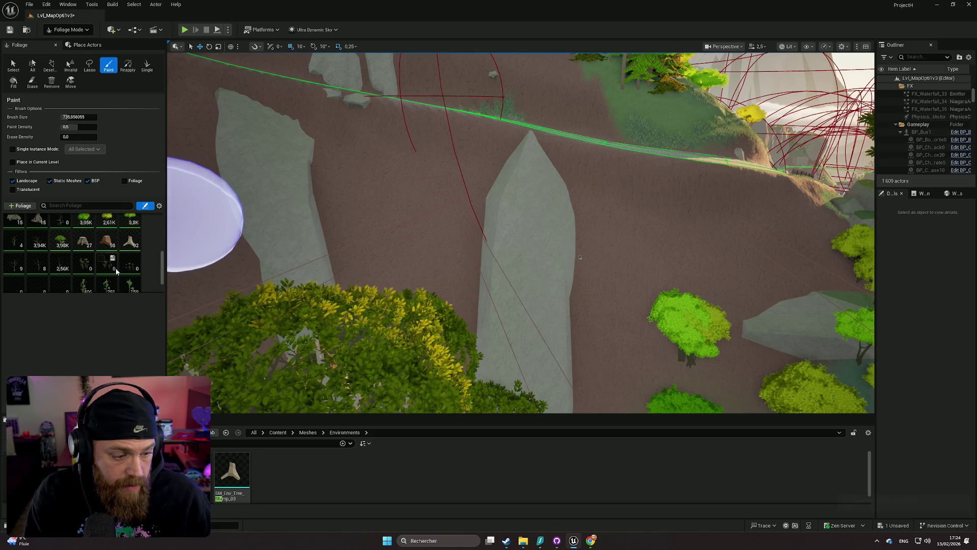
scroll(112, 264, up, 1)
mouse_move(611, 266)
mouse_down()
mouse_move(668, 255)
mouse_move(693, 234)
mouse_move(721, 278)
mouse_up()
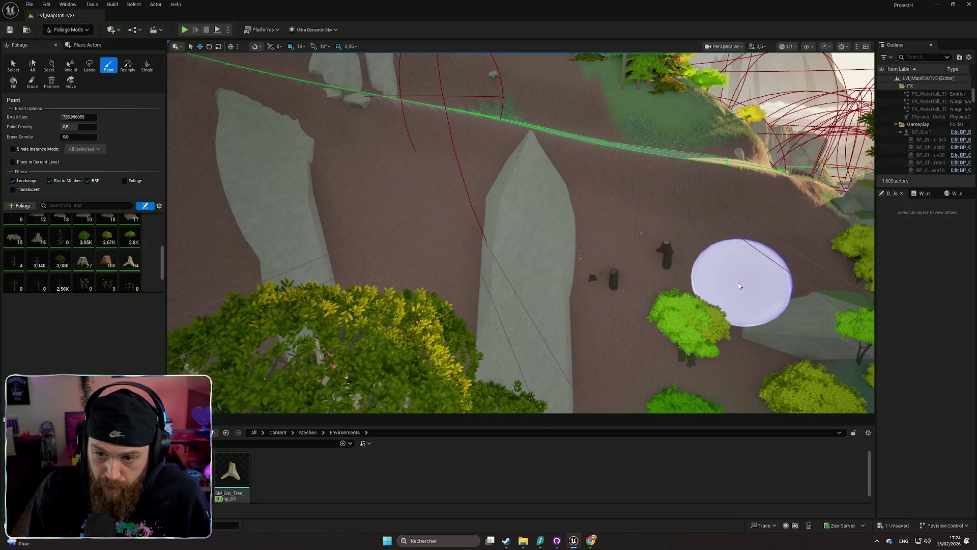
- Paint a stroke of stumps on the brown slope, then undo it
click(739, 286)
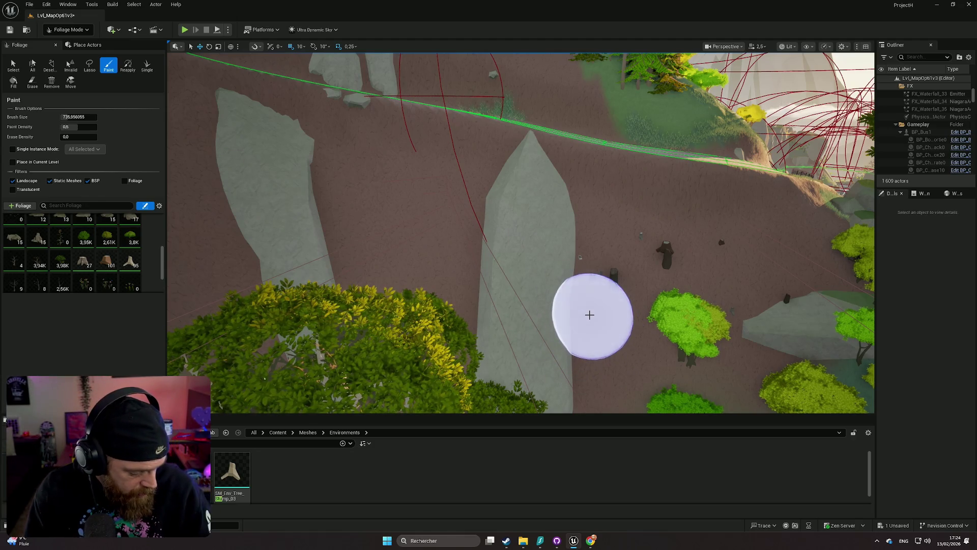
key(Down)
key(Down)
key(Down)
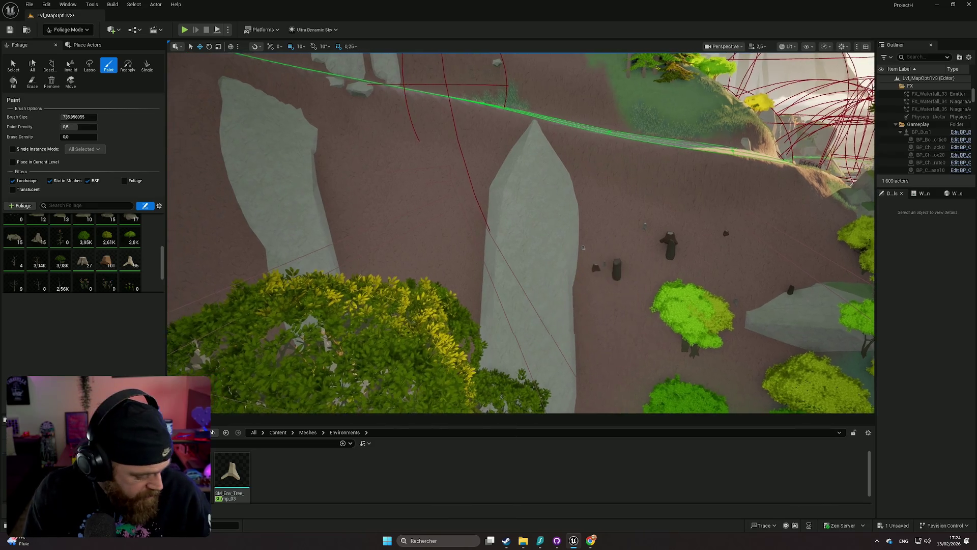
scroll(600, 320, up, 5)
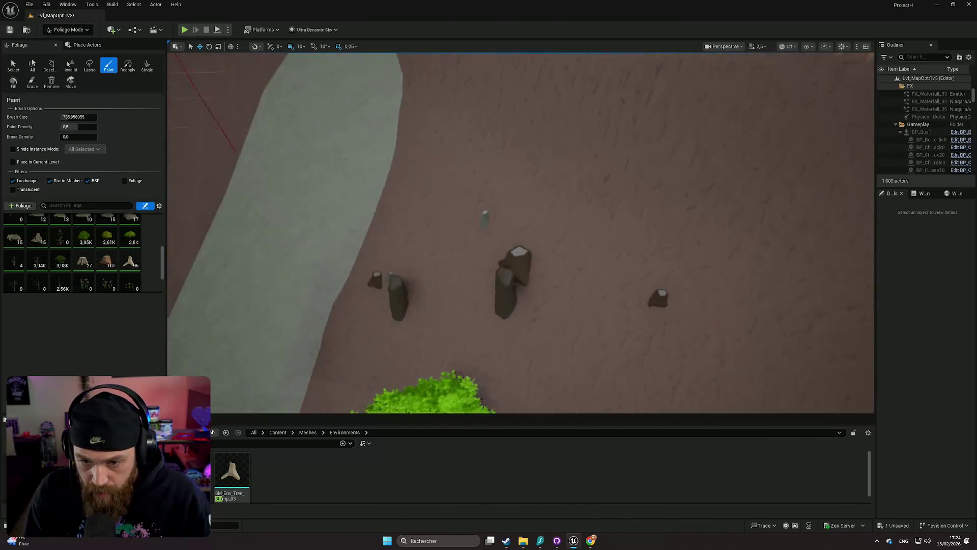
key(ctrl+z)
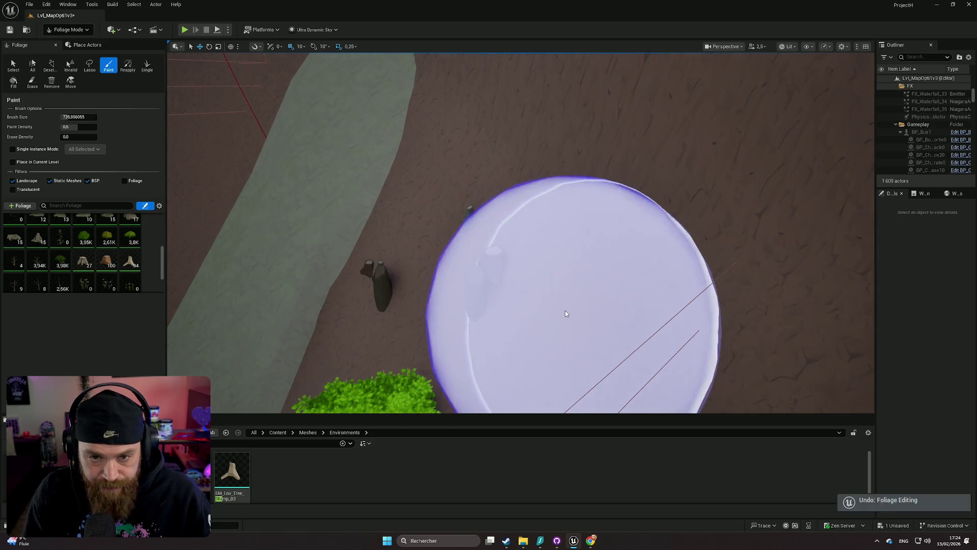
scroll(564, 310, down, 5)
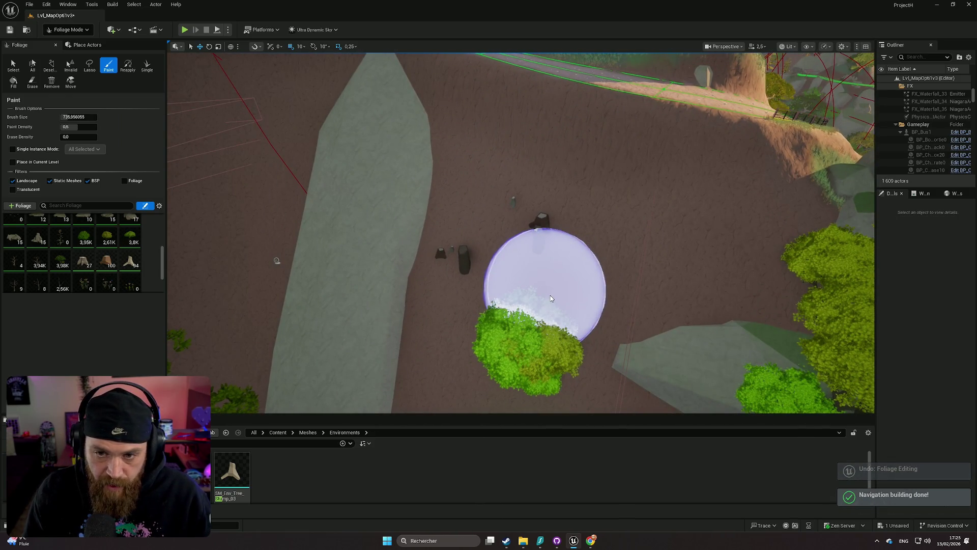
scroll(554, 279, down, 3)
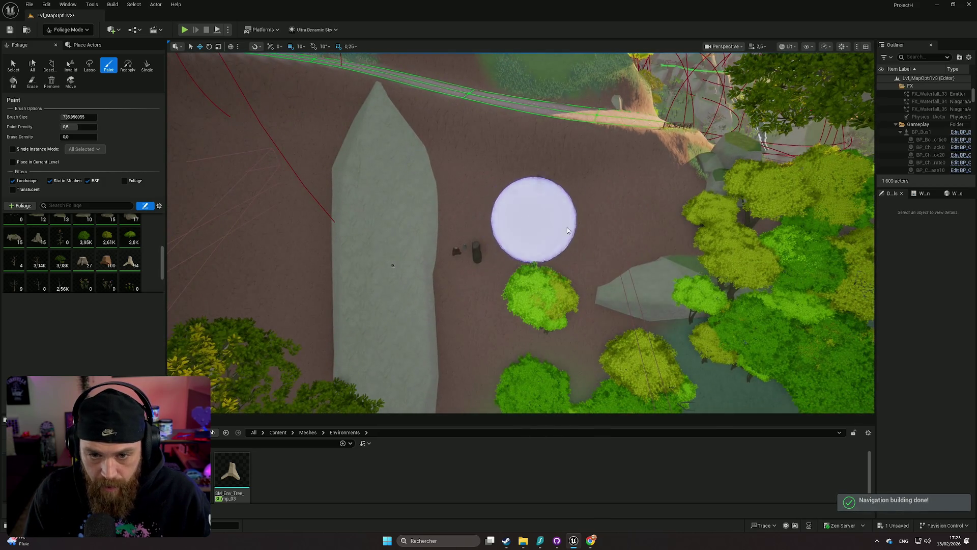
- Paint stumps near the tall rock and a cluster to its left
click(568, 230)
click(611, 255)
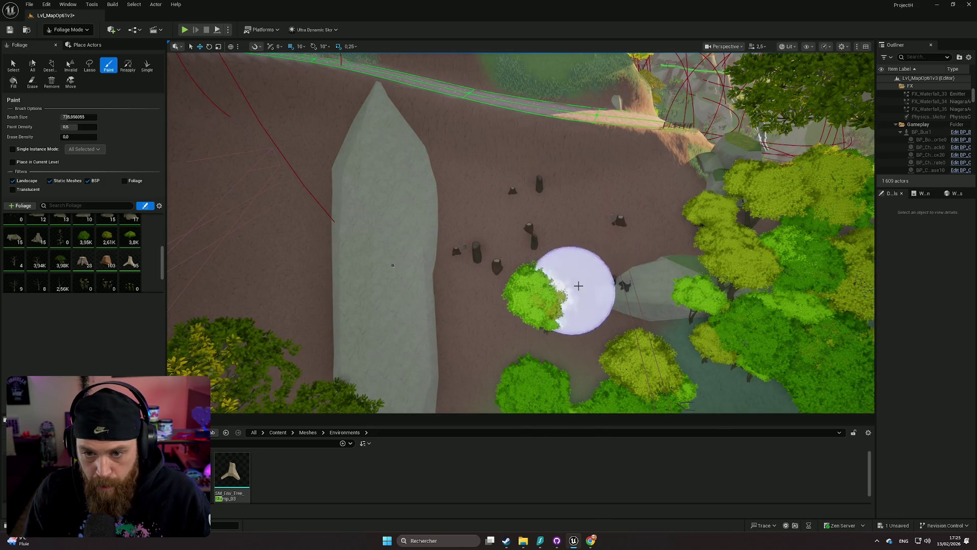
click(610, 299)
key(w)
key(a)
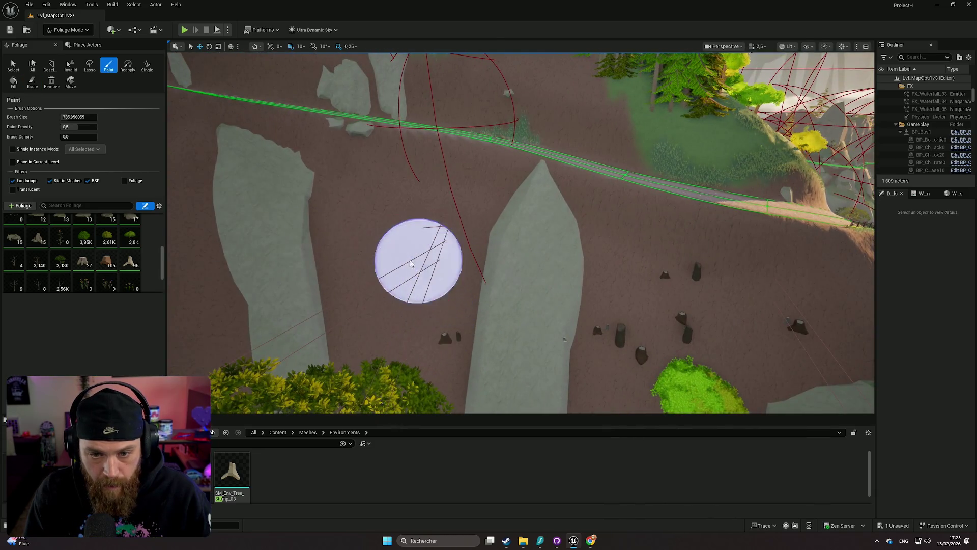
drag(411, 263, 369, 272)
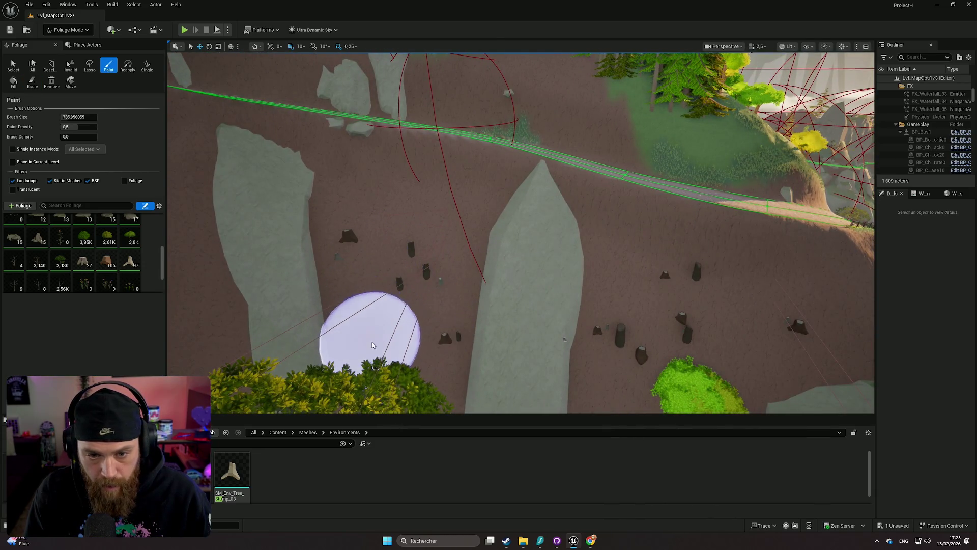
right_click(559, 322)
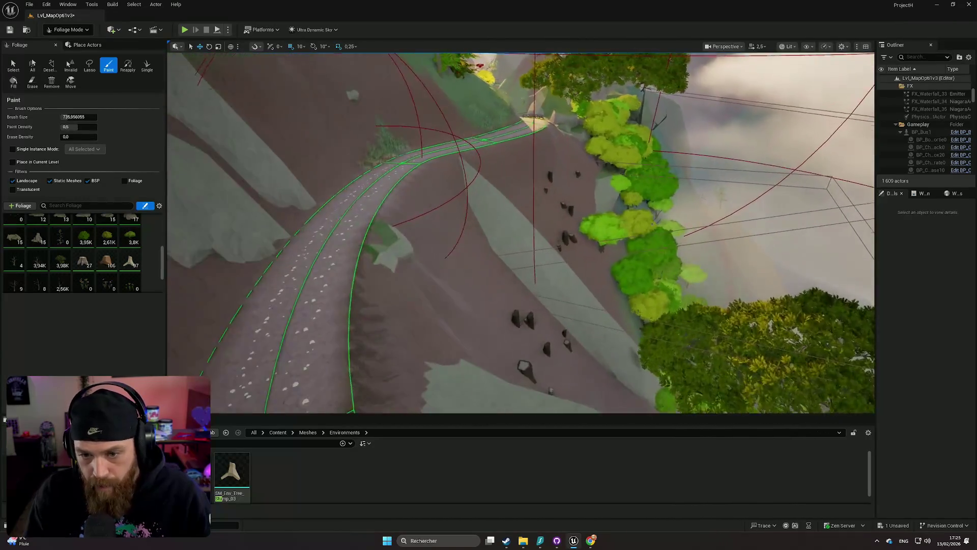
- Paint stumps up the slope beside the trail and a single stump further along
right_click(519, 315)
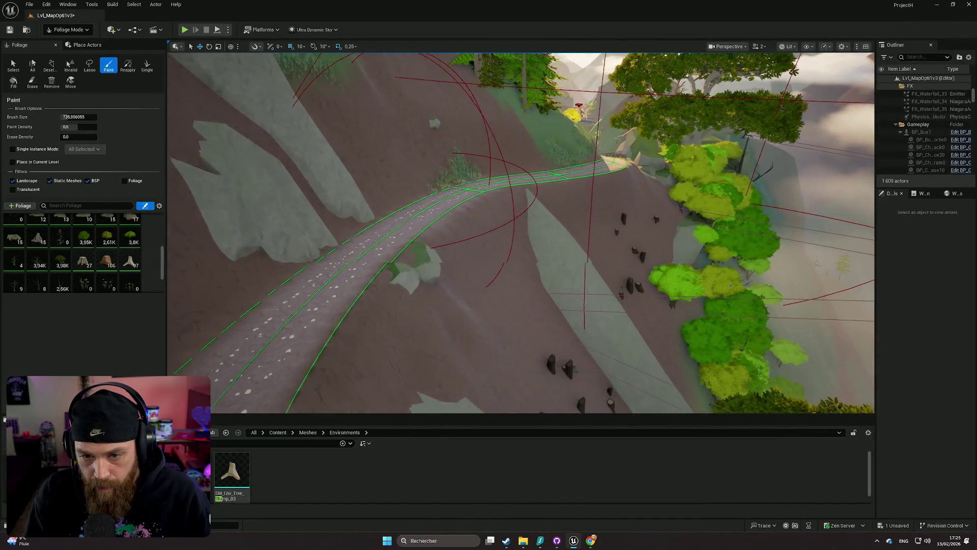
right_click(315, 305)
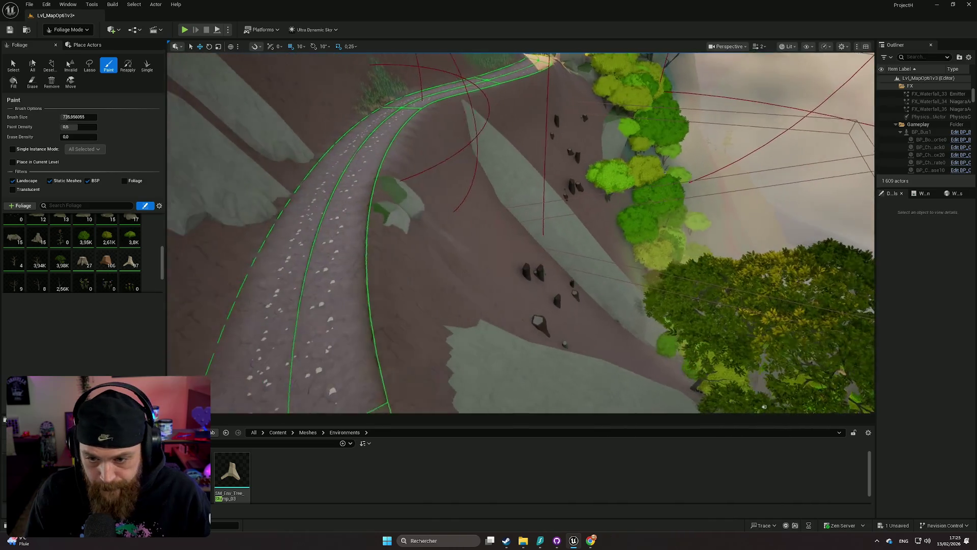
drag(614, 360, 619, 290)
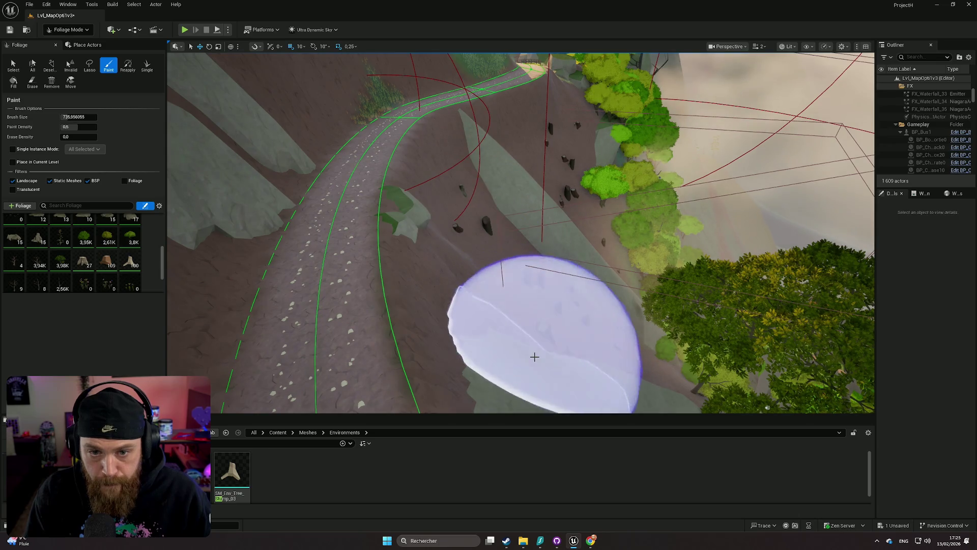
right_click(505, 154)
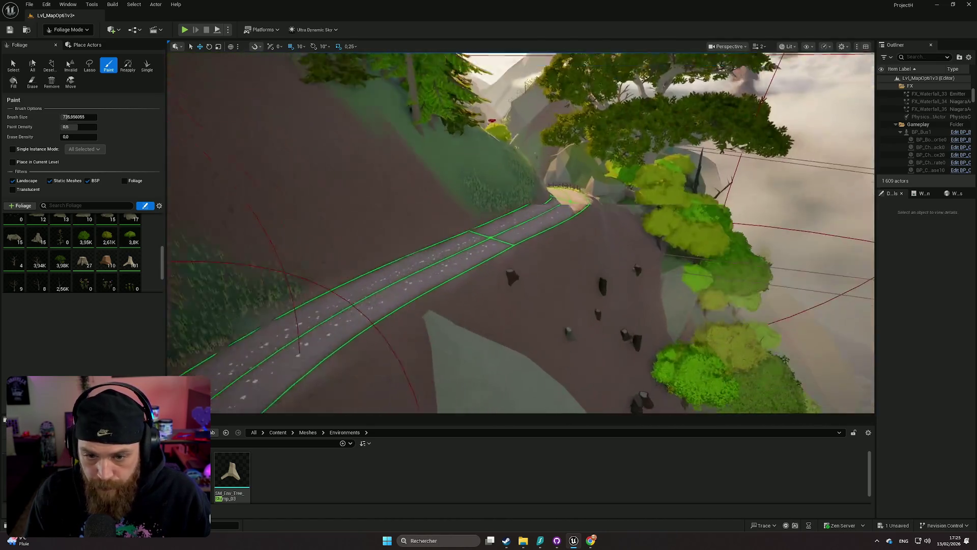
right_click(505, 155)
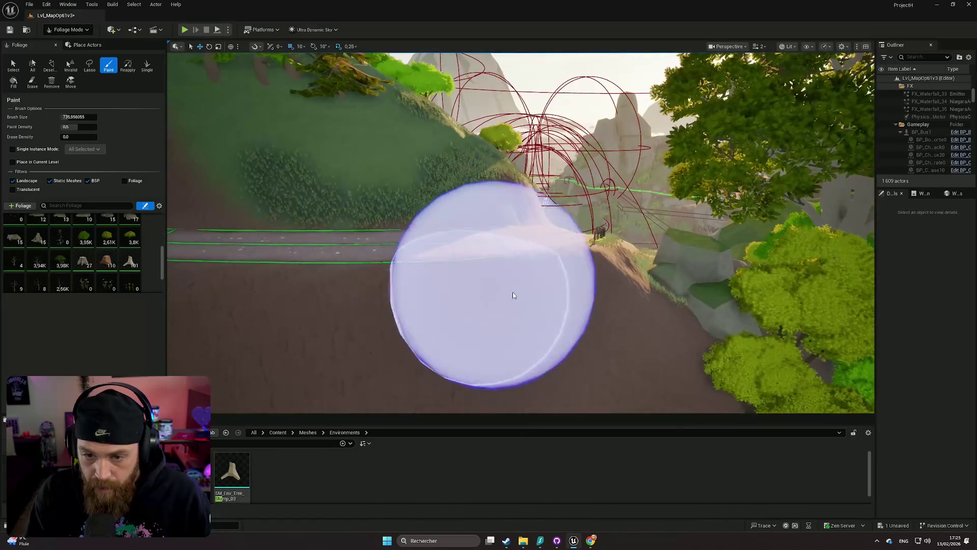
click(584, 331)
- Erase an unwanted stump on the hillside
right_click(441, 367)
right_click(440, 366)
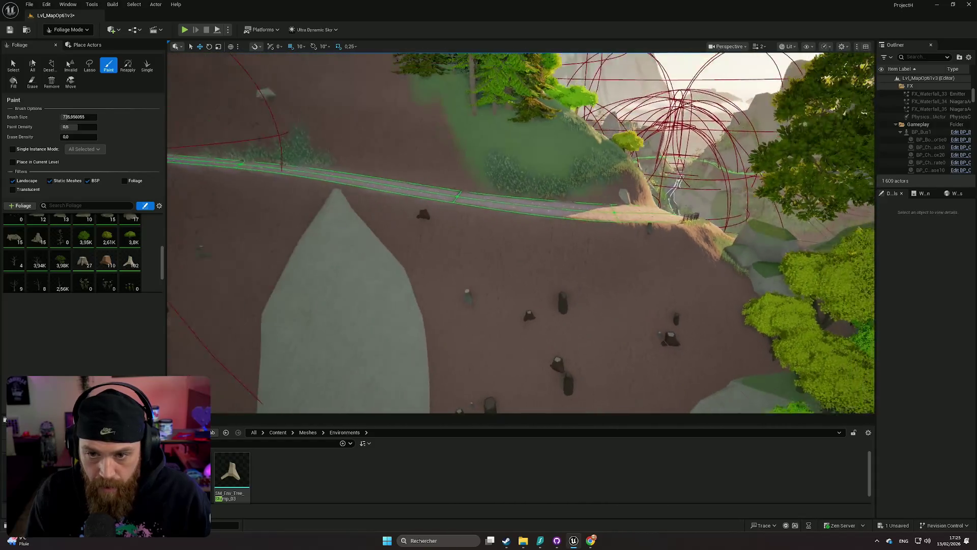
key(shift)
shift+click(449, 336)
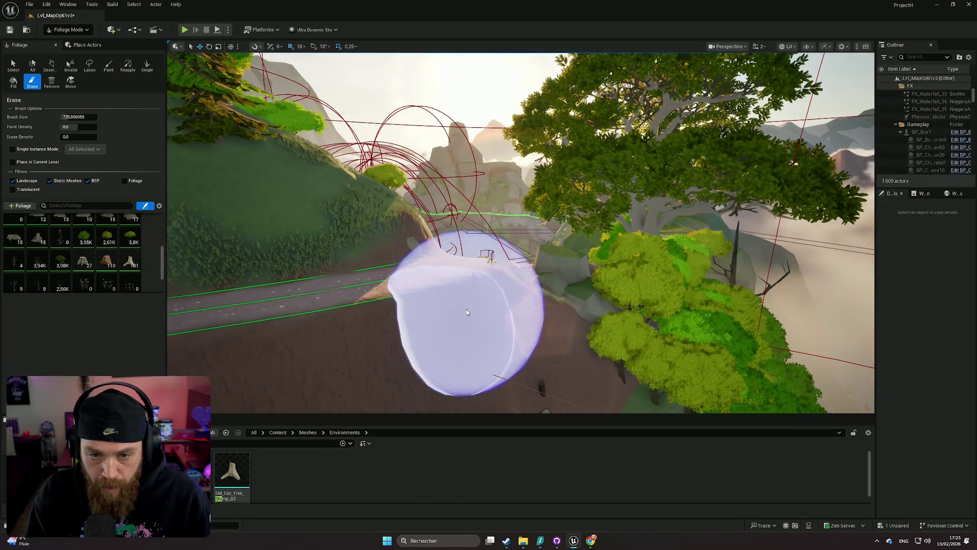
- Paint more stumps on the ground near the trail, among the rocks and trees
right_click(466, 309)
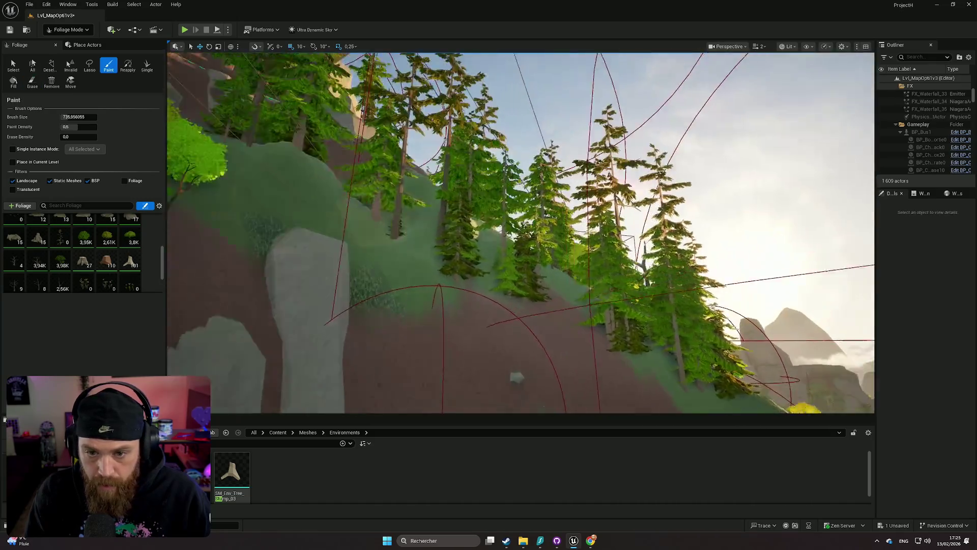
right_click(559, 246)
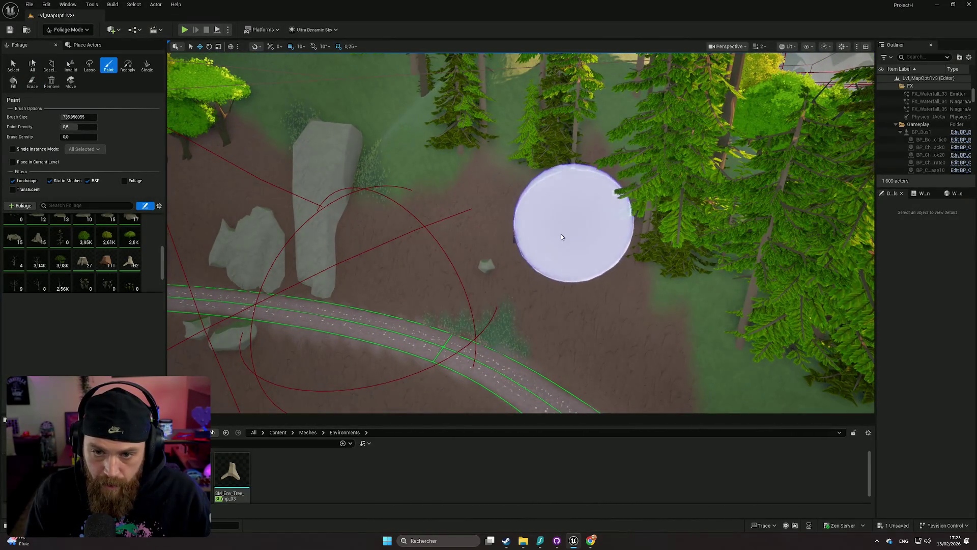
mouse_move(560, 233)
mouse_down()
mouse_move(443, 255)
mouse_move(450, 164)
mouse_up()
right_click(483, 271)
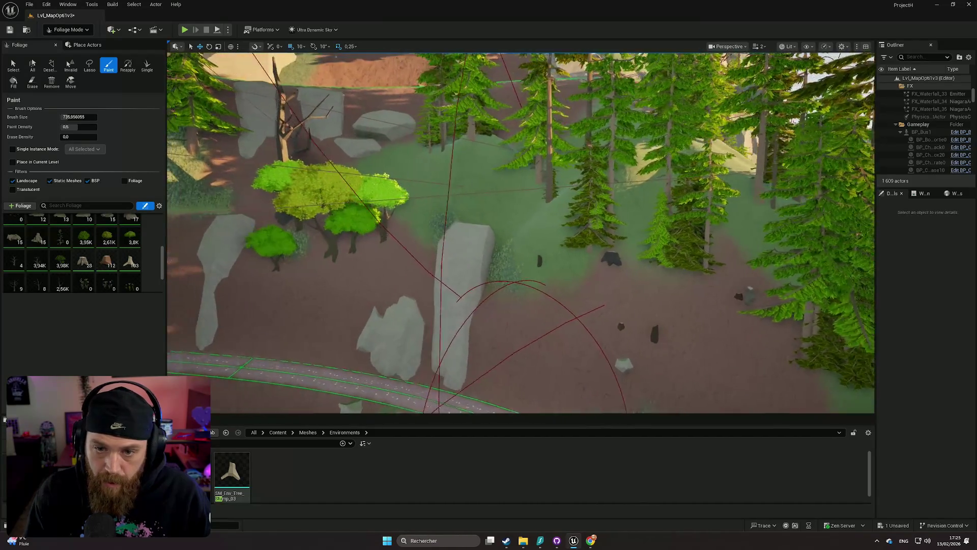
click(483, 271)
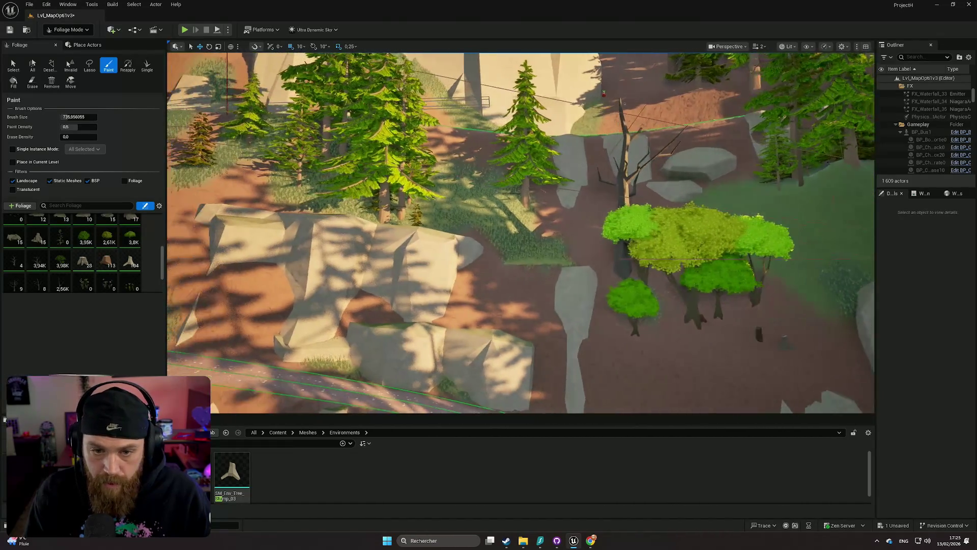
drag(493, 305, 375, 327)
scroll(520, 232, up, 1)
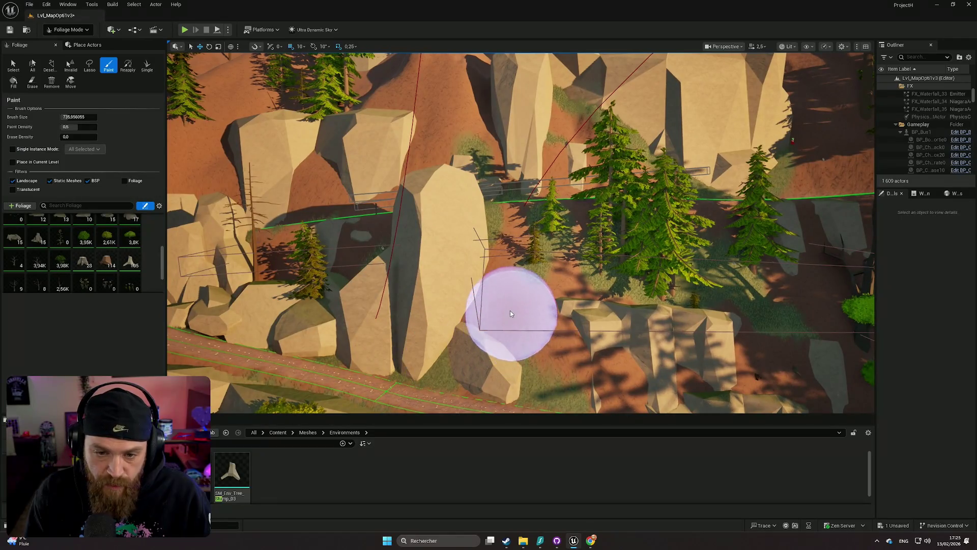
click(510, 312)
drag(380, 348, 380, 348)
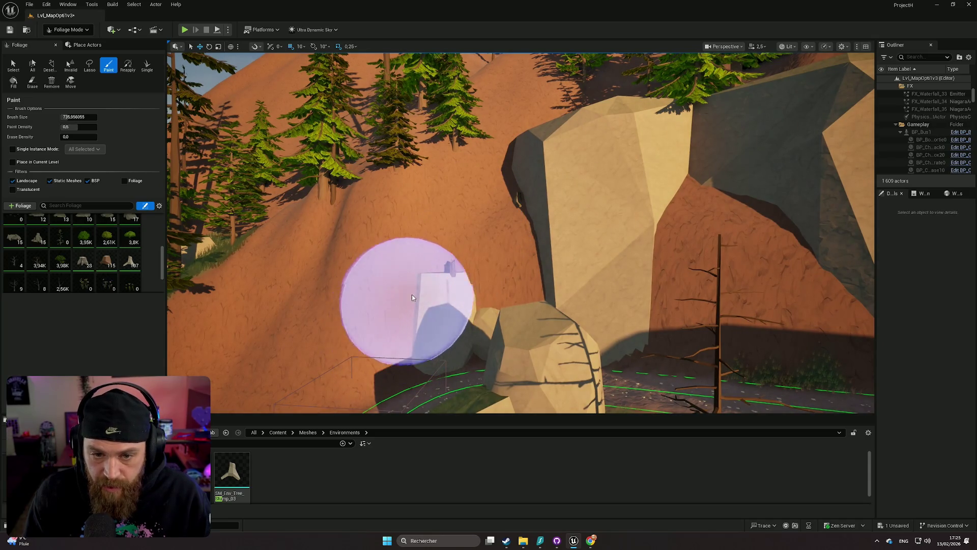
- Paint a stump on the cliff slope below the trail
shift+click(447, 262)
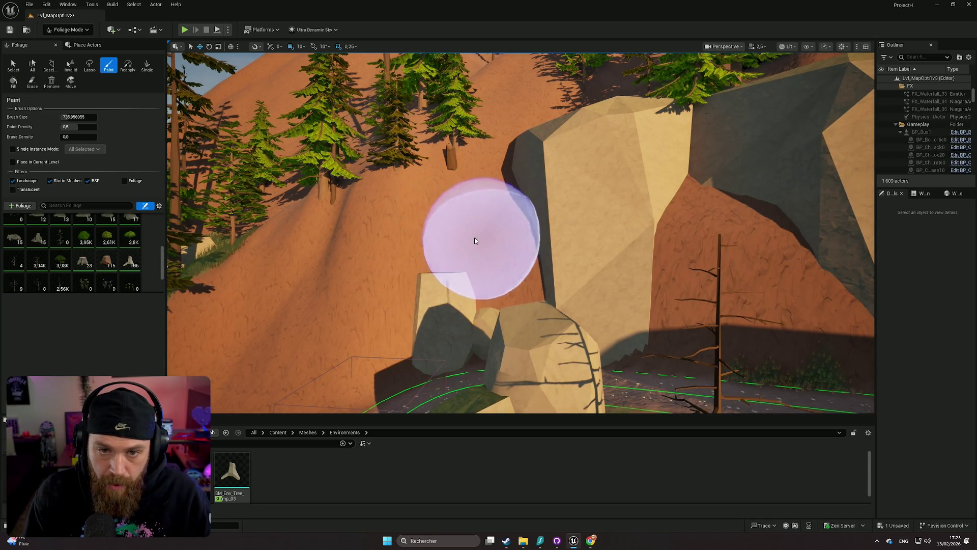
key(e)
click(486, 221)
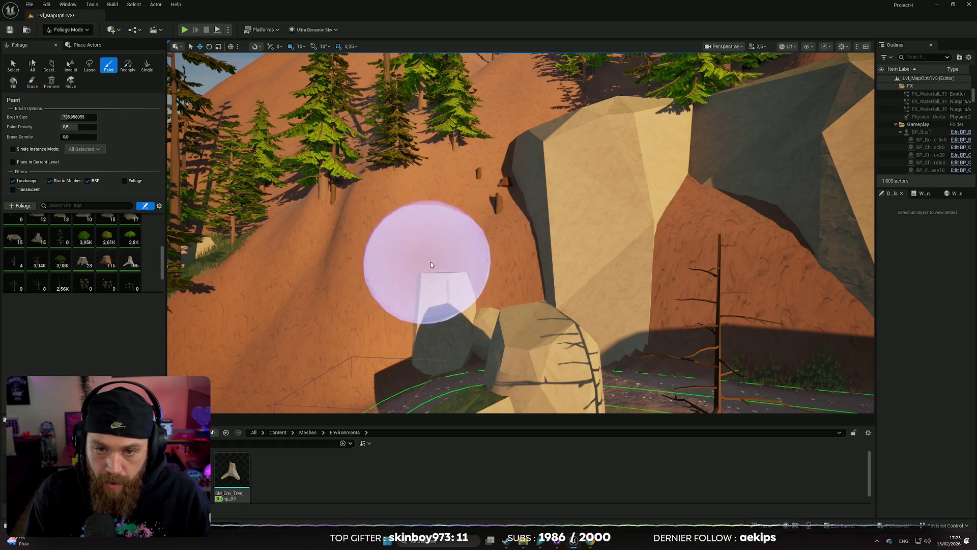
scroll(429, 261, up, 5)
scroll(461, 225, down, 10)
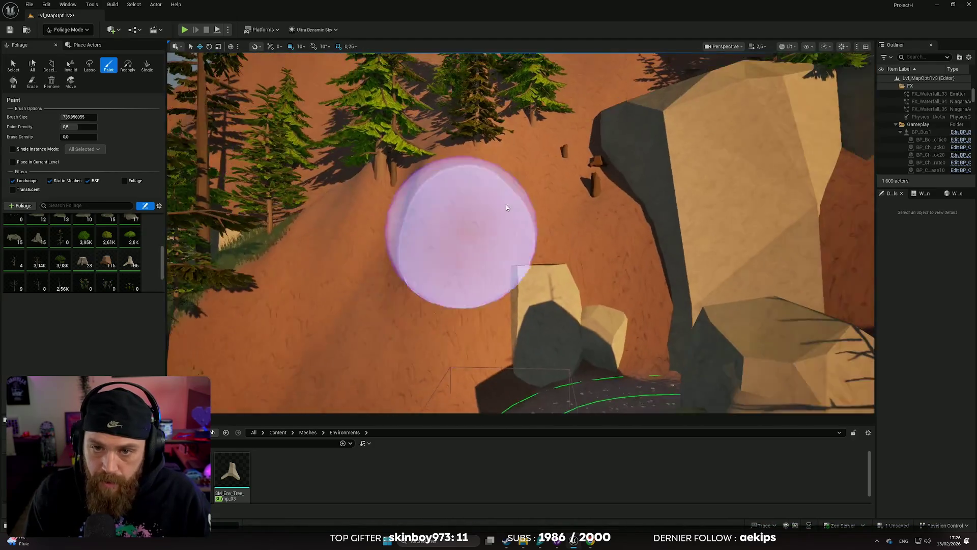
scroll(307, 56, up, 5)
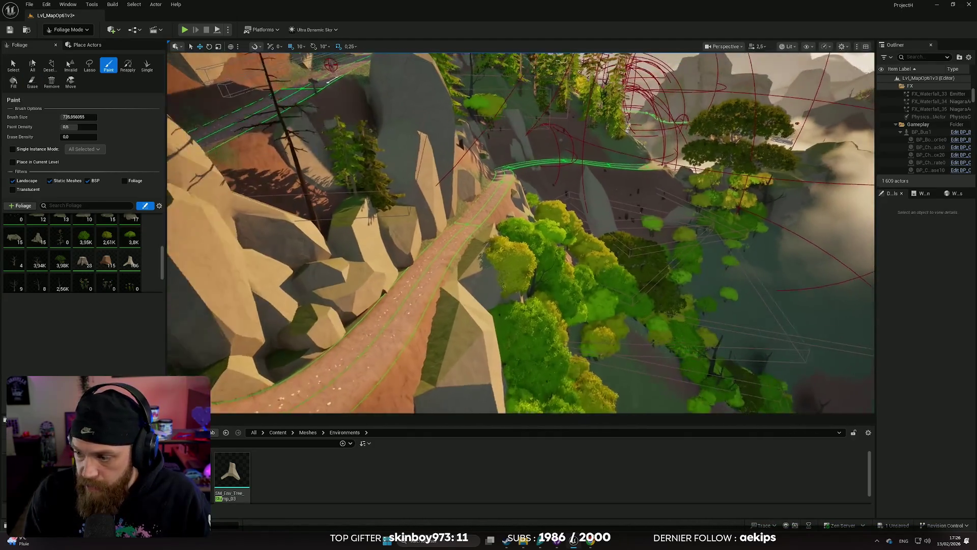
scroll(307, 55, up, 5)
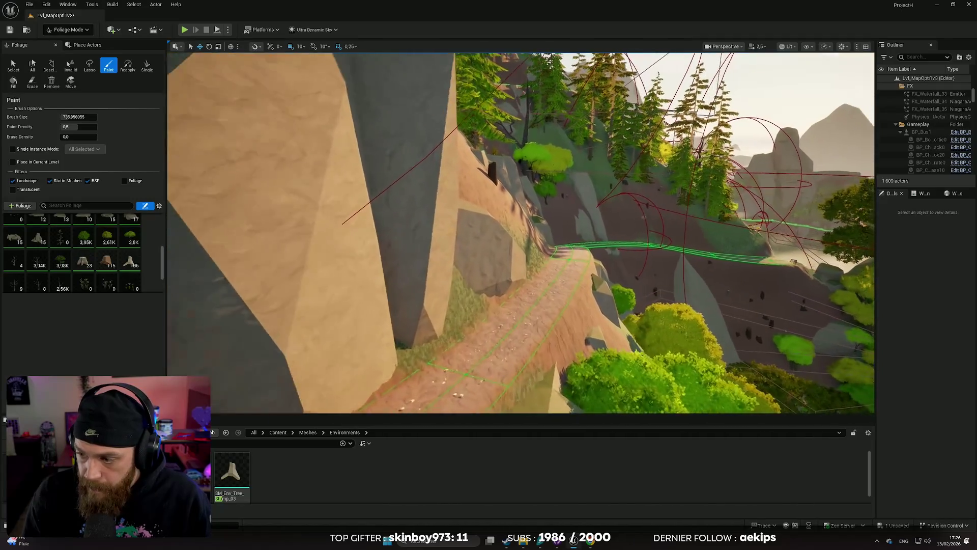
scroll(520, 232, up, 4)
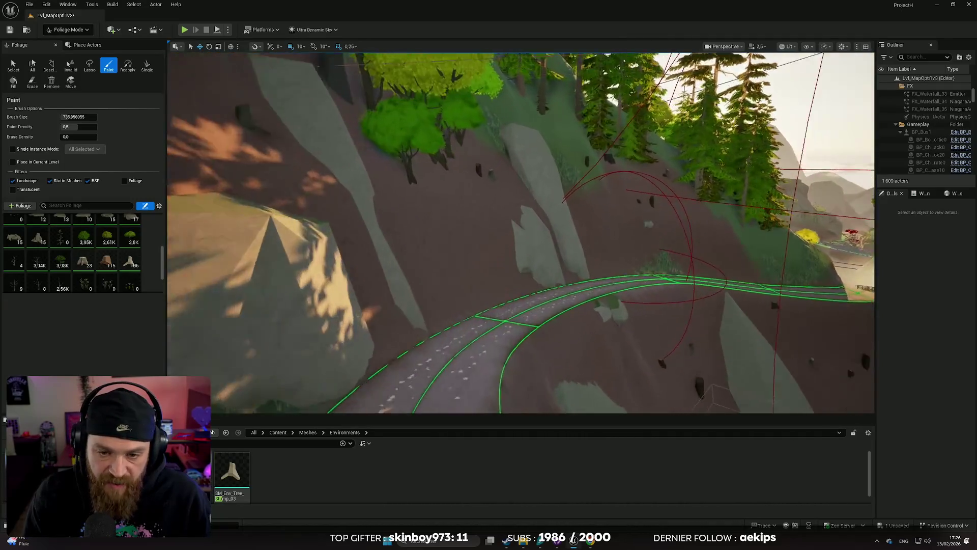
- Paint another stump further down the cliff slope, then remove it again
key(w)
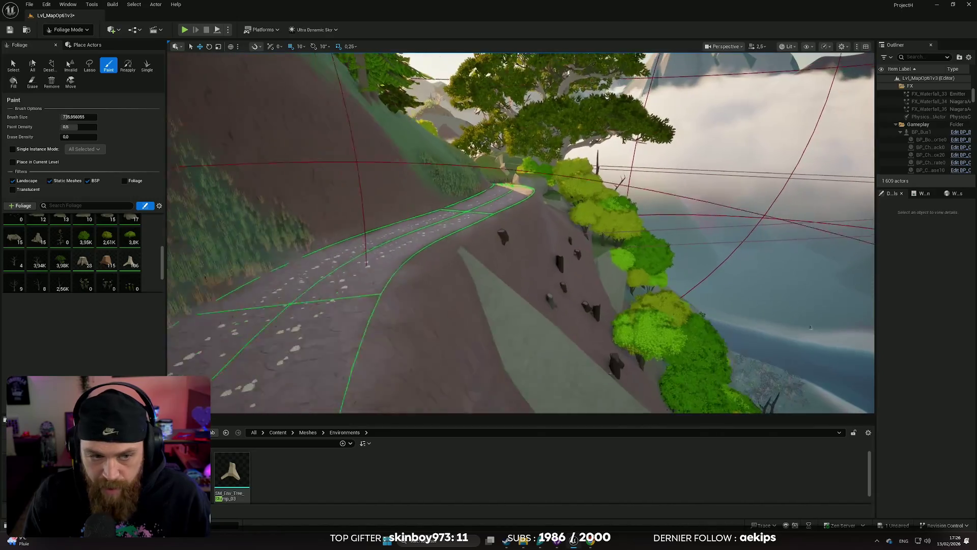
key(w)
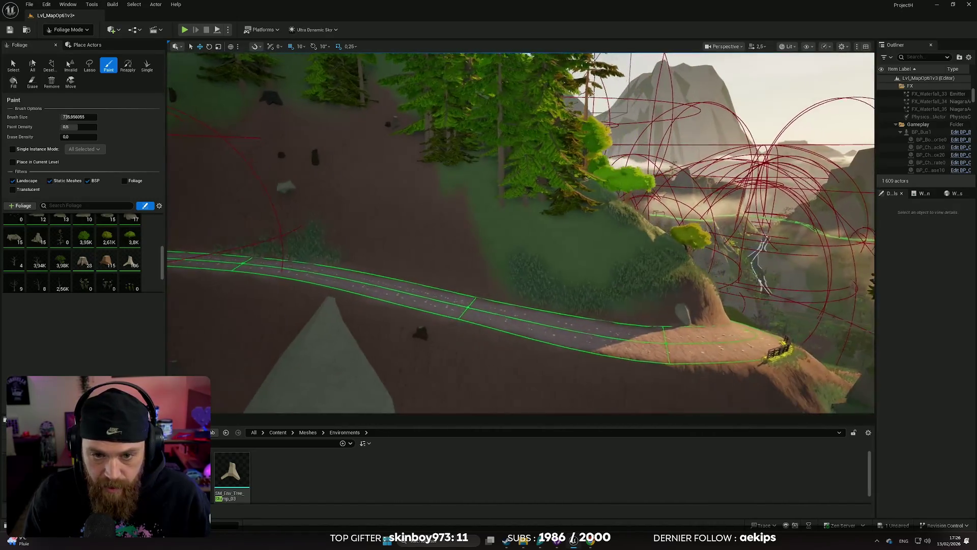
key(w)
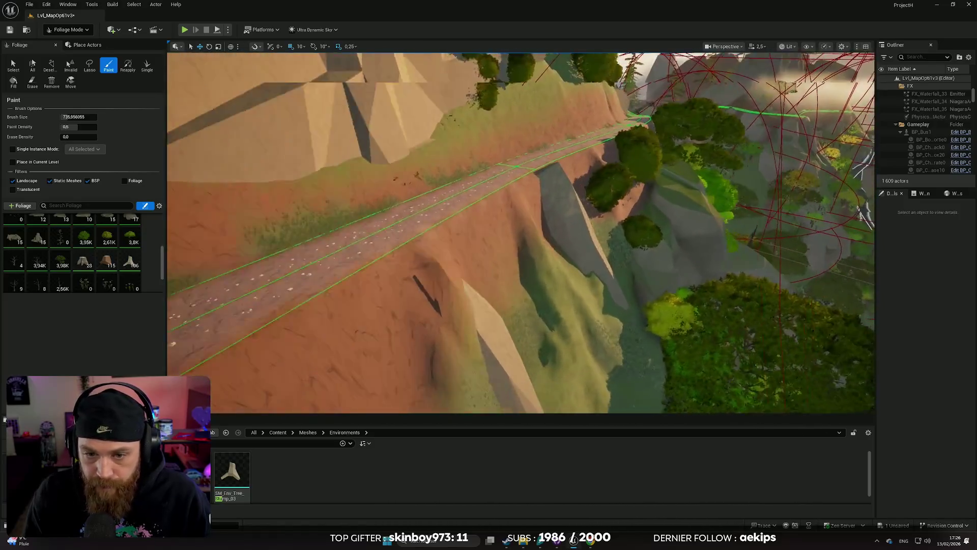
click(426, 285)
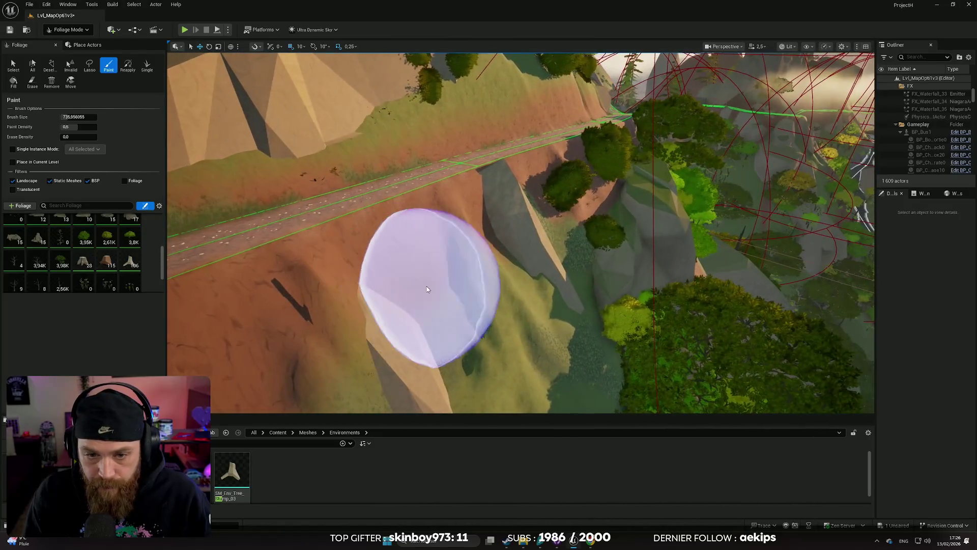
key(ctrl+z)
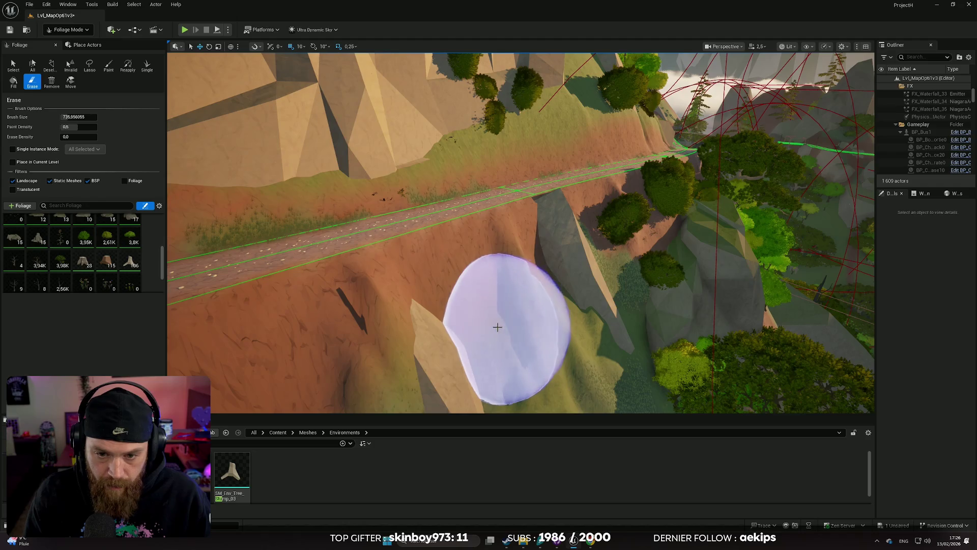
key(w)
key(w)
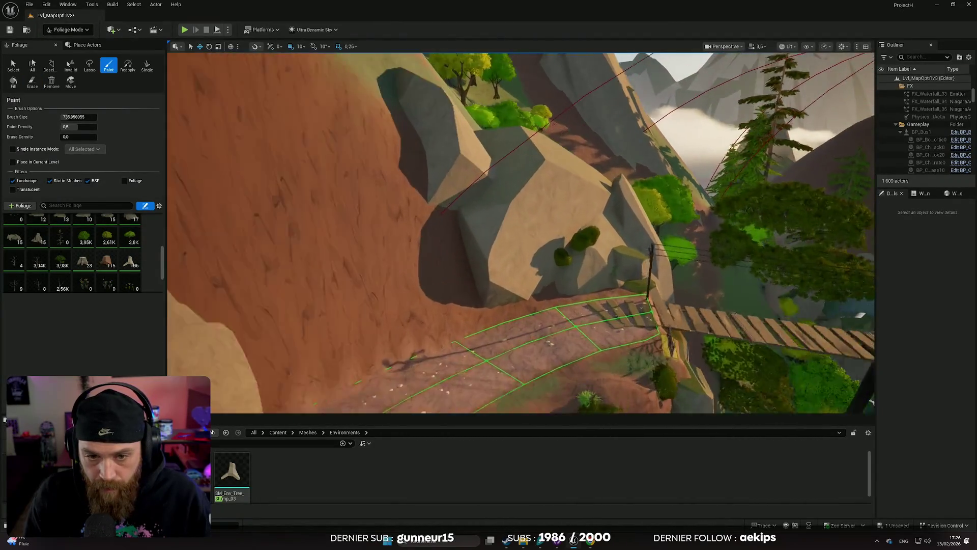
- Near the rope bridge, switch back to painting and add two instances beside the large rocks
scroll(521, 233, down, 1)
key(w)
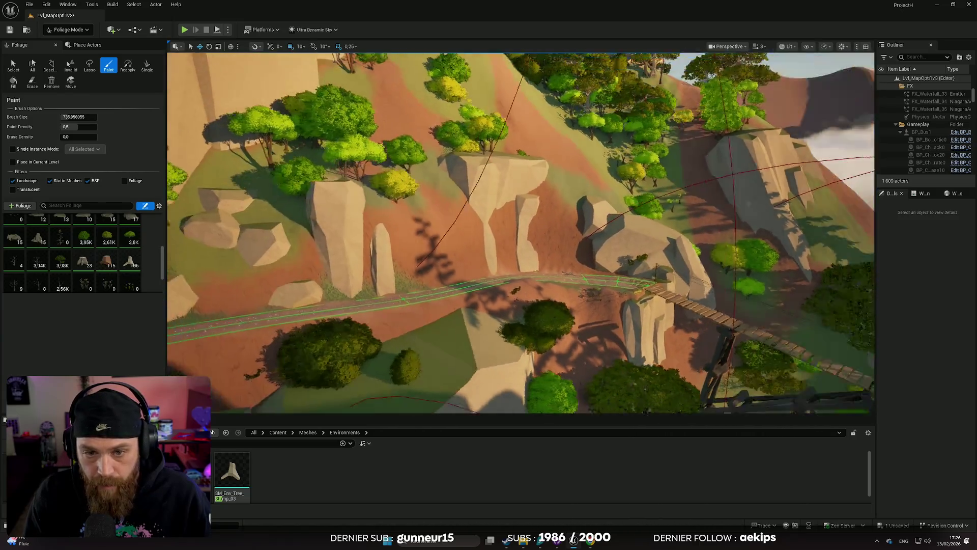
key(s)
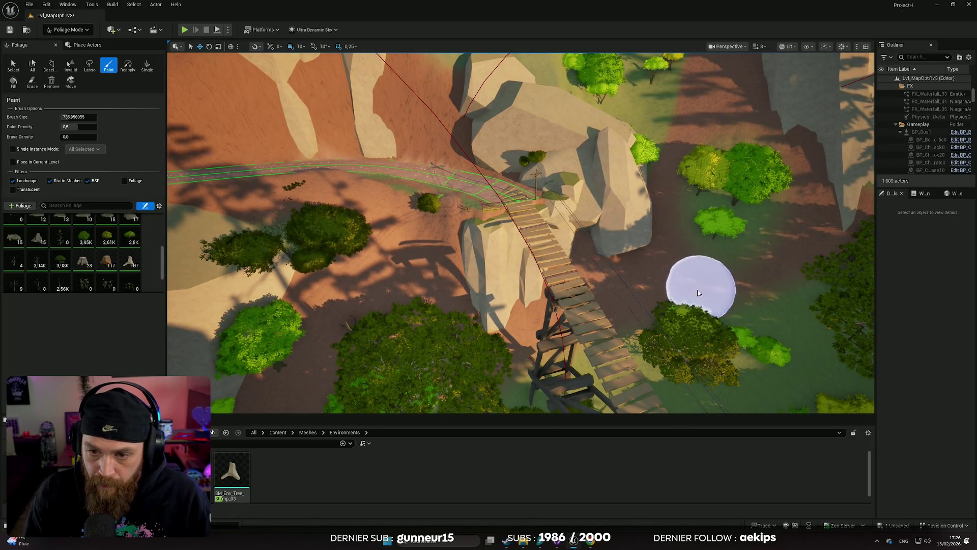
key(w)
key(w)
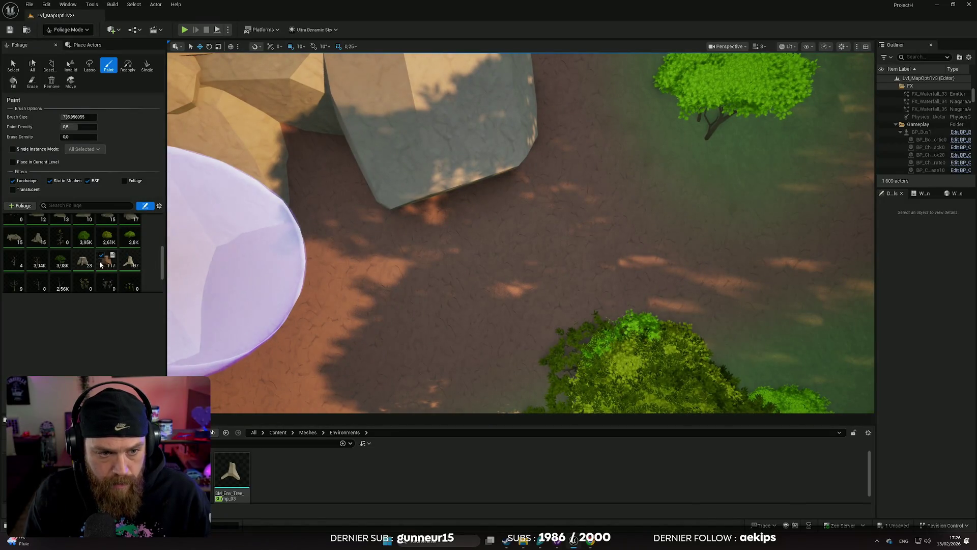
key(s)
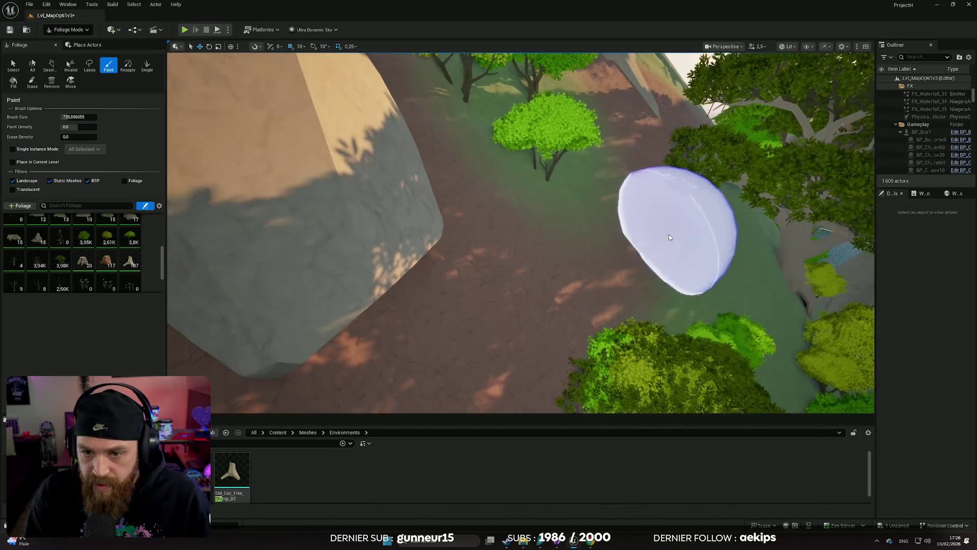
key(shift)
key(d)
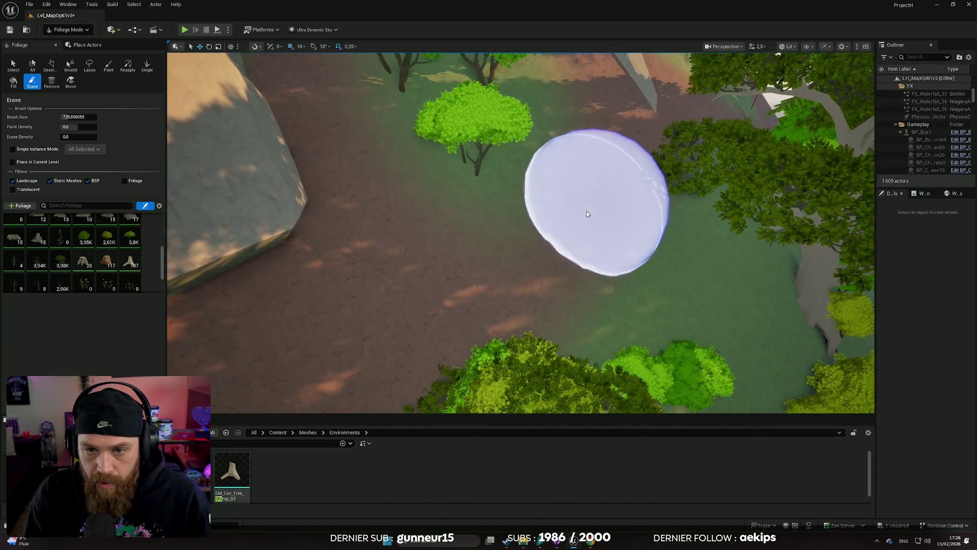
key(a)
click(393, 252)
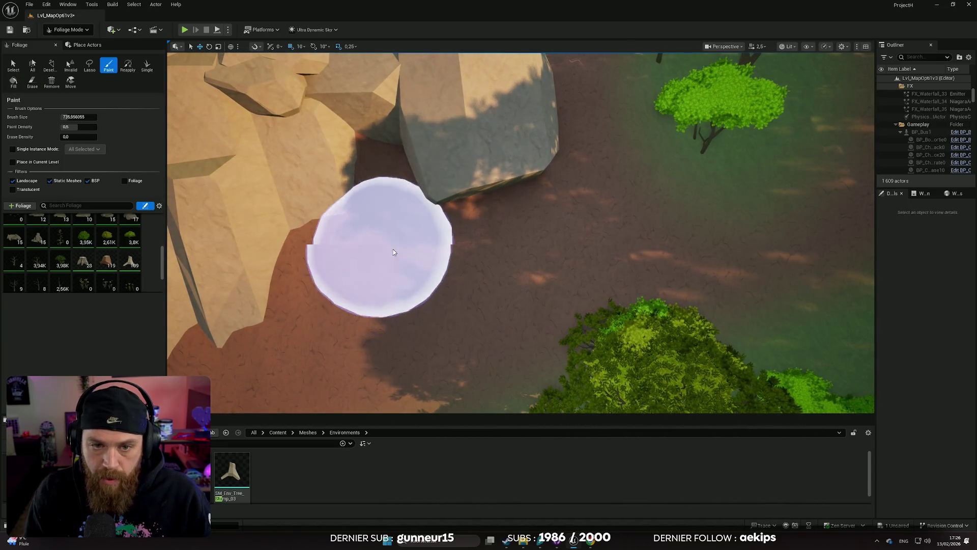
key(a)
click(479, 294)
- Fly high over the terrain and settle on a view along the winding path
scroll(486, 309, up, 2)
key(s)
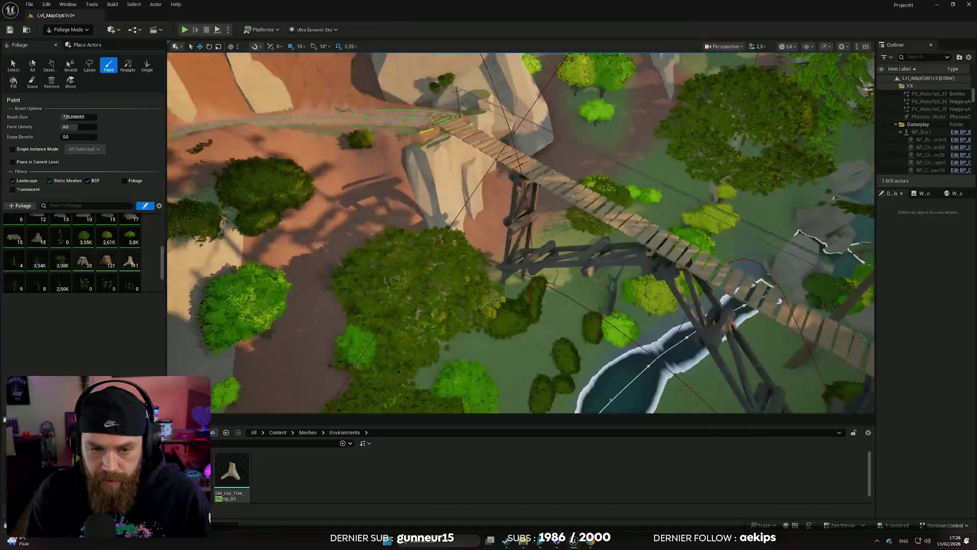
key(w)
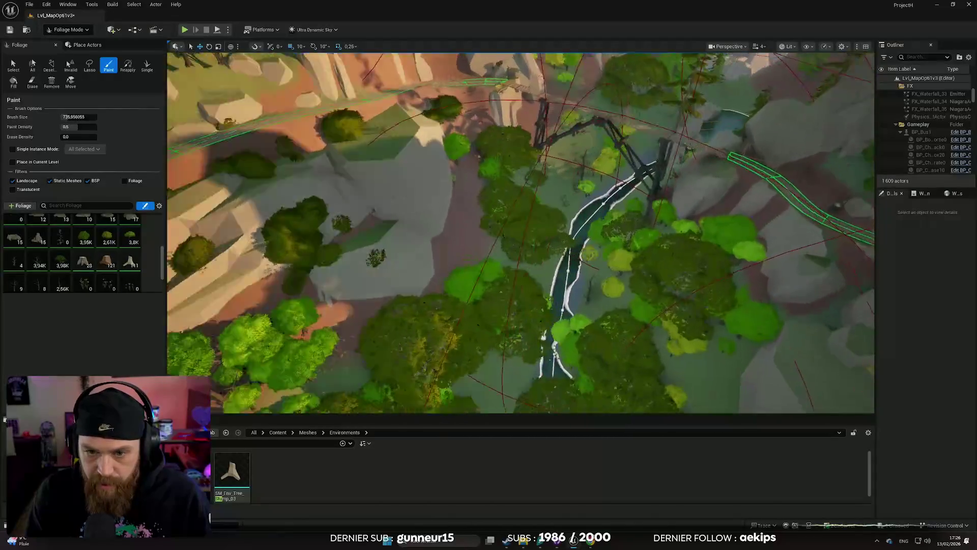
key(w)
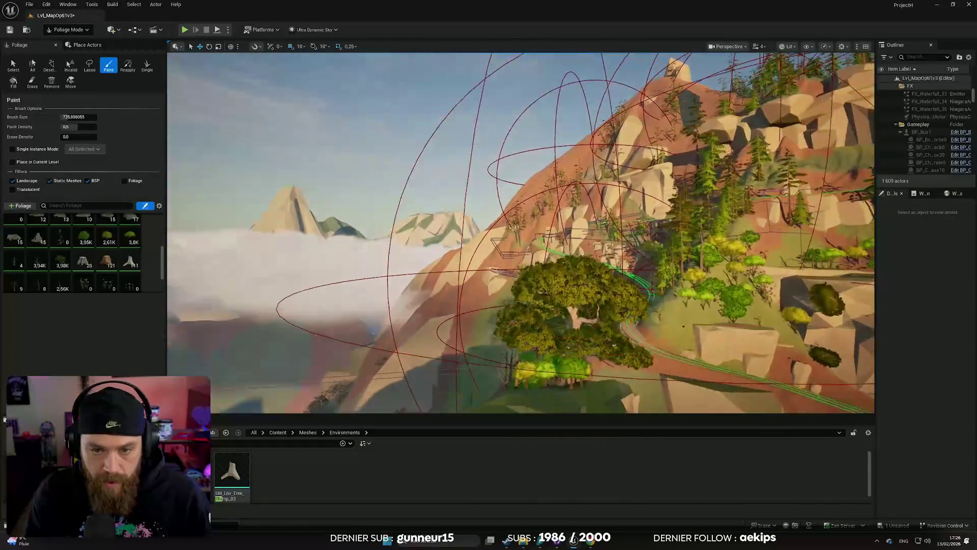
key(w)
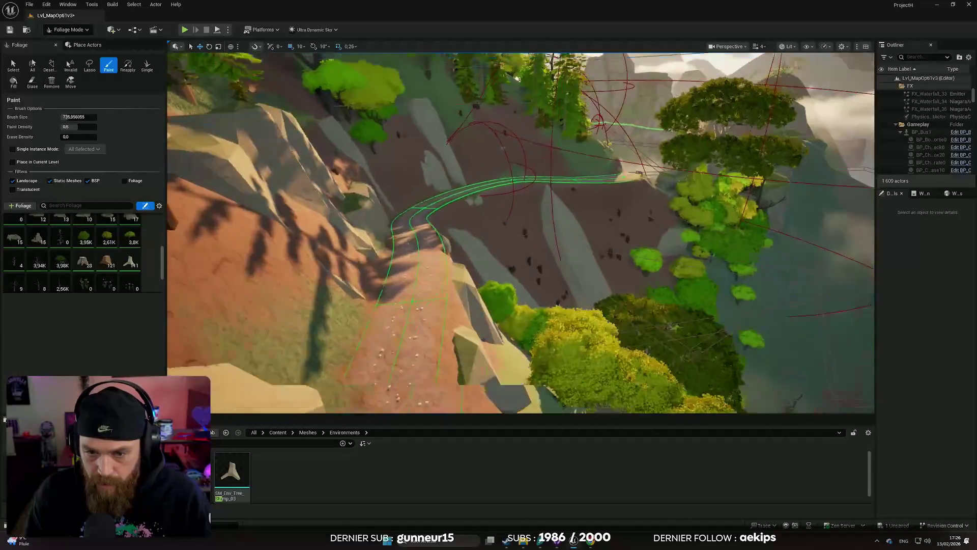
key(w)
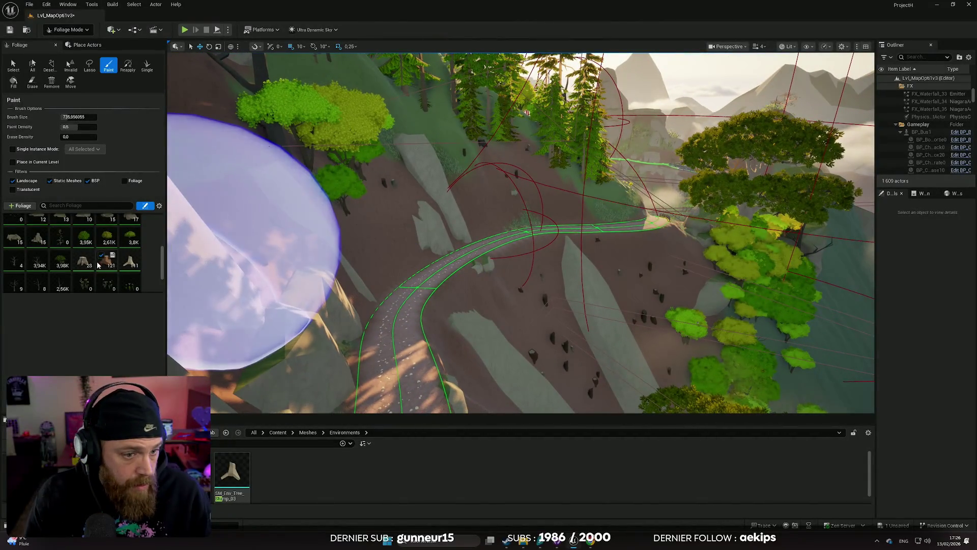
- Paint dead trees and stumps across the bare slope, plus one extra dead tree
scroll(82, 265, down, 2)
scroll(114, 280, up, 3)
scroll(61, 257, down, 3)
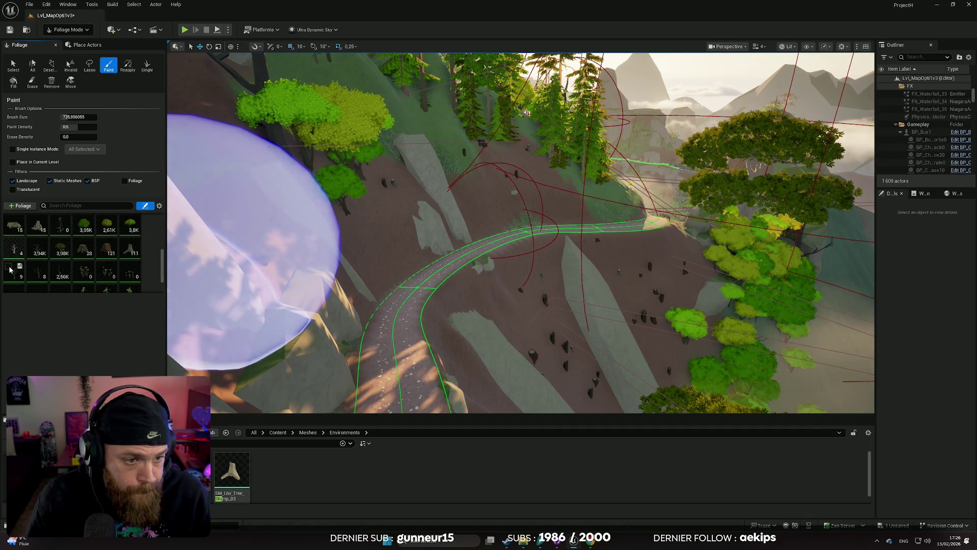
scroll(328, 261, down, 5)
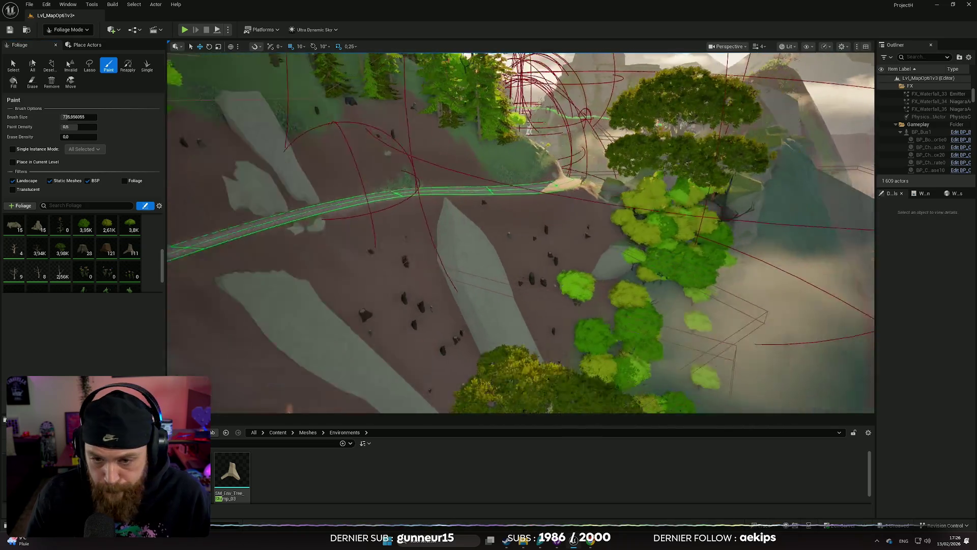
mouse_move(437, 208)
mouse_down()
mouse_move(482, 184)
mouse_move(412, 201)
mouse_move(495, 200)
mouse_move(511, 233)
mouse_move(501, 173)
mouse_move(470, 205)
mouse_up()
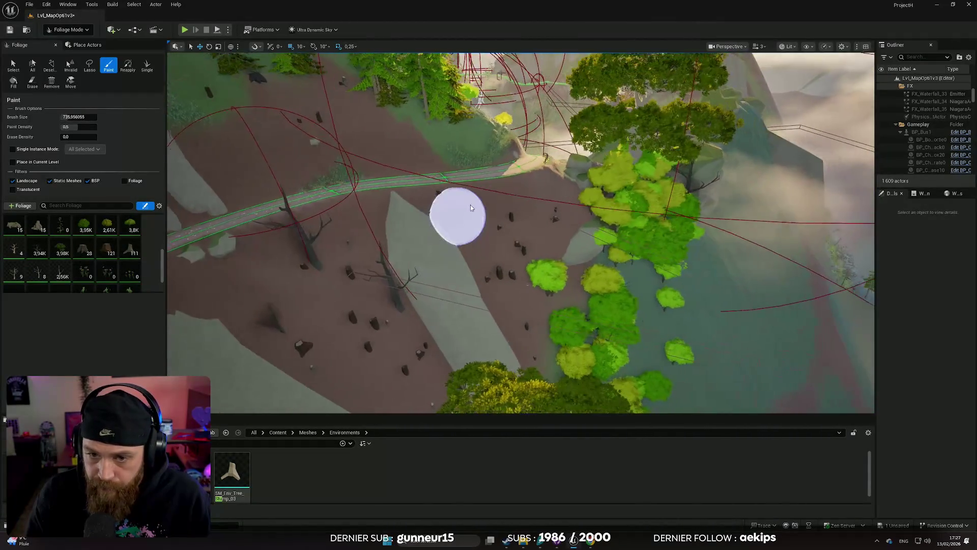
click(546, 227)
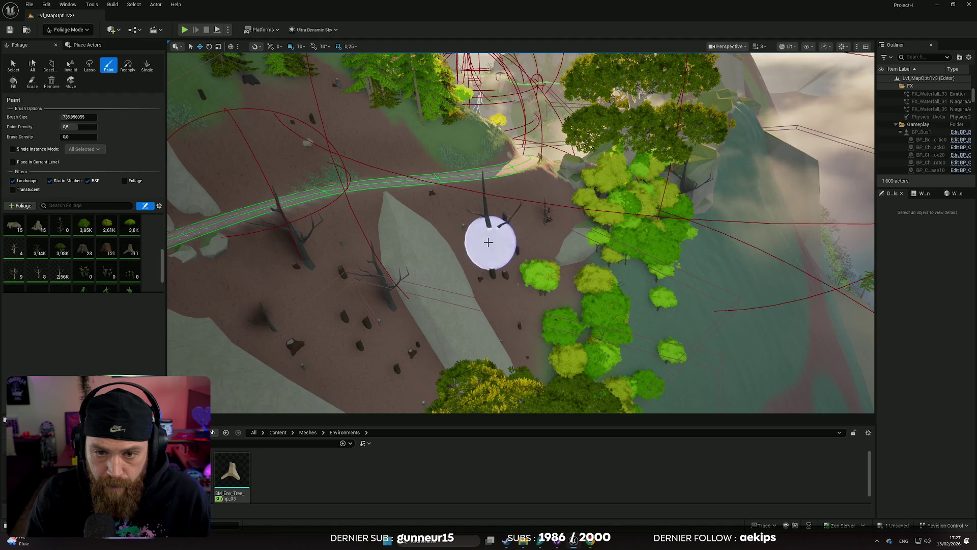
drag(432, 228, 455, 257)
scroll(427, 257, up, 3)
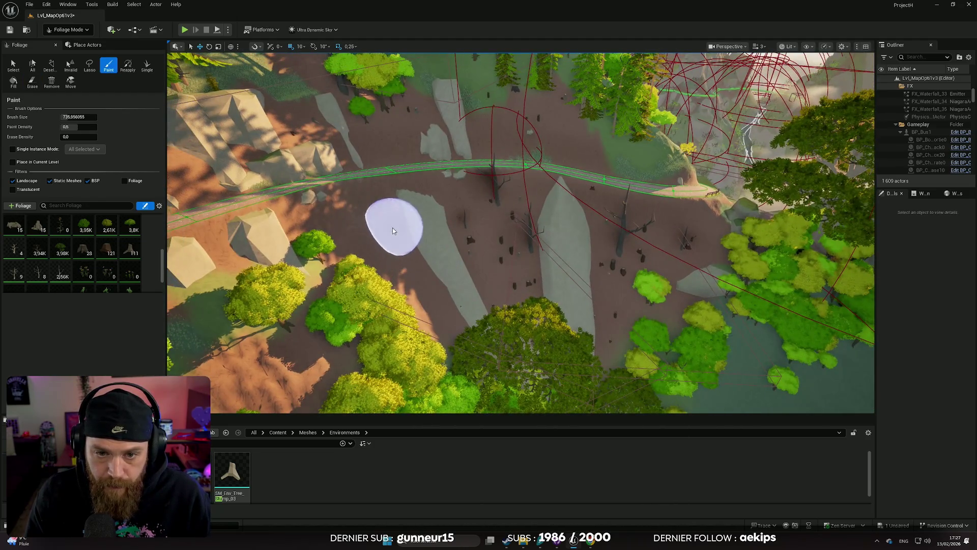
drag(399, 244, 399, 199)
drag(545, 286, 575, 302)
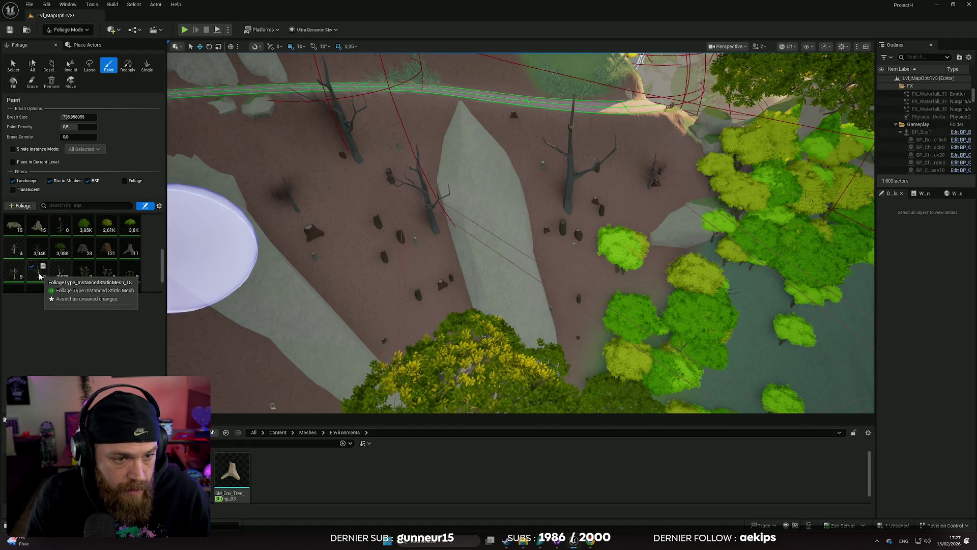
- Select the dead-tree group of foliage types and expand Painting > Advanced to reach Placement settings
click(57, 275)
shift+click(15, 252)
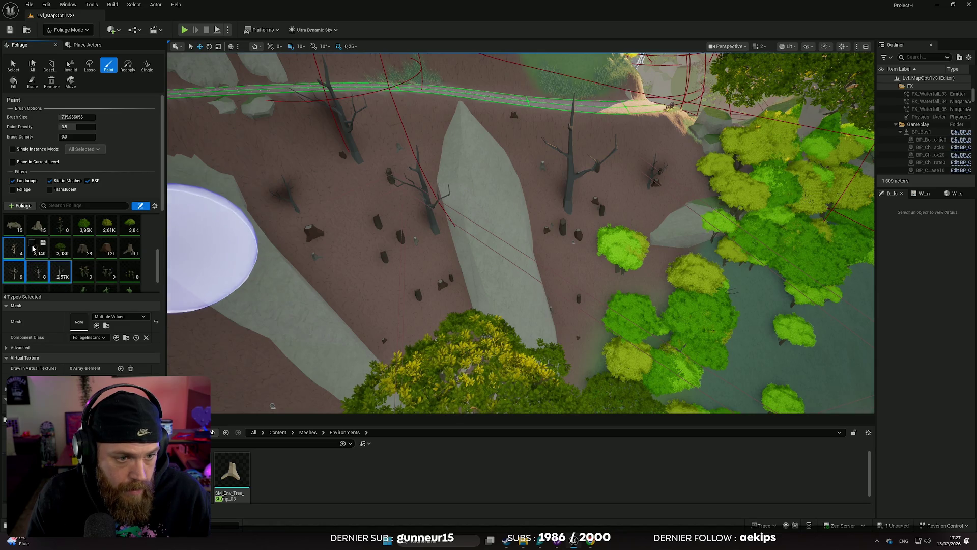
scroll(98, 295, down, 1)
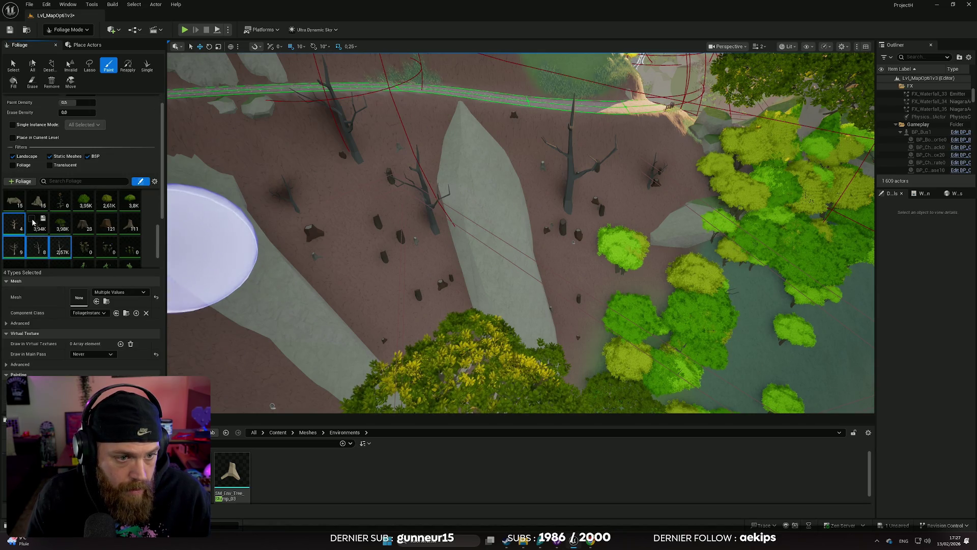
scroll(128, 260, down, 1)
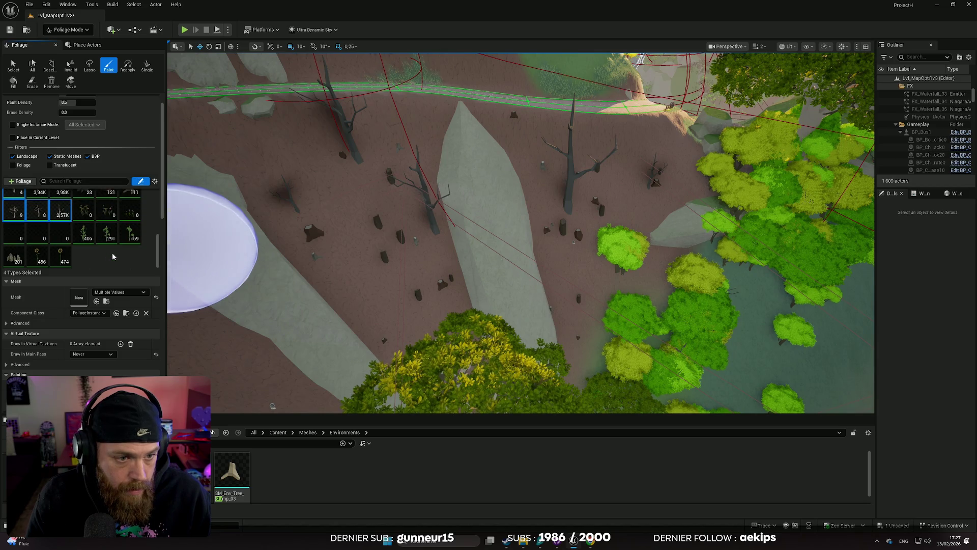
scroll(36, 219, up, 1)
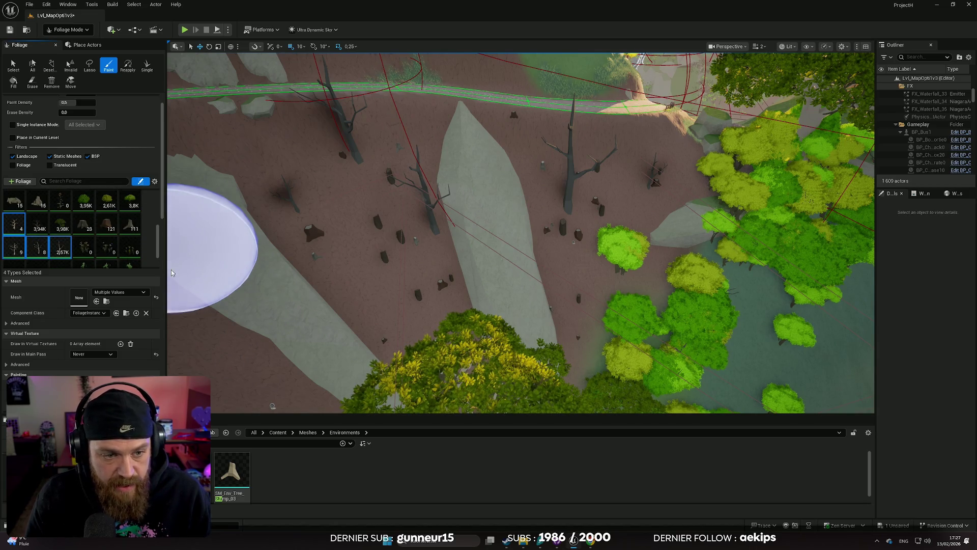
scroll(107, 250, down, 2)
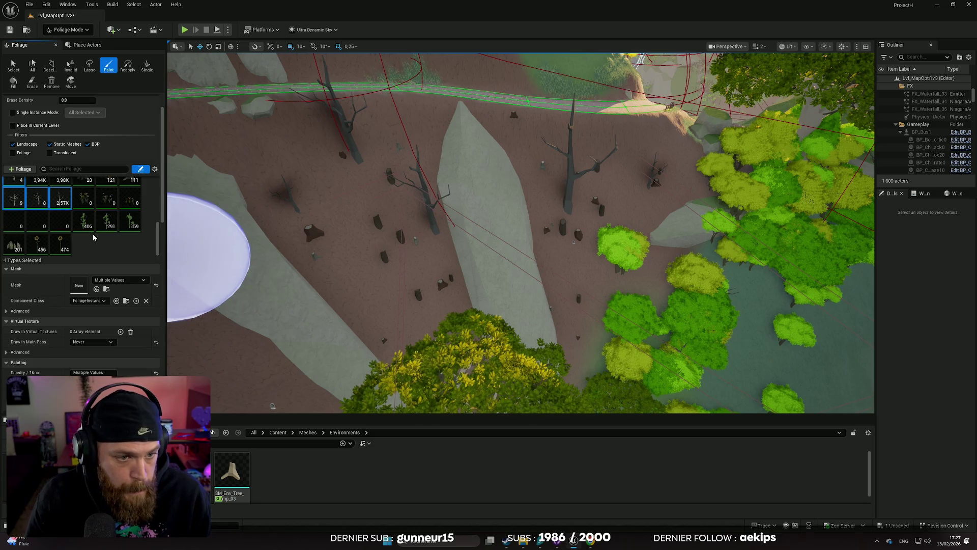
scroll(94, 237, down, 10)
scroll(122, 322, down, 1)
scroll(124, 312, down, 9)
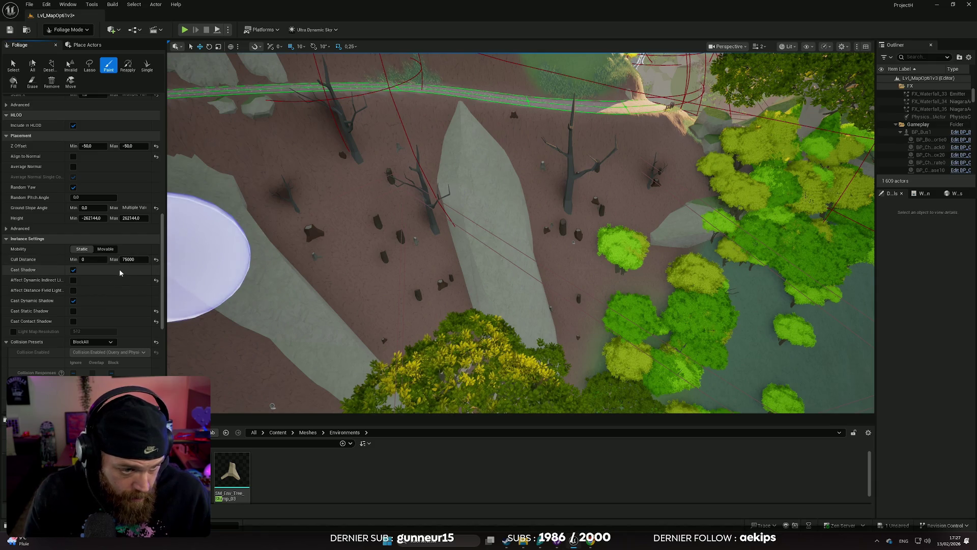
scroll(110, 277, up, 13)
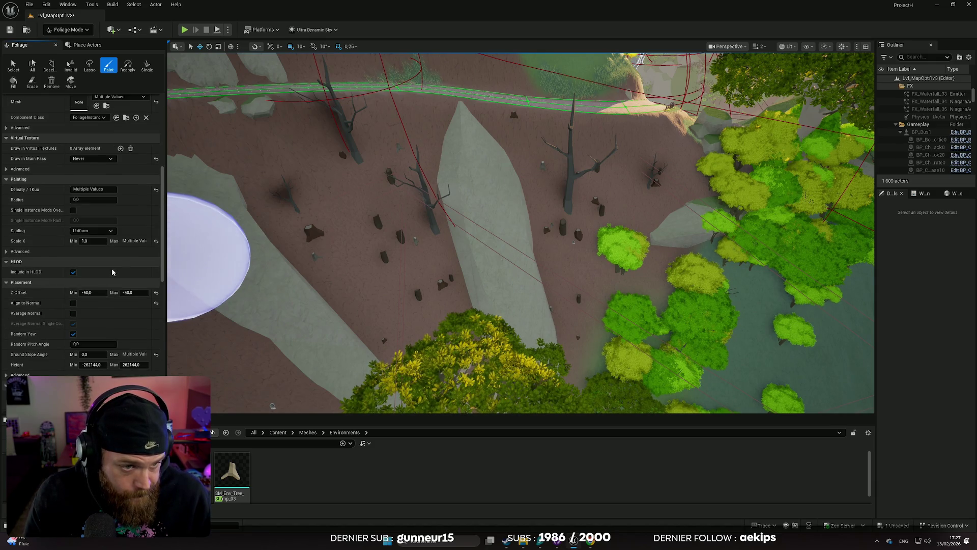
scroll(112, 272, up, 3)
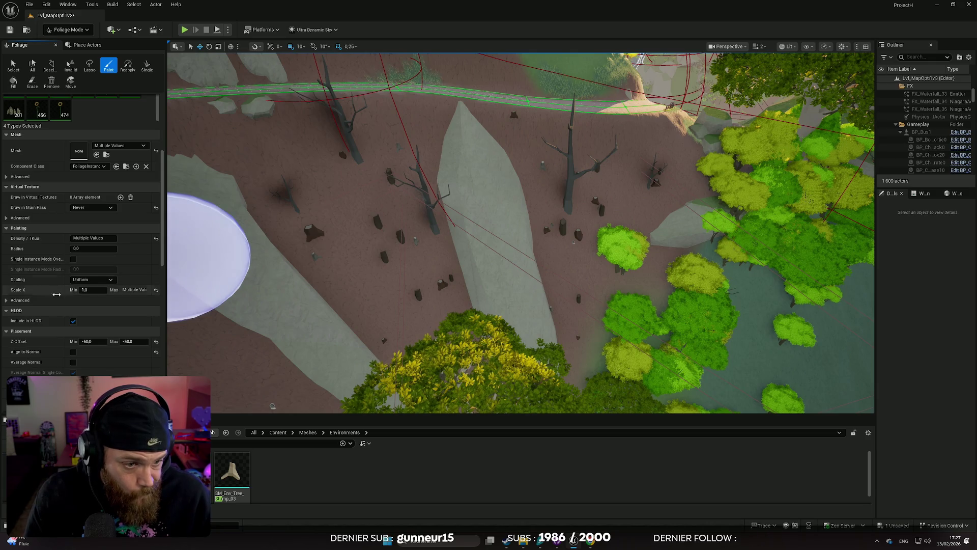
click(6, 300)
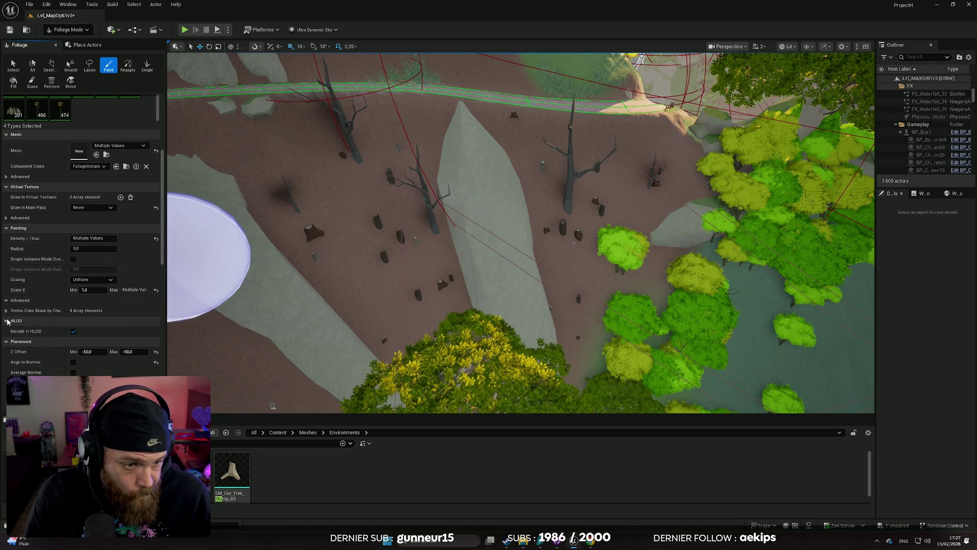
scroll(88, 319, down, 5)
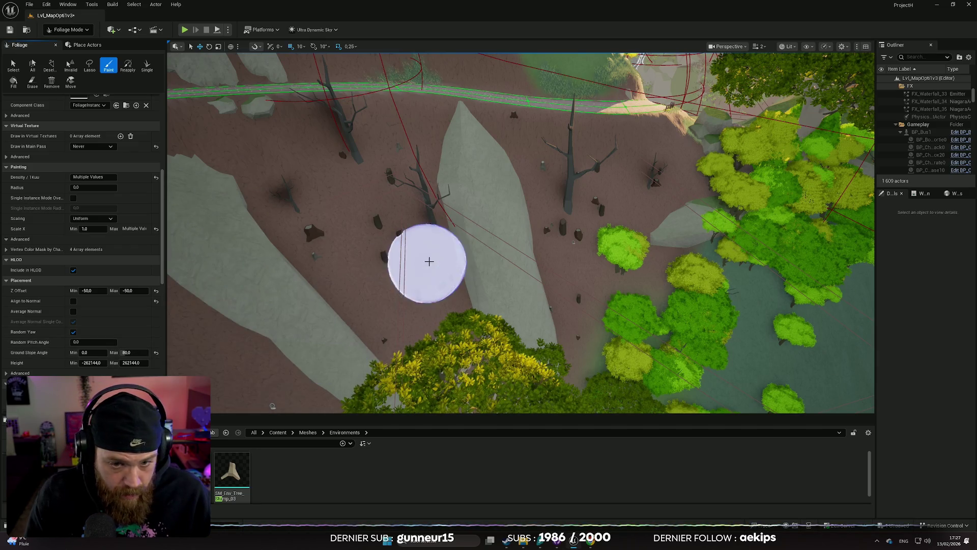
- Change Ground Slope Angle Max from 80 to 75 for the selected foliage types
click(127, 352)
text(75)
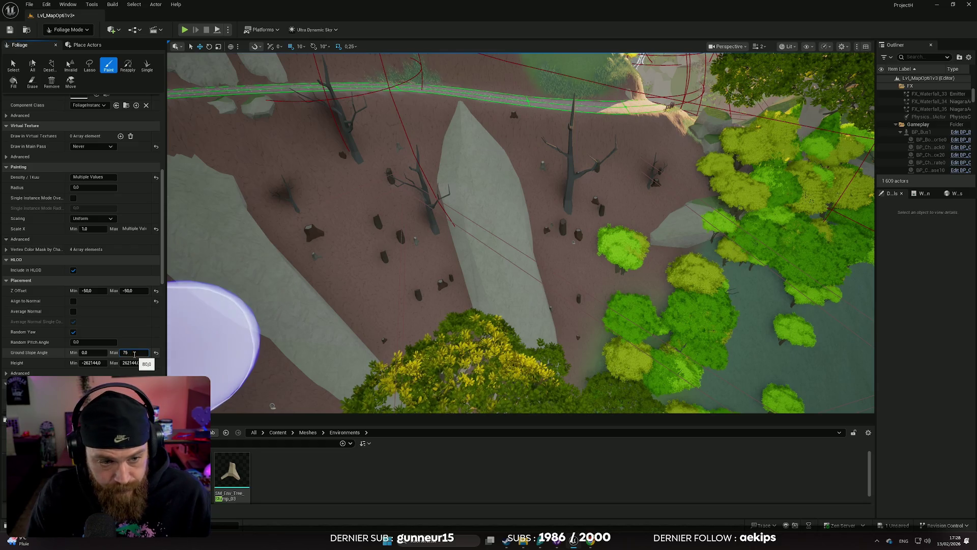
click(395, 303)
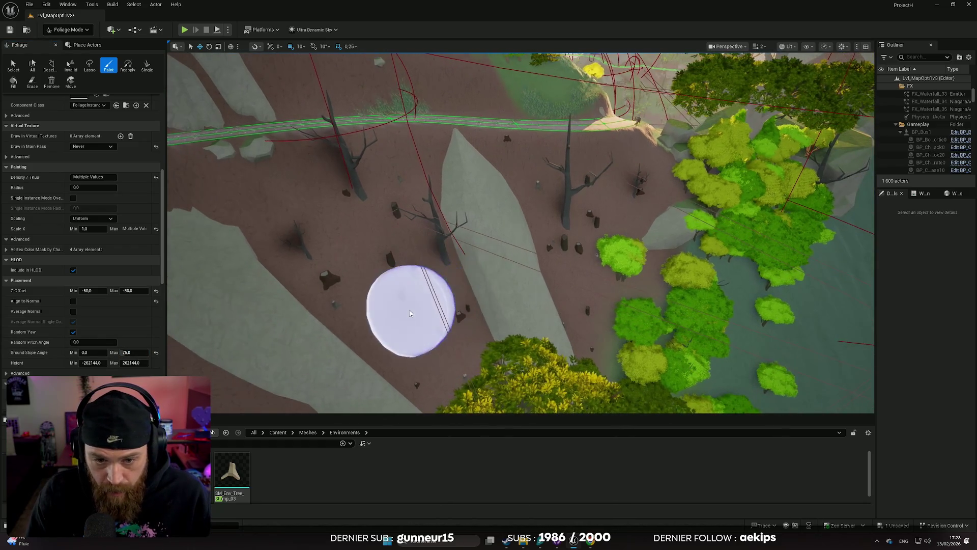
mouse_move(519, 255)
mouse_down()
mouse_move(518, 203)
mouse_move(371, 326)
mouse_up()
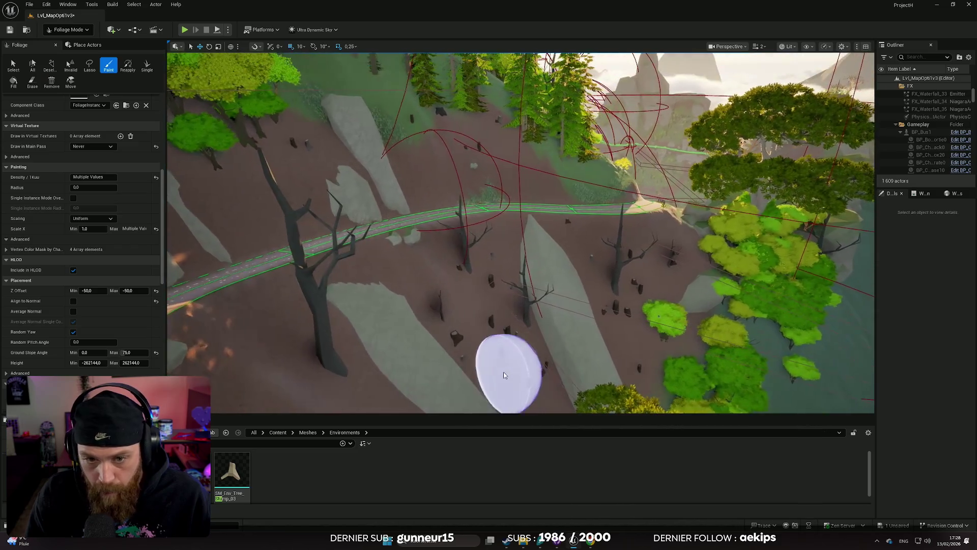
mouse_move(506, 371)
mouse_down()
mouse_move(386, 335)
mouse_move(487, 362)
mouse_up()
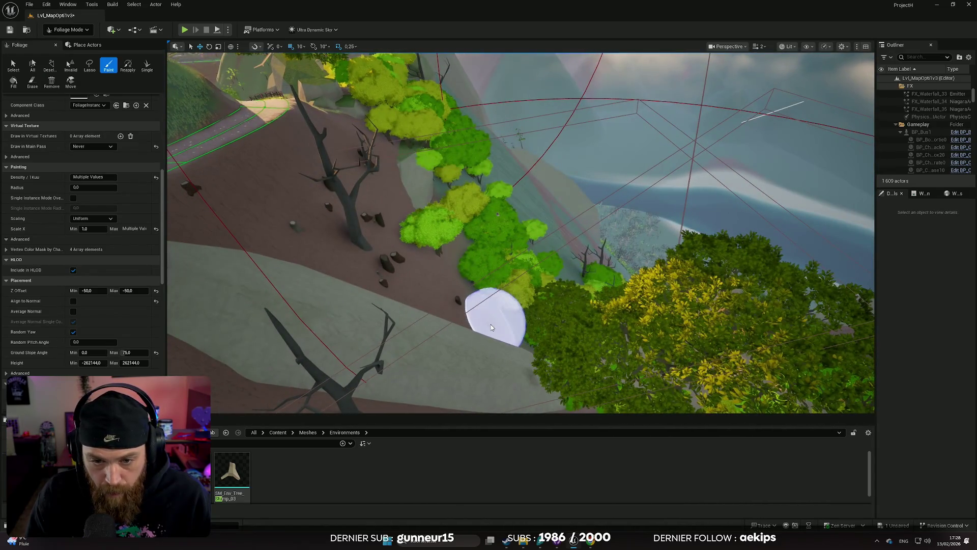
mouse_move(482, 325)
mouse_down()
mouse_move(450, 335)
mouse_move(445, 259)
mouse_move(417, 249)
mouse_move(468, 241)
mouse_up()
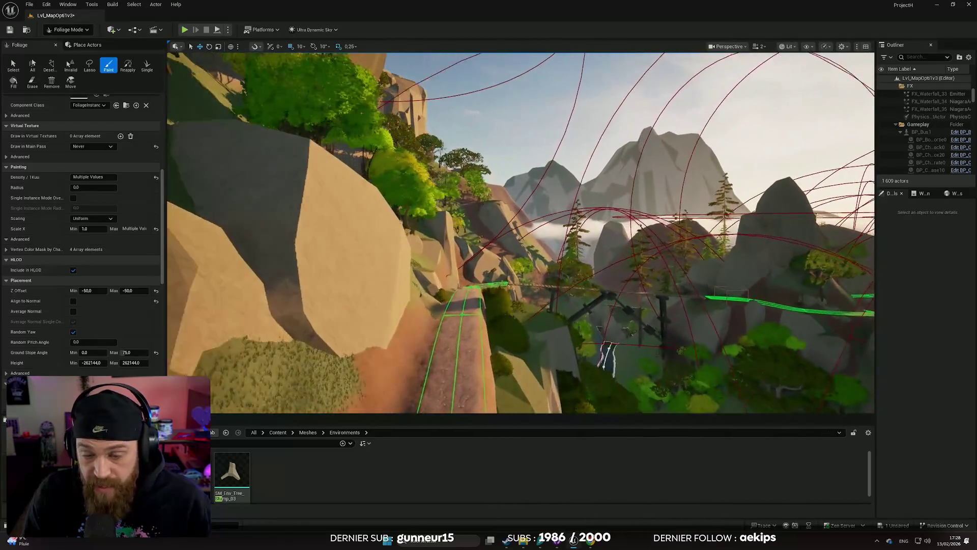
- Fly along the cliff path to the river bridge and open the editor Mode dropdown
drag(468, 241, 458, 241)
scroll(458, 241, up, 1)
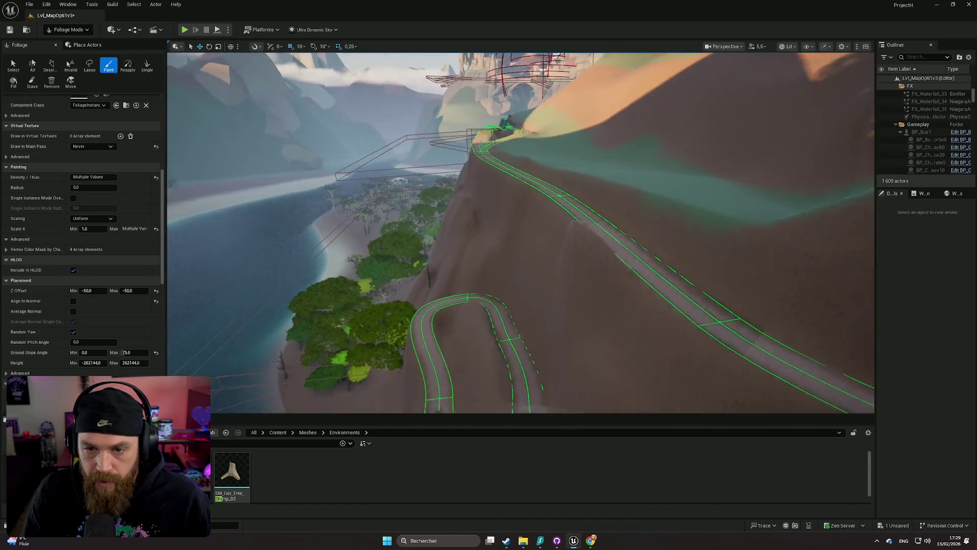
scroll(521, 232, down, 1)
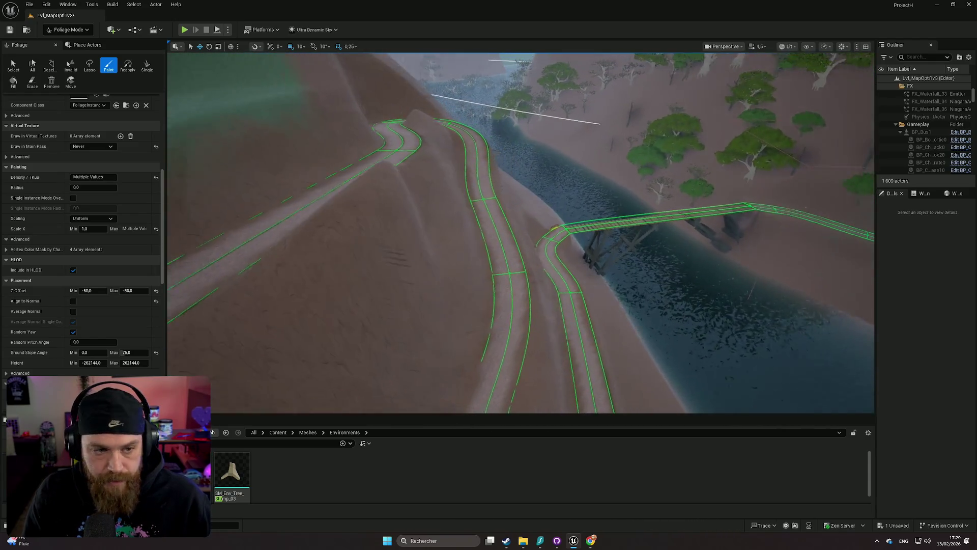
click(67, 30)
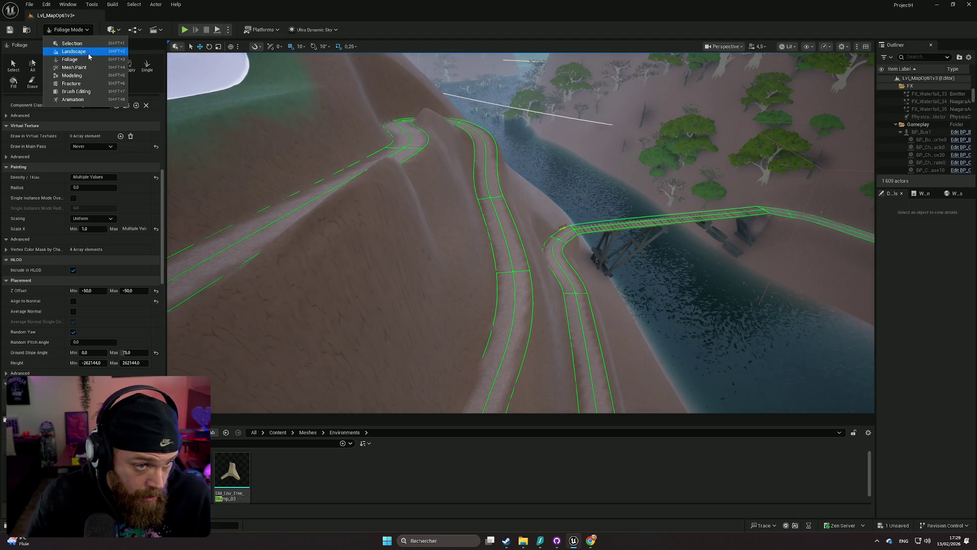
- Activate the landscape Noise tool on the Sculpt edit layer with brush size about 697
click(81, 51)
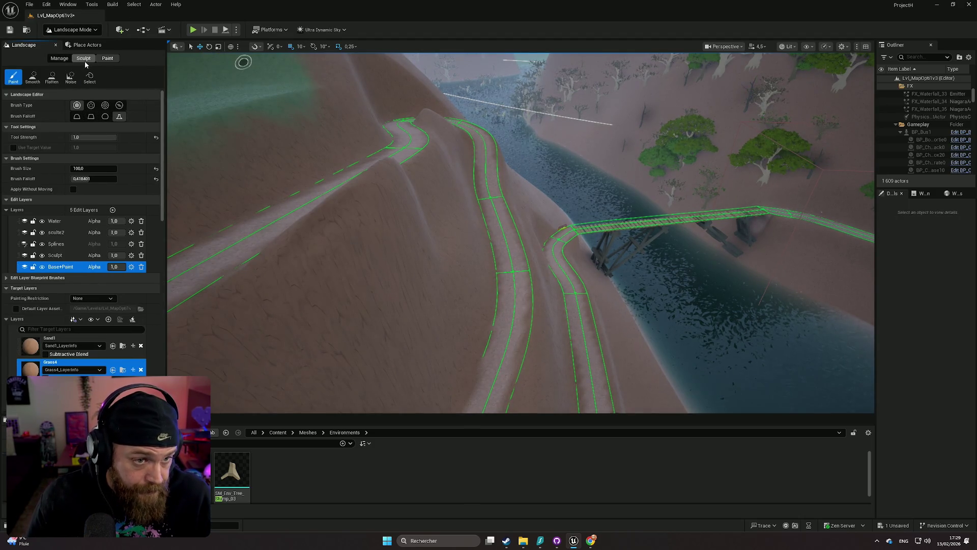
click(85, 61)
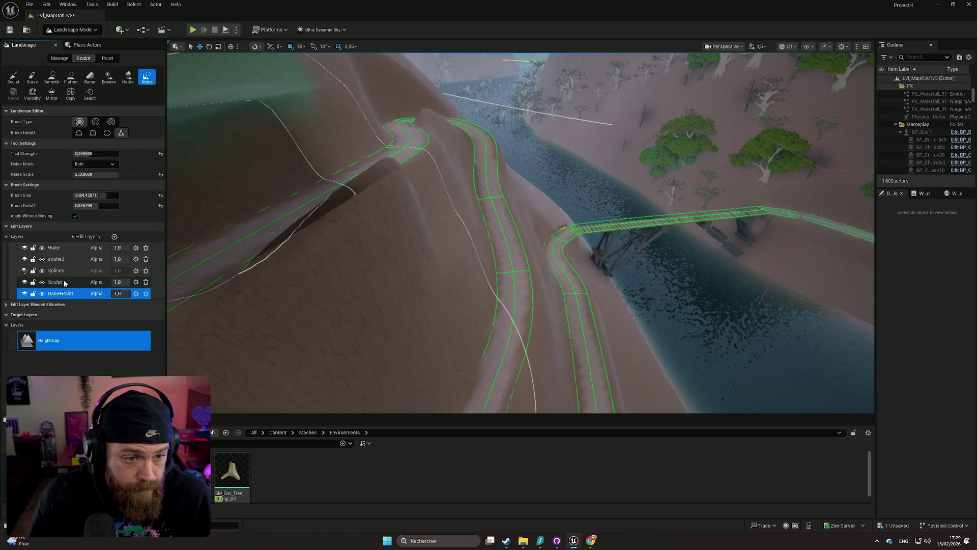
click(56, 282)
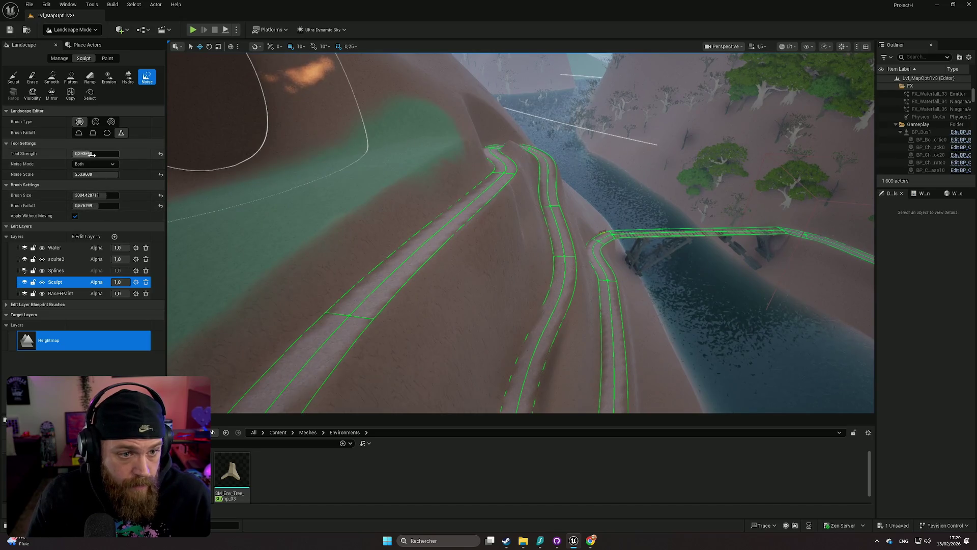
drag(105, 195, 82, 195)
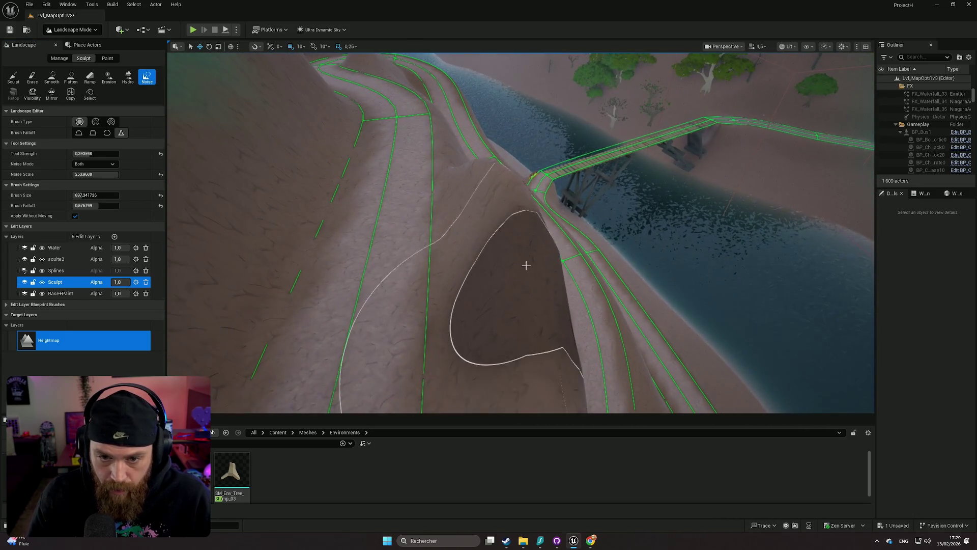
- Paint noise onto the slope below the trail, then undo the last stroke
drag(471, 176, 519, 318)
scroll(509, 229, down, 3)
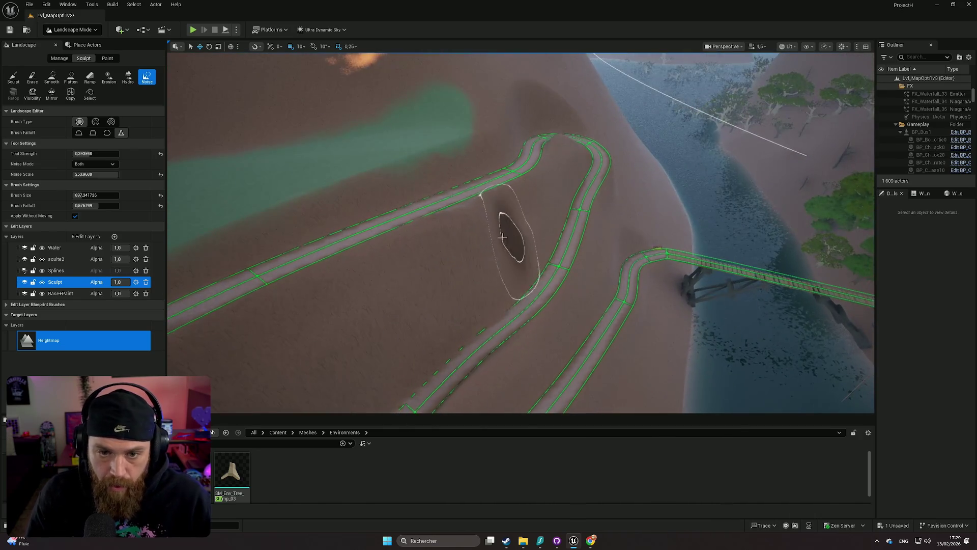
scroll(443, 213, down, 2)
scroll(443, 224, down, 2)
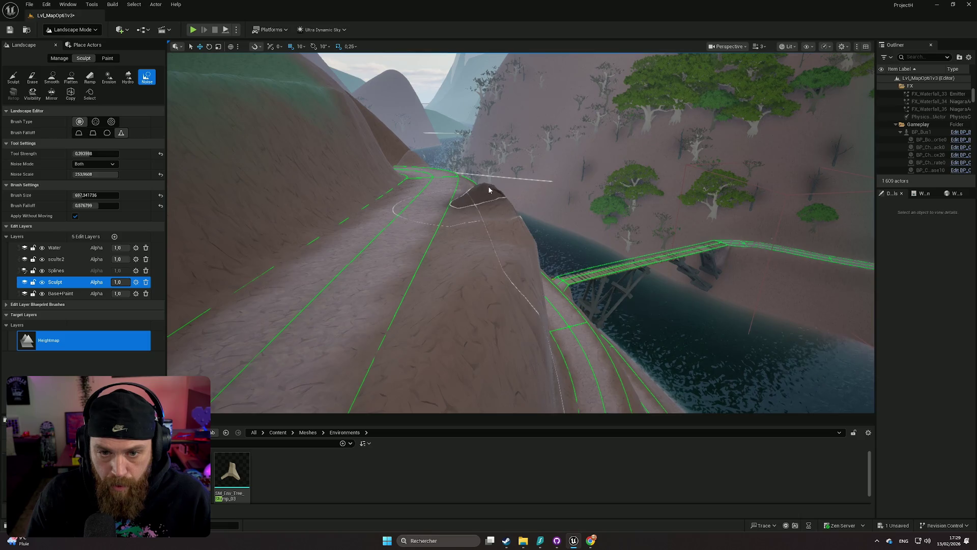
scroll(458, 214, down, 3)
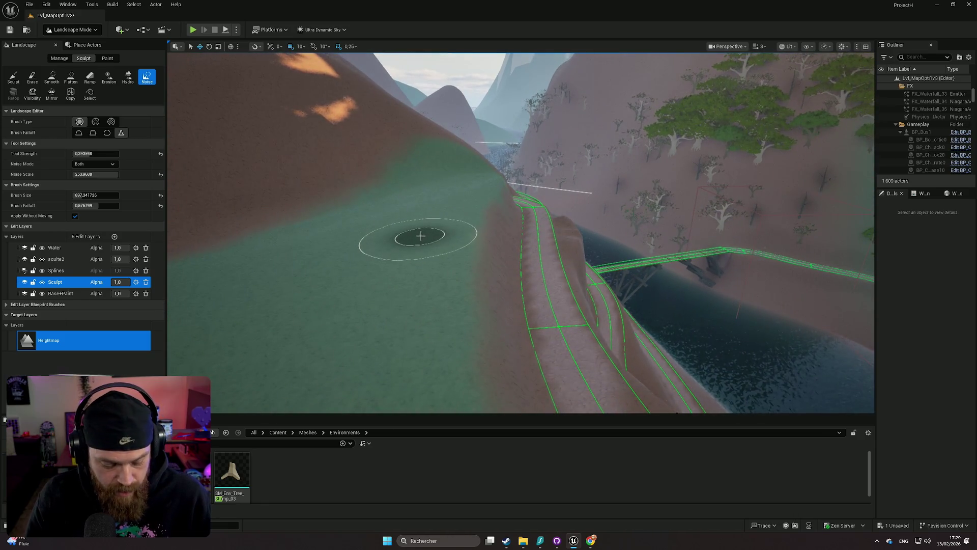
key(ctrl+z)
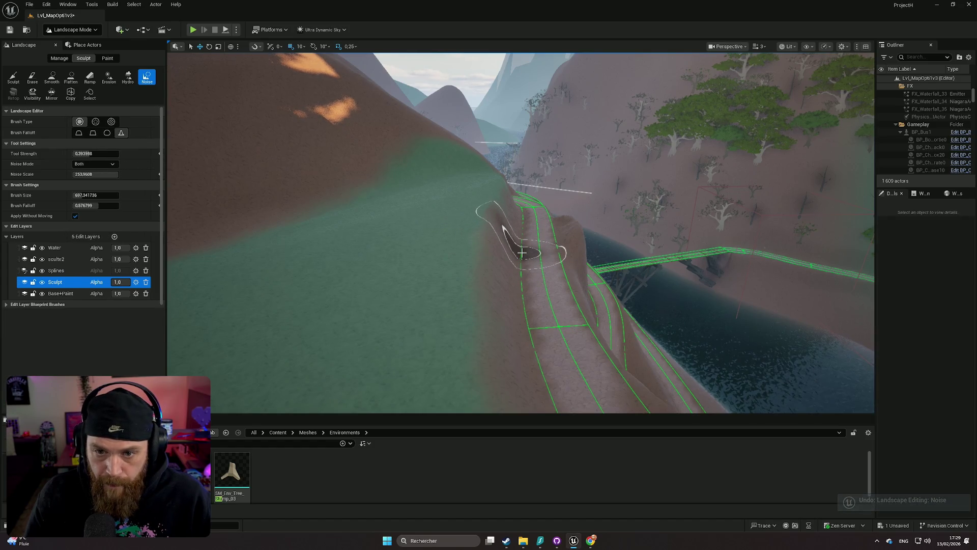
- Fly down the valley to the curved road by the bridge and target the sculte2 edit layer
key(w)
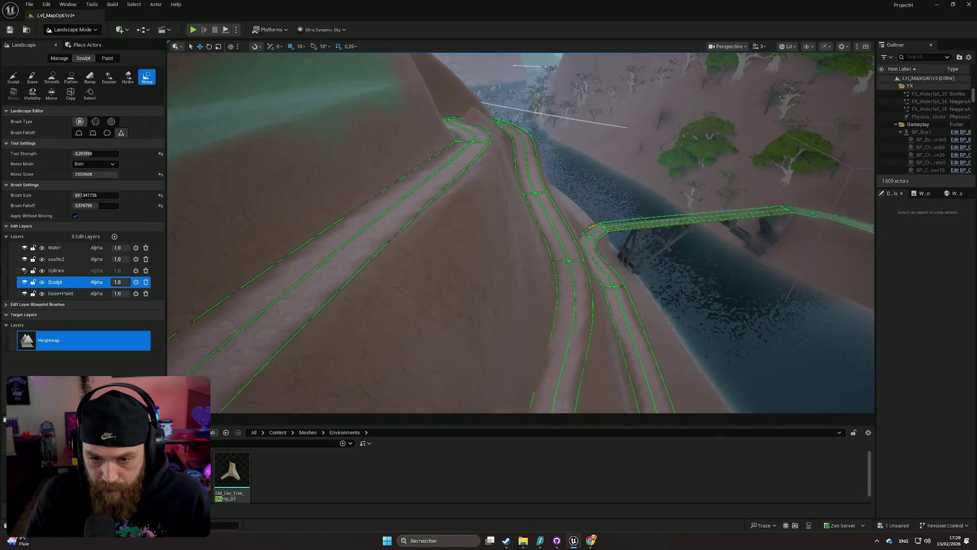
key(w)
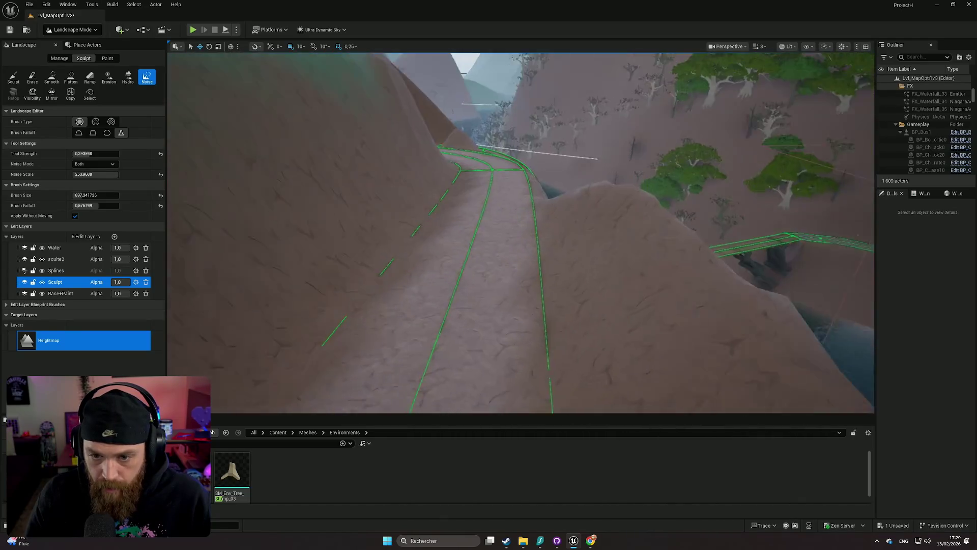
key(w)
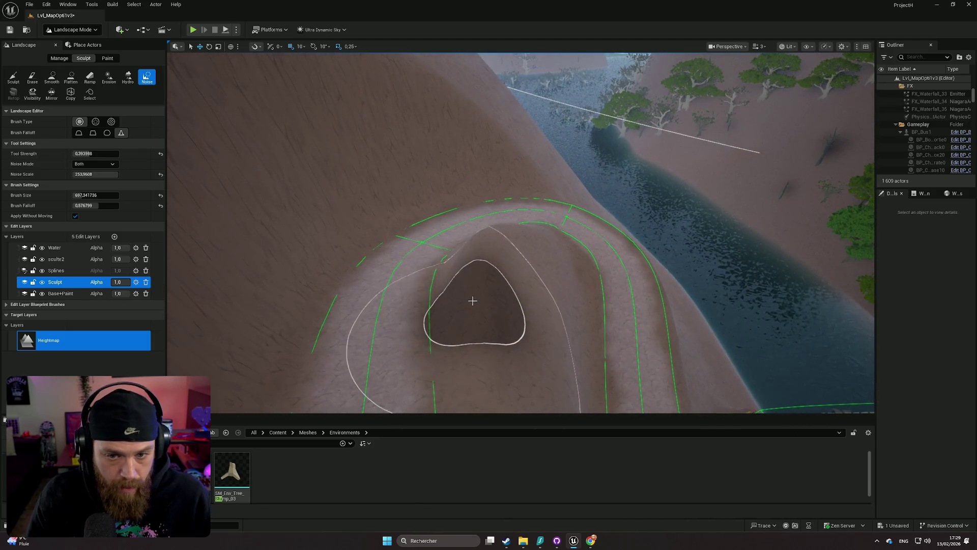
key(w)
key(a)
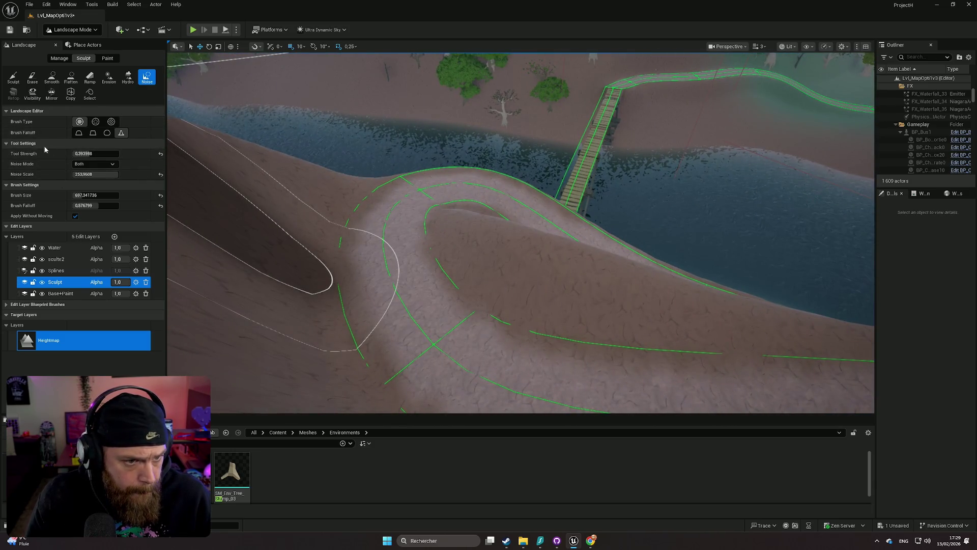
click(72, 259)
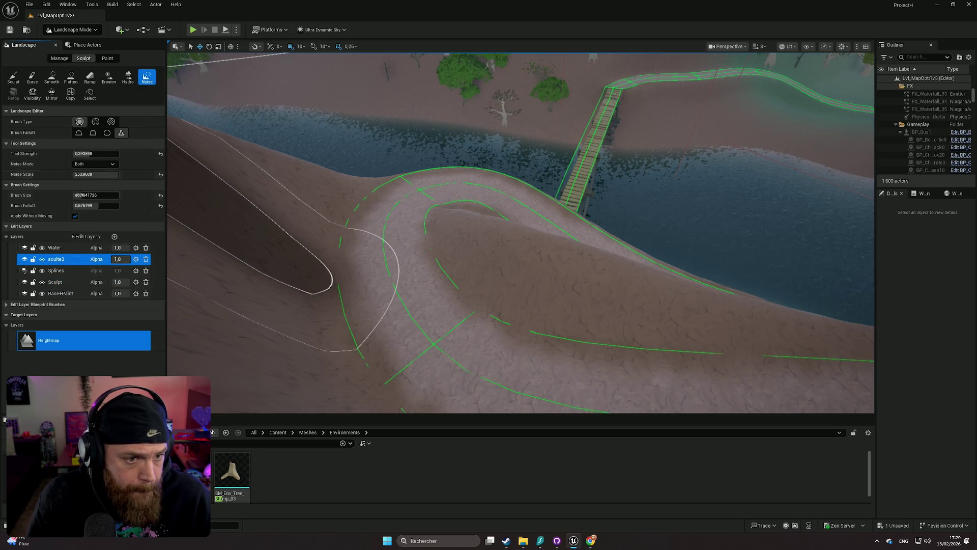
- Shrink the noise brush, roughen the mound by the curved road, and raise strength to about 0.59
drag(95, 195, 71, 195)
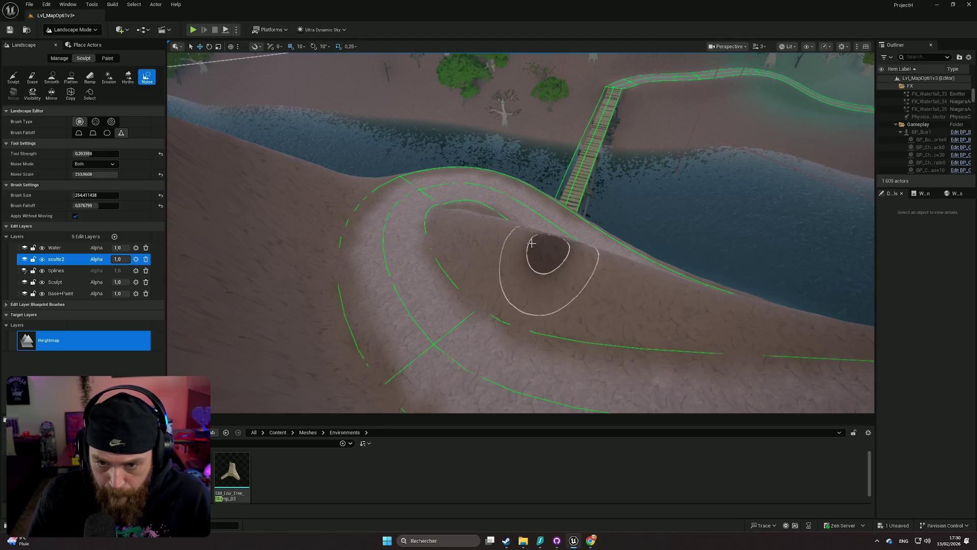
drag(497, 234, 509, 229)
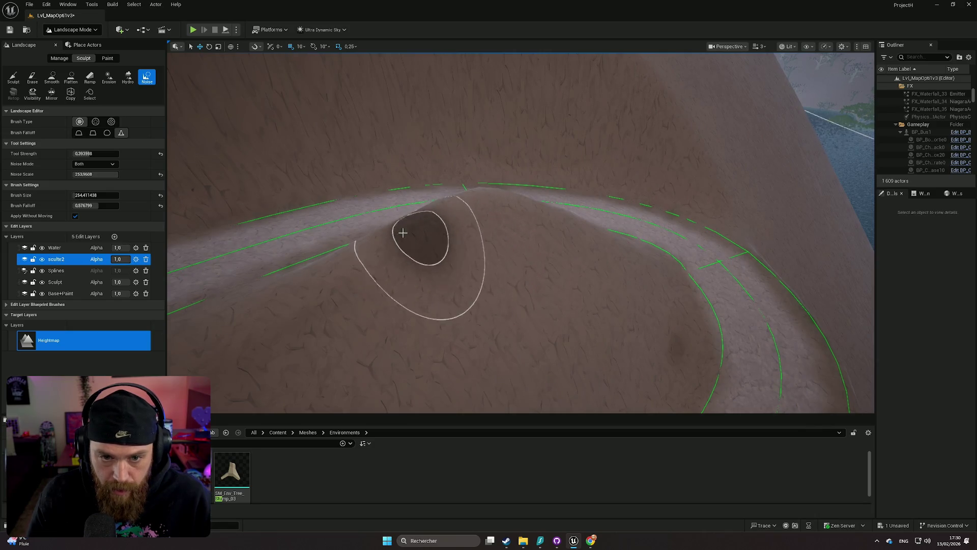
drag(95, 156, 104, 155)
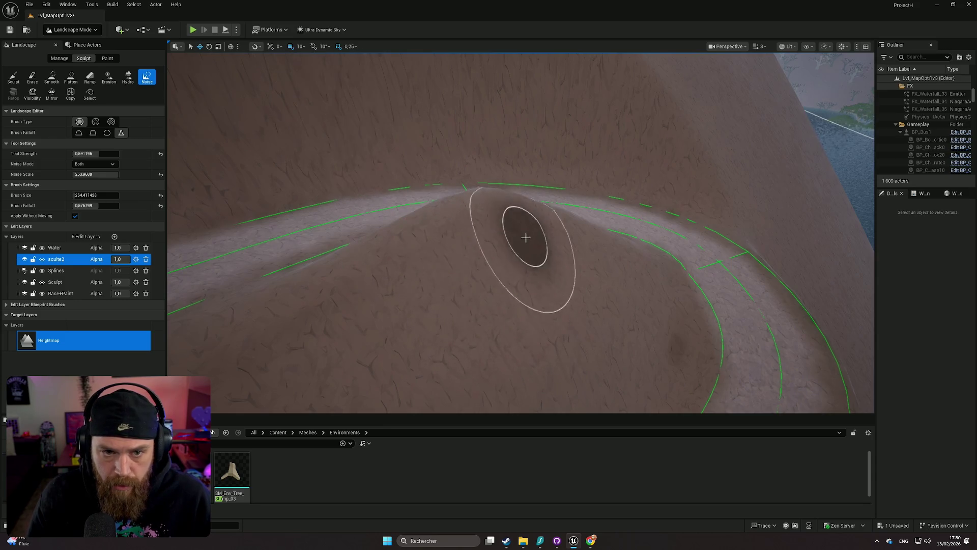
- Return to the Sculpt edit layer and pick the plain Sculpt tool
scroll(523, 236, down, 10)
scroll(689, 231, up, 3)
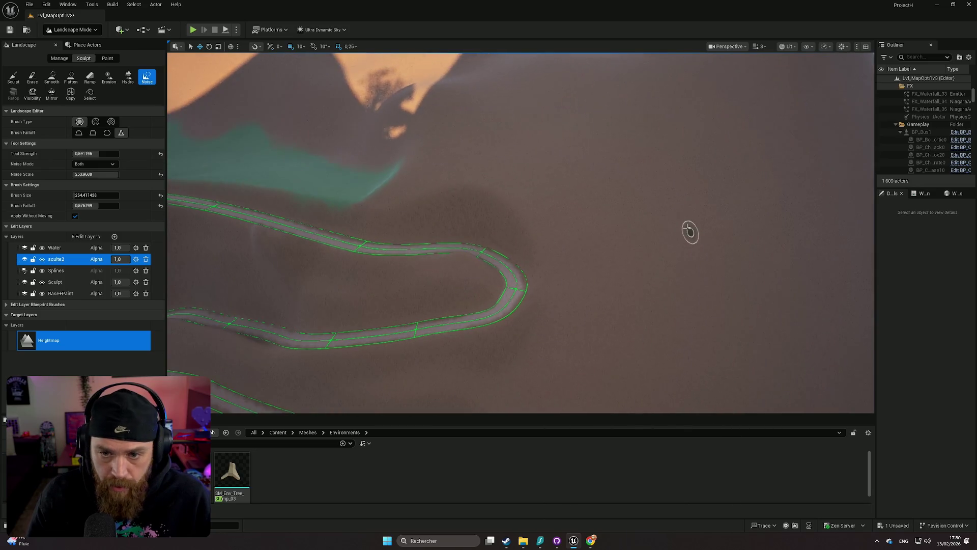
scroll(663, 238, up, 3)
scroll(652, 240, down, 5)
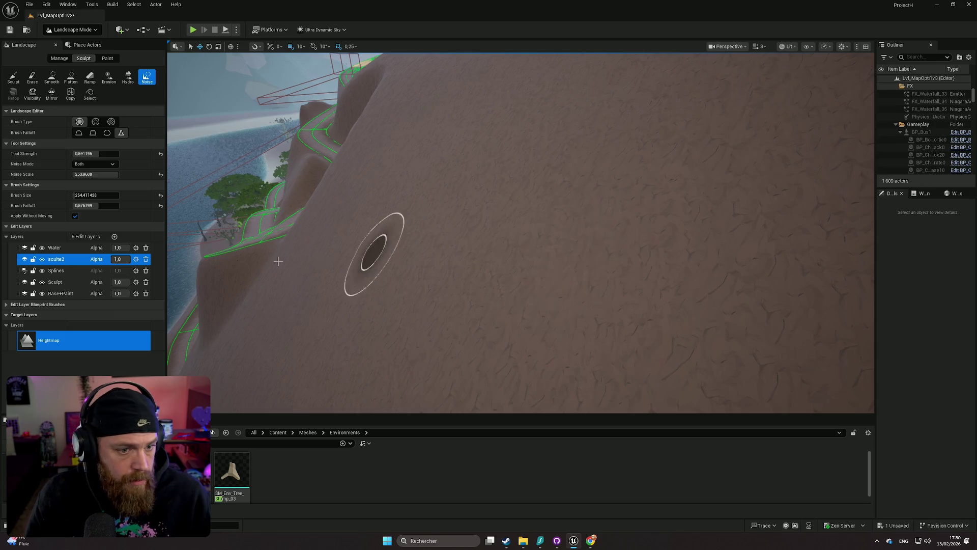
click(67, 281)
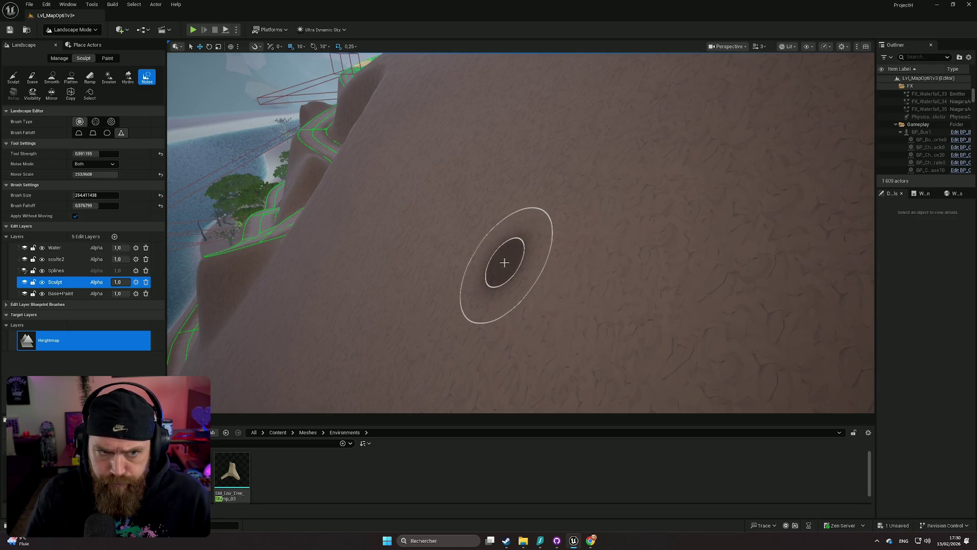
click(13, 77)
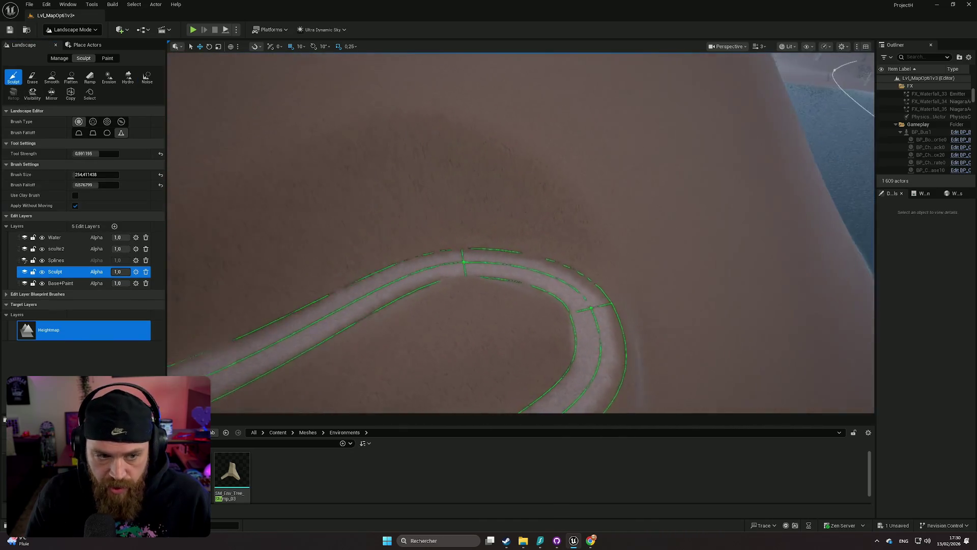
- Carve the ground inside the trail loop and shape the neighbouring slope with the Sculpt brush
mouse_move(490, 235)
mouse_down()
mouse_move(491, 218)
mouse_move(511, 320)
mouse_up()
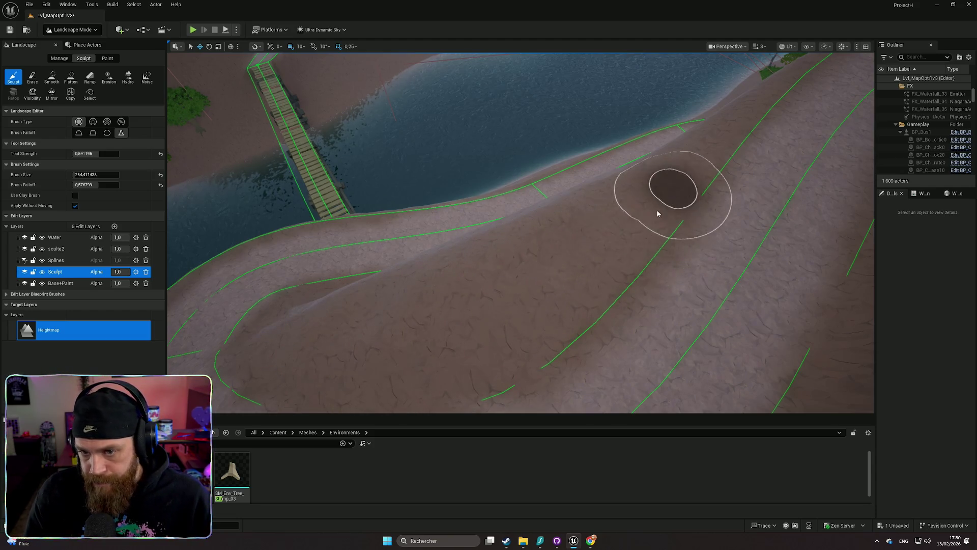
drag(541, 274, 539, 273)
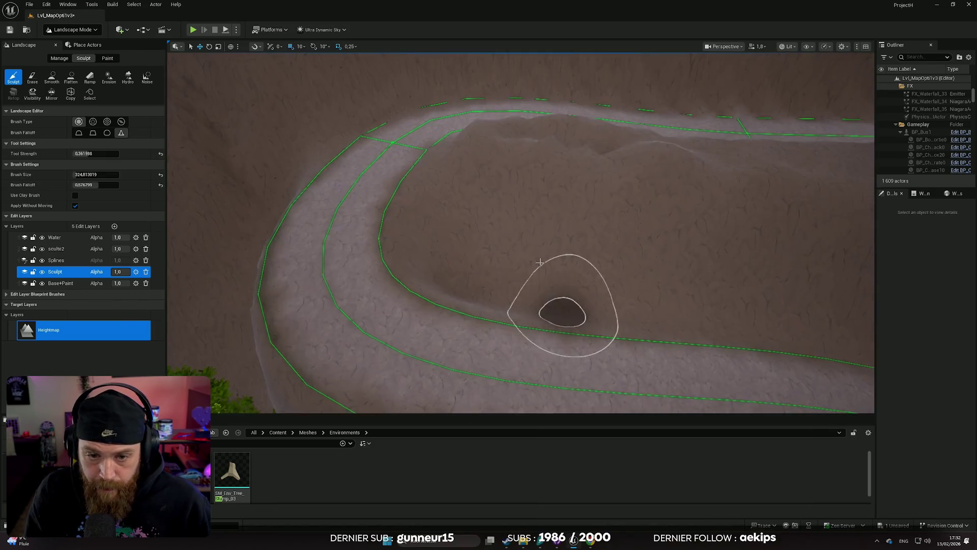
- Sculpt bumps into the ground inside the trail bend, survey the ridge road, and pick the Smooth tool
mouse_move(453, 266)
mouse_down()
mouse_move(467, 277)
mouse_move(449, 270)
mouse_move(538, 279)
mouse_move(475, 227)
mouse_move(445, 219)
mouse_up()
right_click(446, 220)
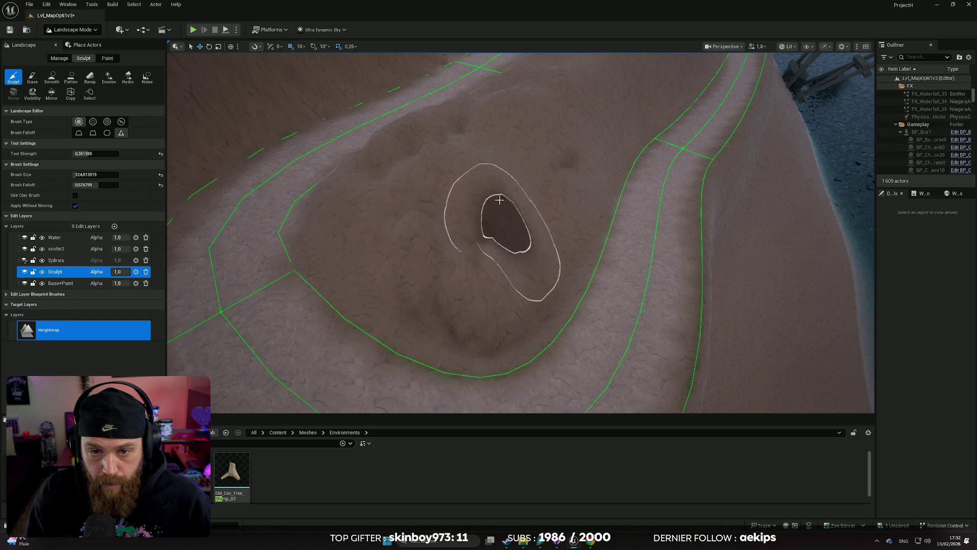
right_click(410, 188)
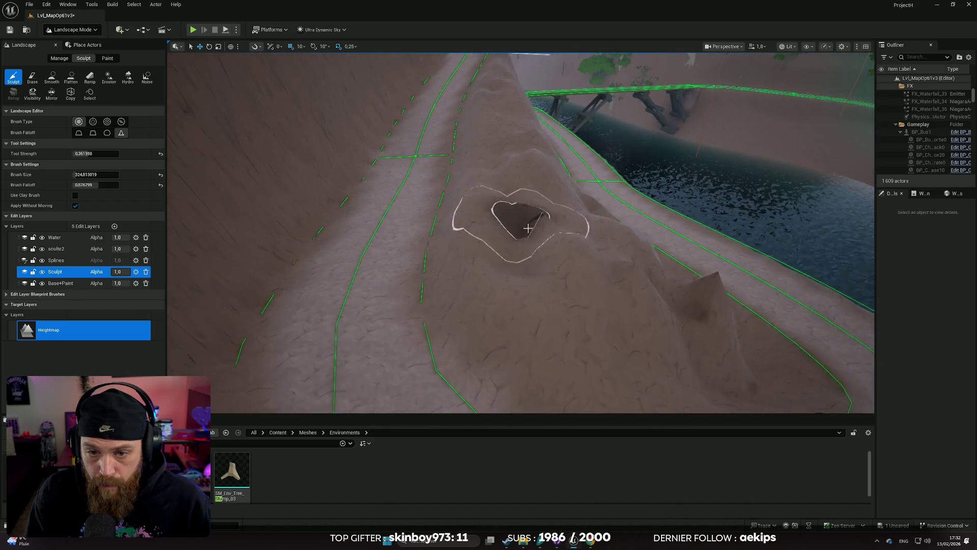
scroll(543, 244, up, 3)
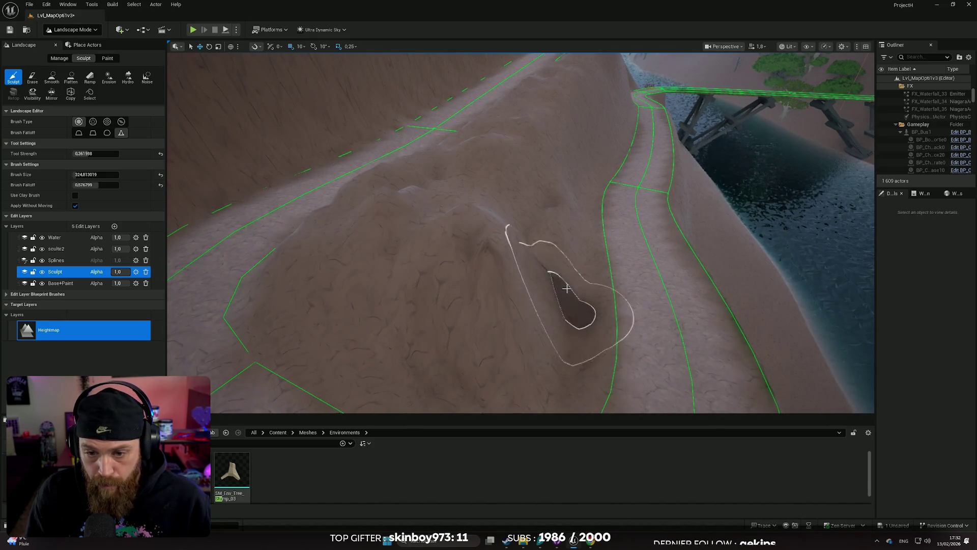
right_click(545, 246)
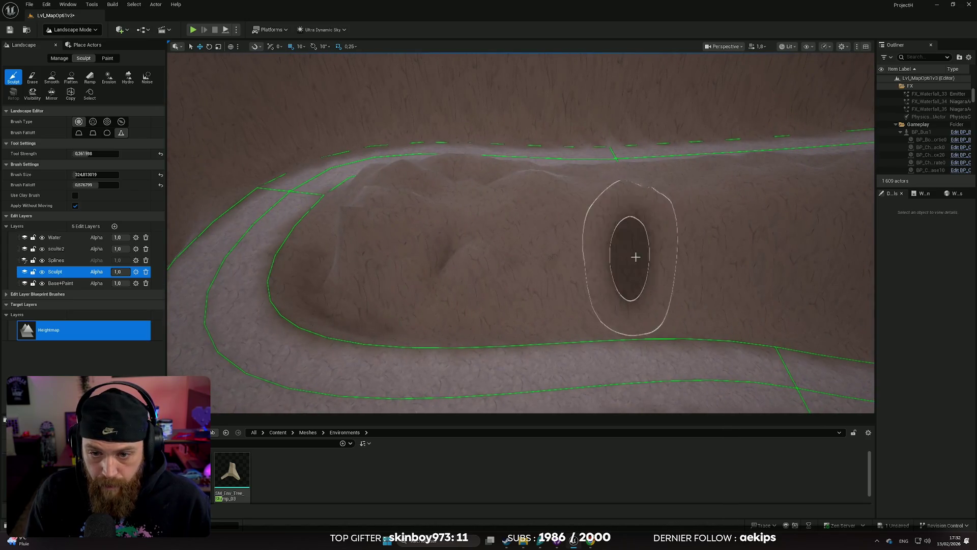
right_click(873, 289)
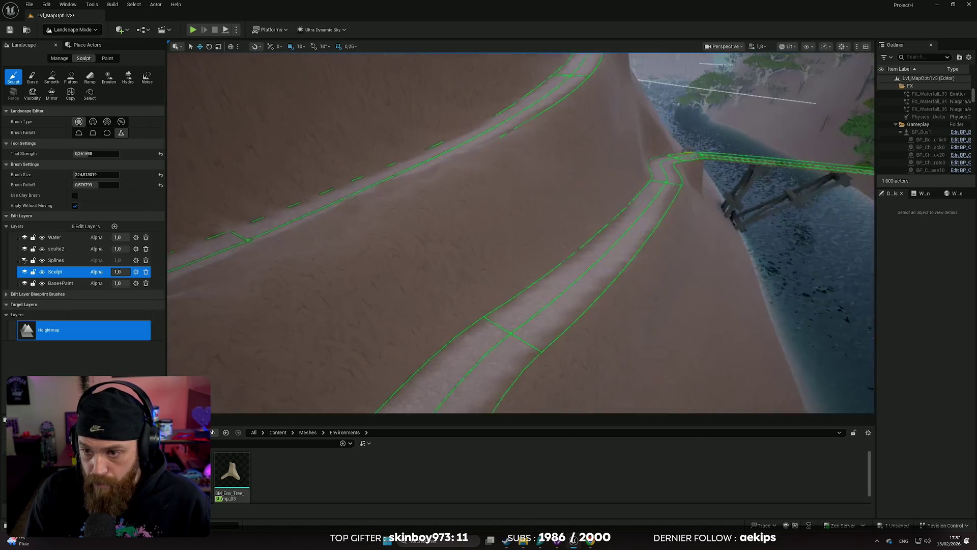
right_click(516, 283)
right_click(585, 335)
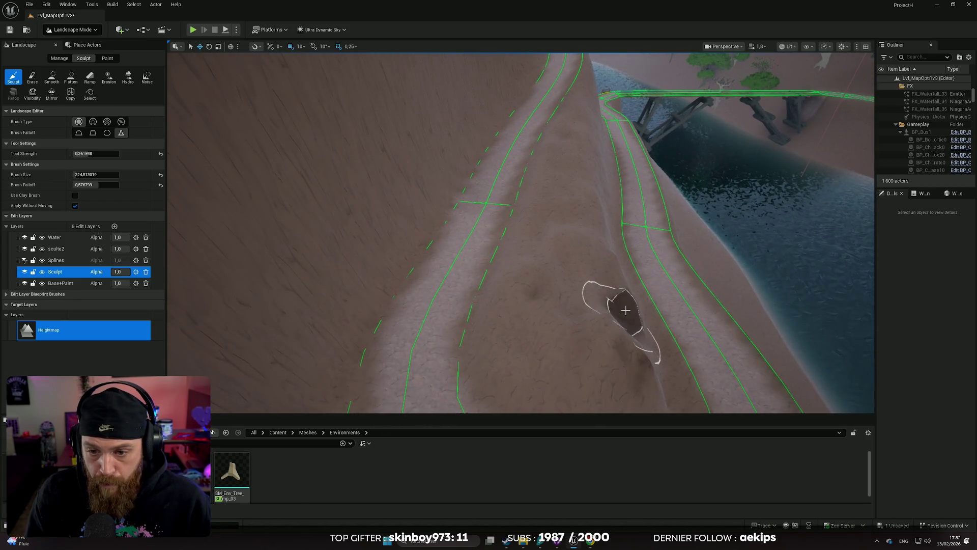
right_click(559, 283)
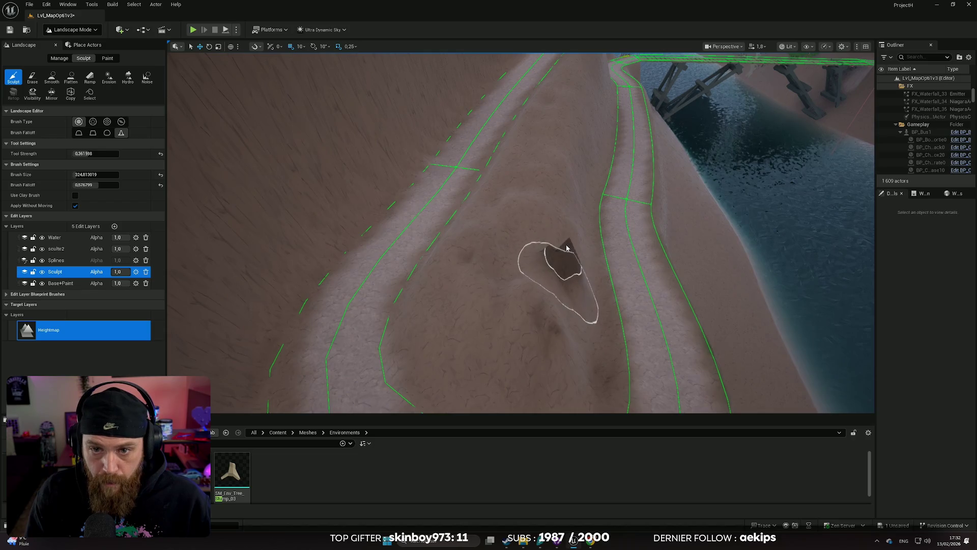
click(52, 78)
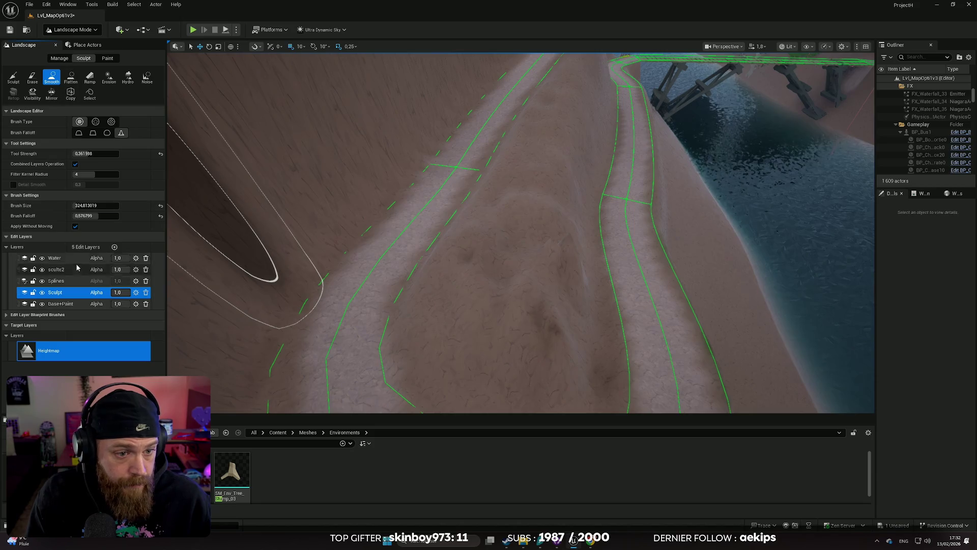
- Enlarge the Smooth brush and smooth the ridge beside the road, undoing the last stroke
click(76, 206)
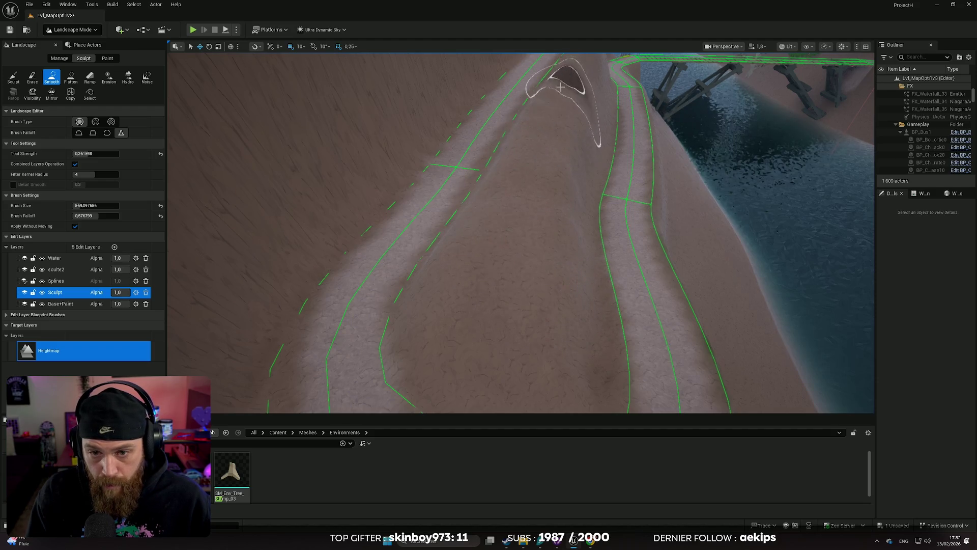
drag(515, 258, 514, 257)
drag(578, 284, 578, 284)
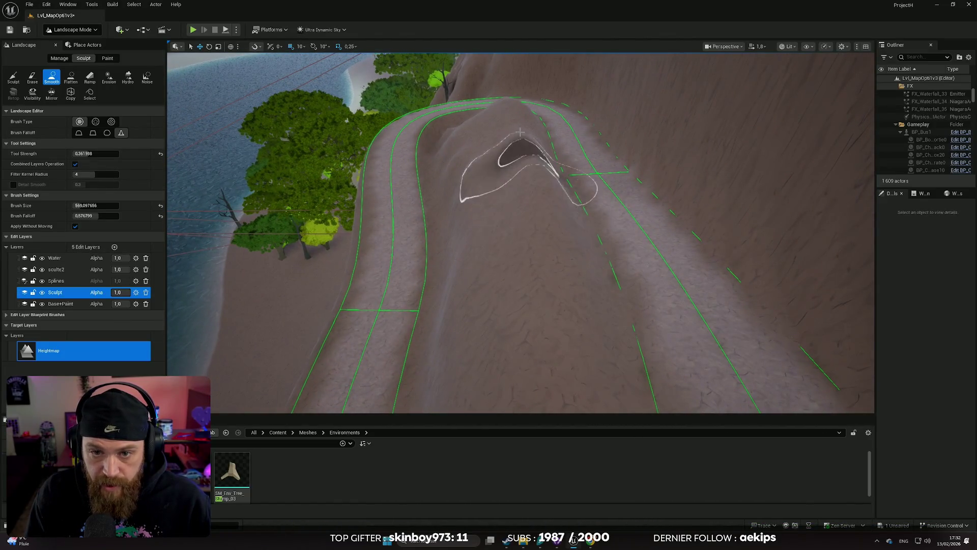
drag(466, 137, 459, 138)
mouse_move(470, 202)
mouse_down()
mouse_move(216, 211)
mouse_move(556, 280)
mouse_move(619, 254)
mouse_up()
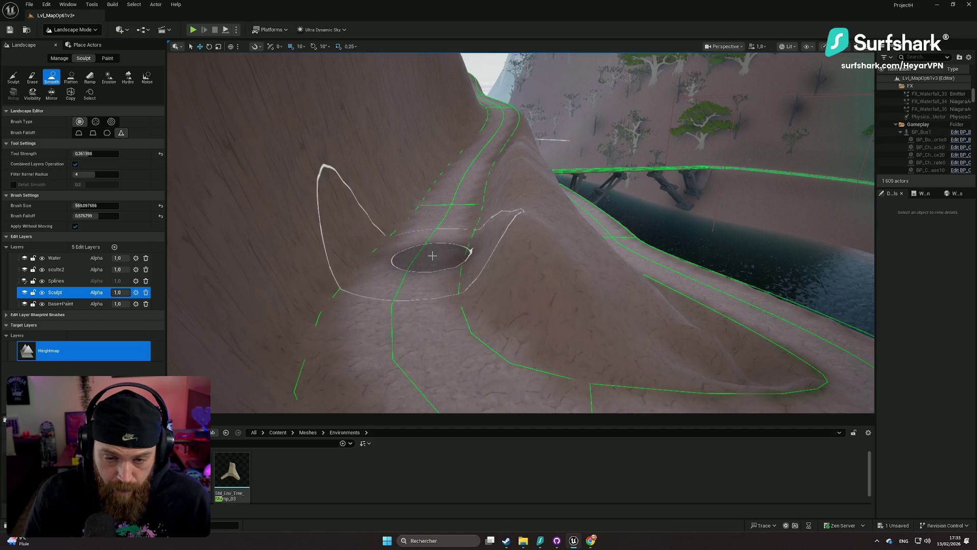
key(ctrl+z)
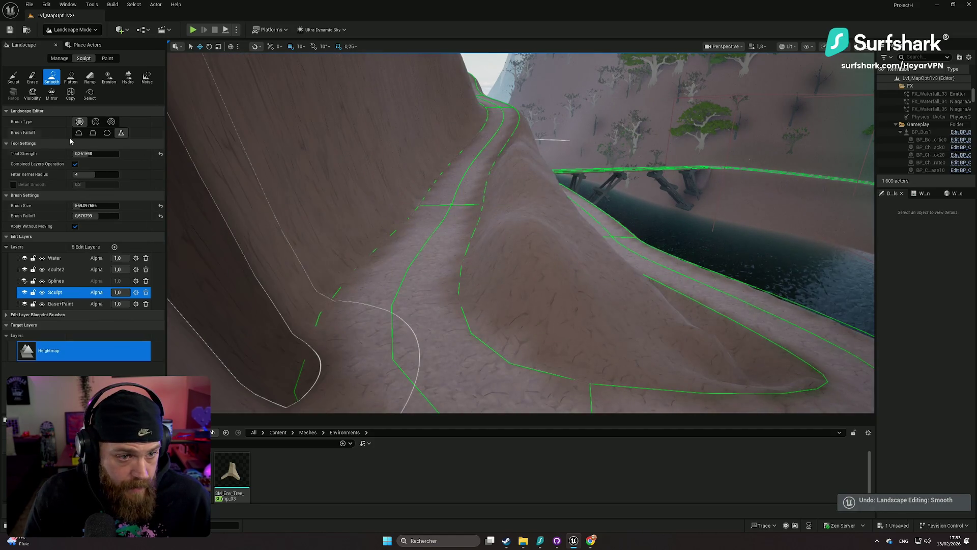
- Sculpt the hill and the slope below the ridge road, then reselect Smooth and open Paint
click(14, 78)
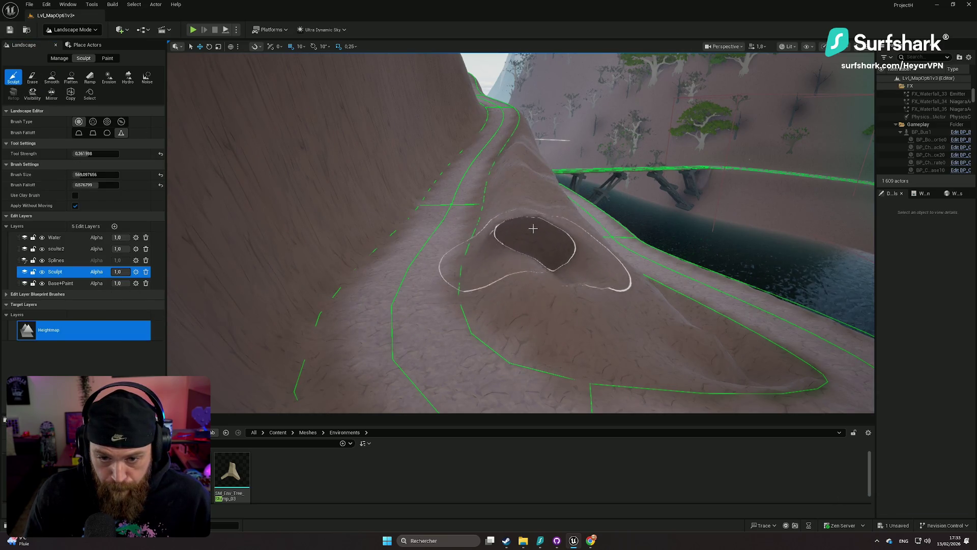
drag(513, 152, 527, 174)
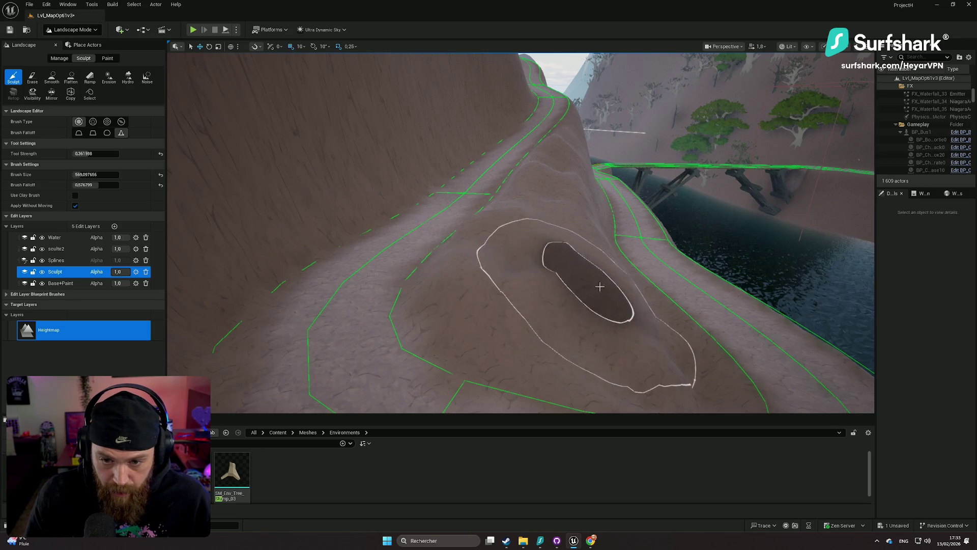
mouse_move(589, 229)
mouse_down()
mouse_move(598, 262)
mouse_move(384, 172)
mouse_up()
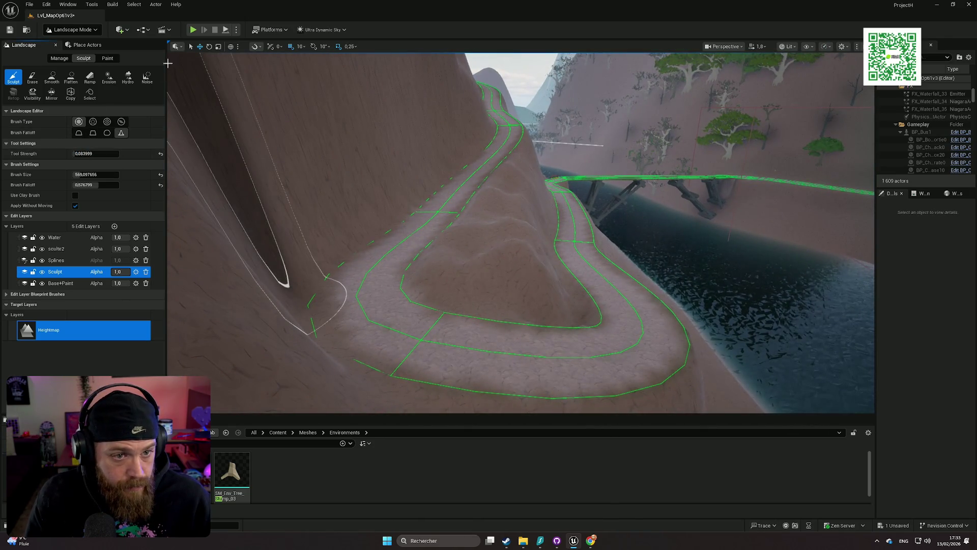
click(52, 79)
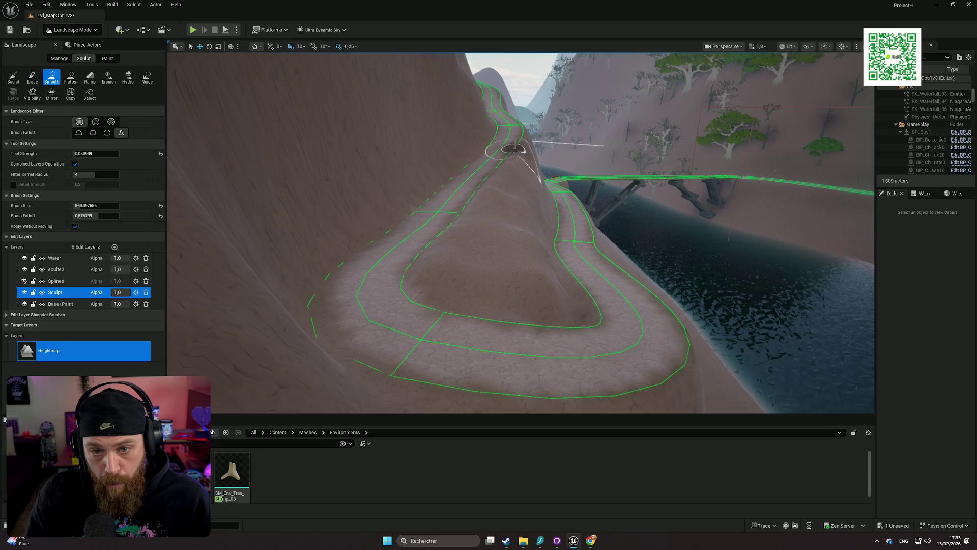
right_click(486, 196)
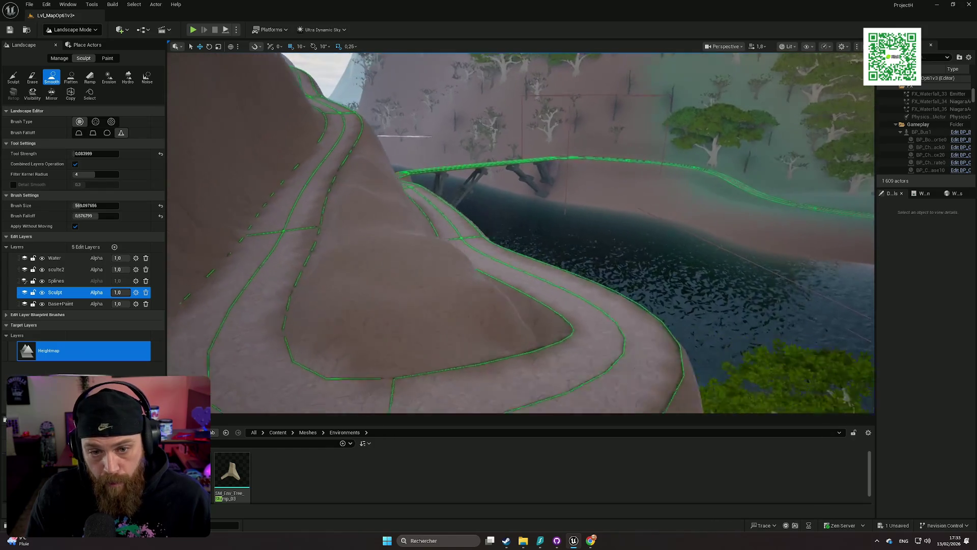
key(w)
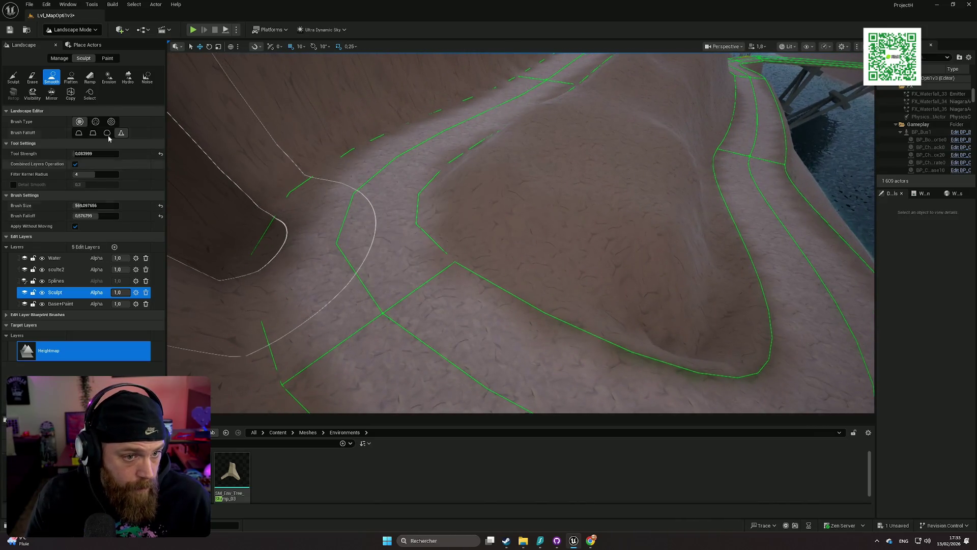
click(112, 59)
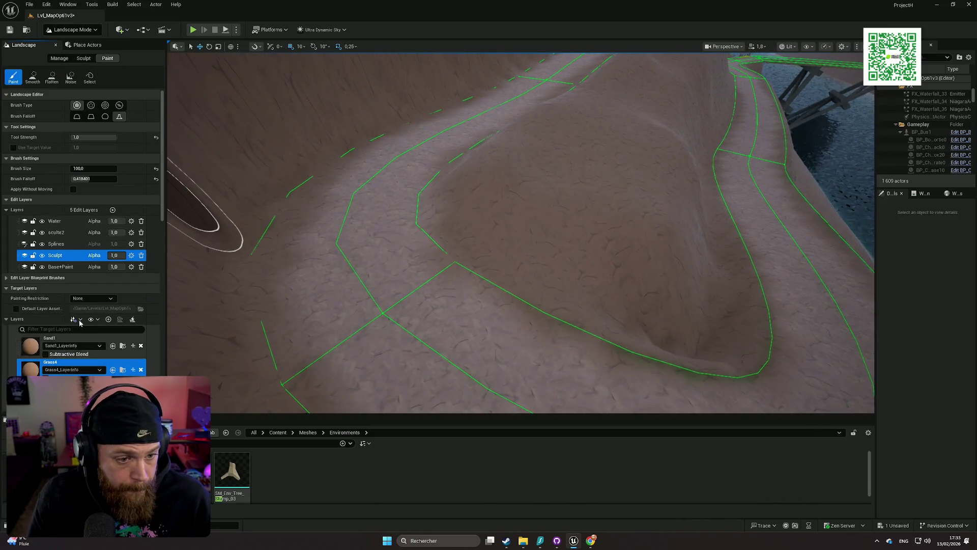
- Target the Base+Paint layer and enlarge the paint brush to about 426
click(65, 267)
scroll(66, 285, down, 3)
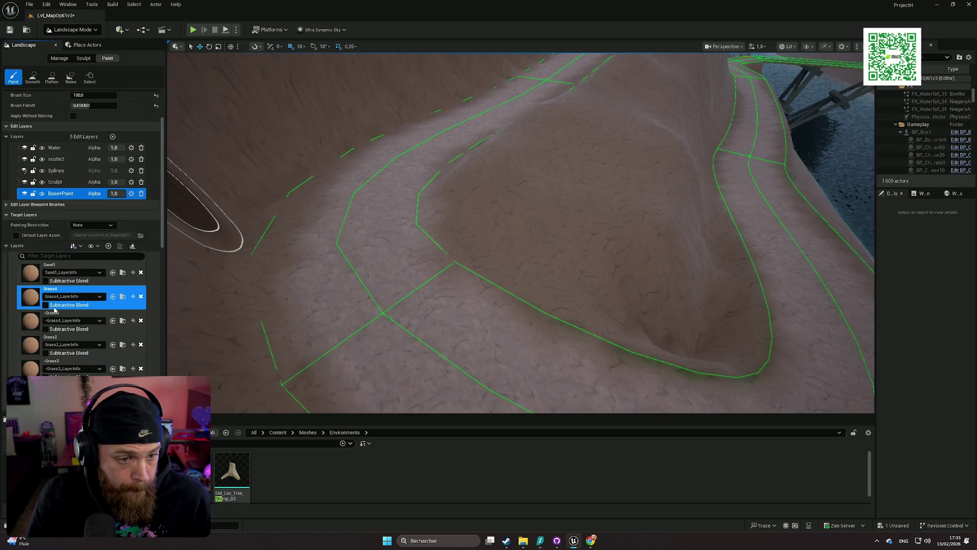
key(w)
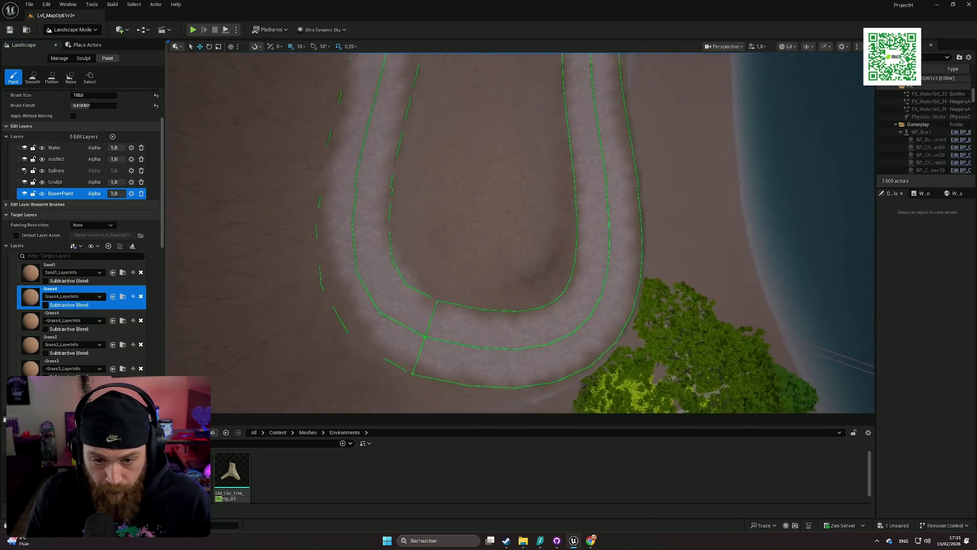
drag(76, 96, 138, 97)
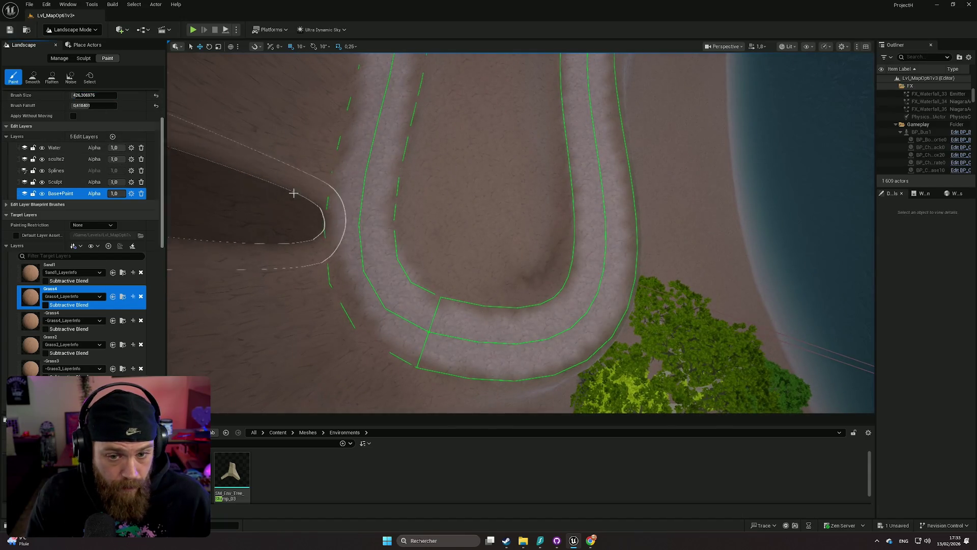
- Paint Grass4 inside the hairpin bend and along the strip between the trail branches
drag(493, 227, 509, 224)
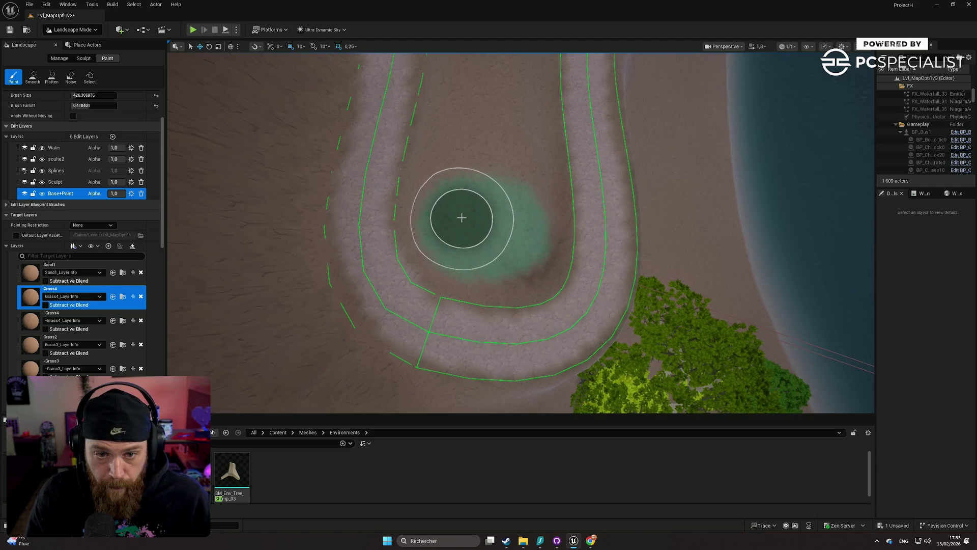
mouse_move(465, 124)
mouse_down()
mouse_move(499, 163)
mouse_move(503, 186)
mouse_up()
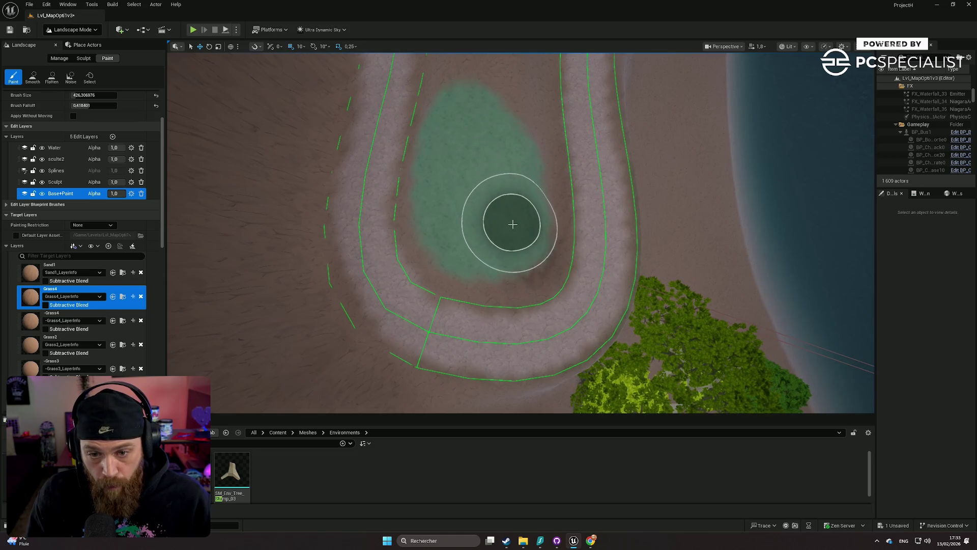
mouse_move(472, 238)
mouse_down()
mouse_move(471, 178)
mouse_move(508, 251)
mouse_up()
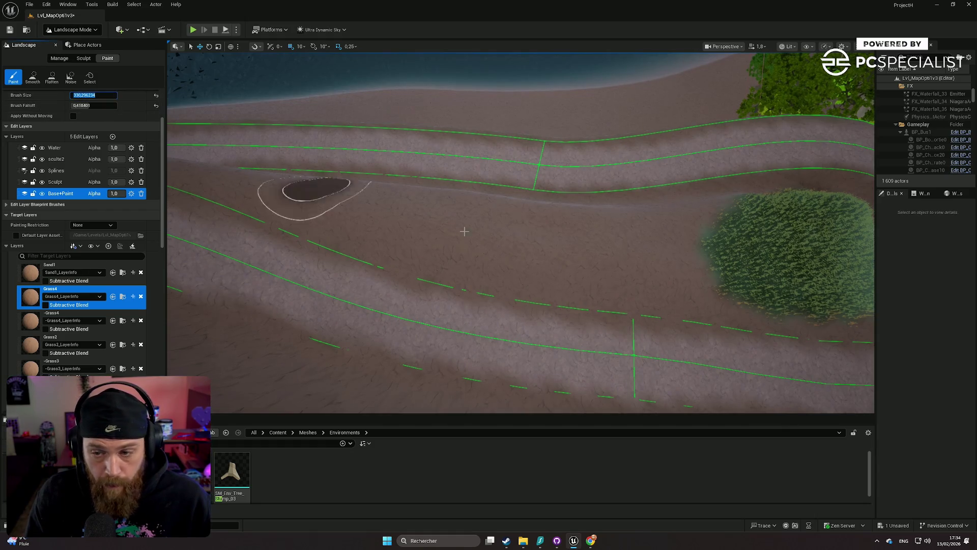
drag(732, 266, 600, 245)
drag(533, 243, 380, 208)
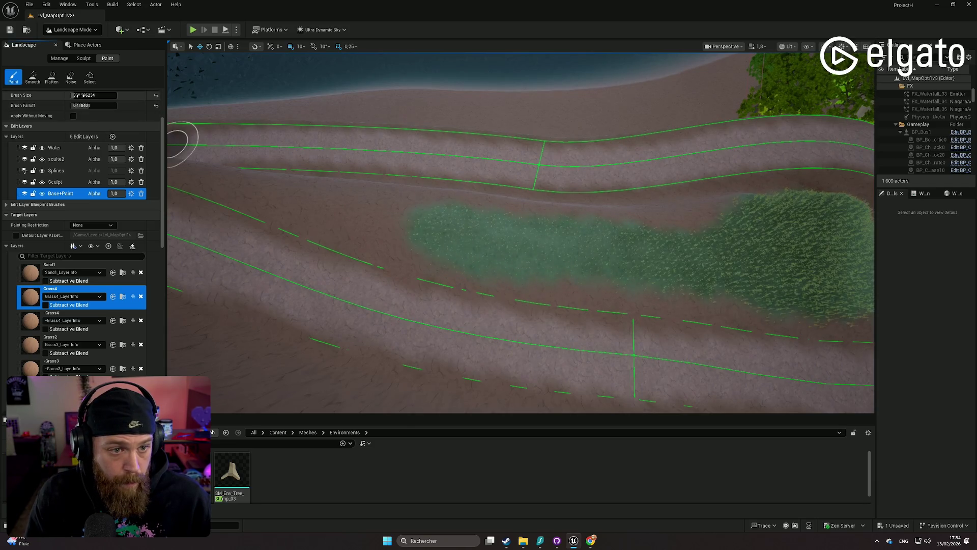
drag(444, 240, 340, 213)
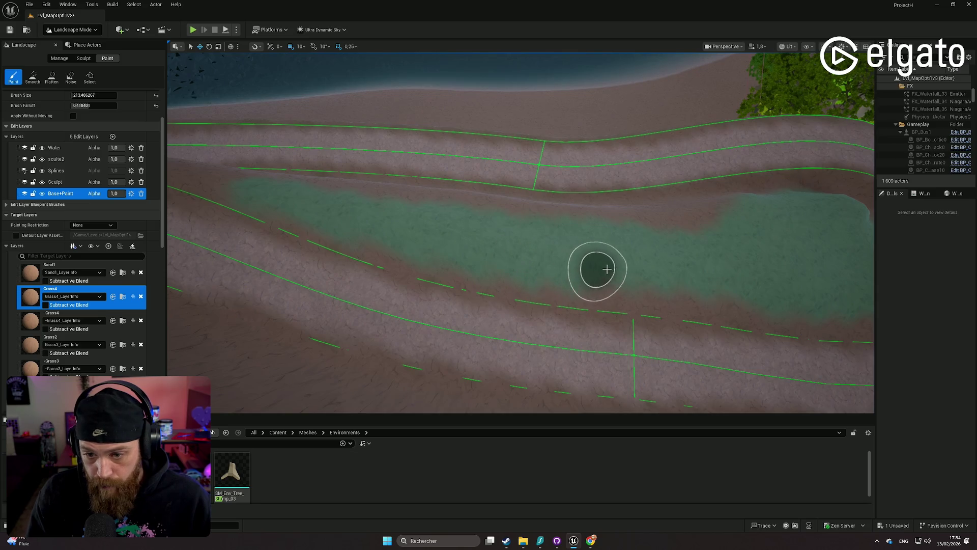
mouse_move(741, 254)
mouse_down()
mouse_move(746, 224)
mouse_move(734, 221)
mouse_move(658, 239)
mouse_up()
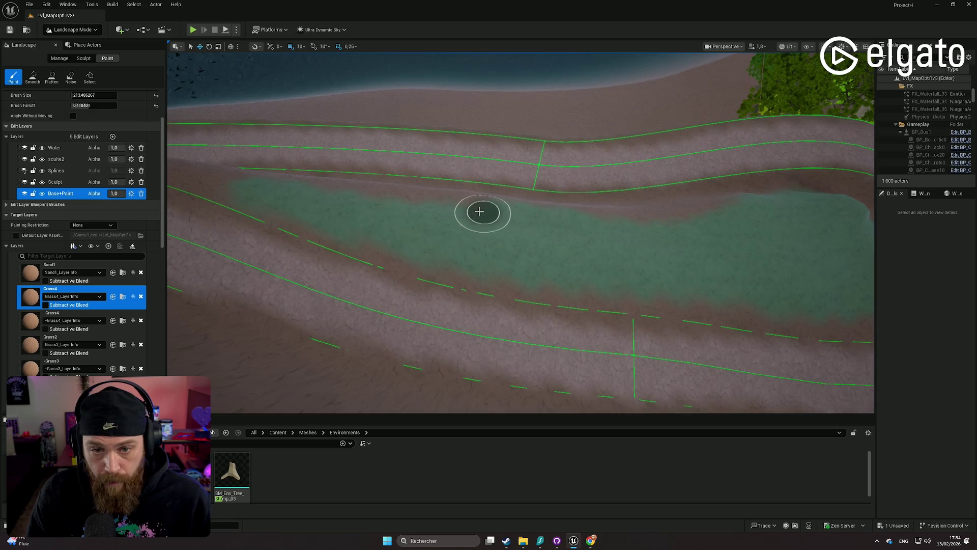
key(w)
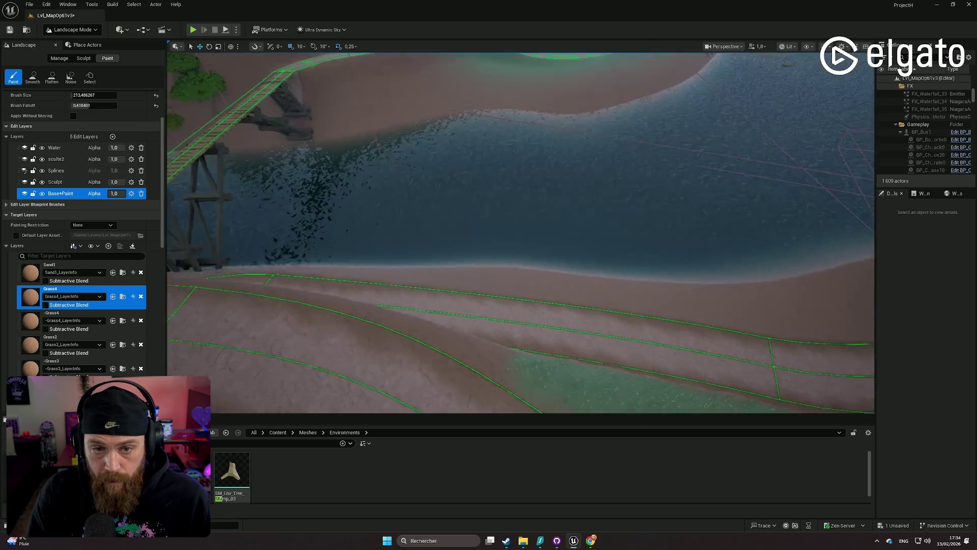
key(w)
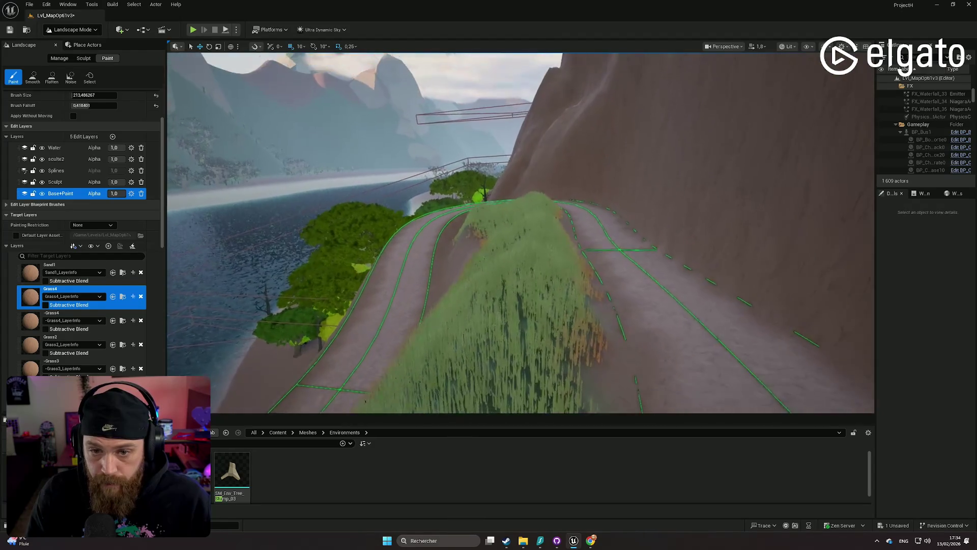
key(w)
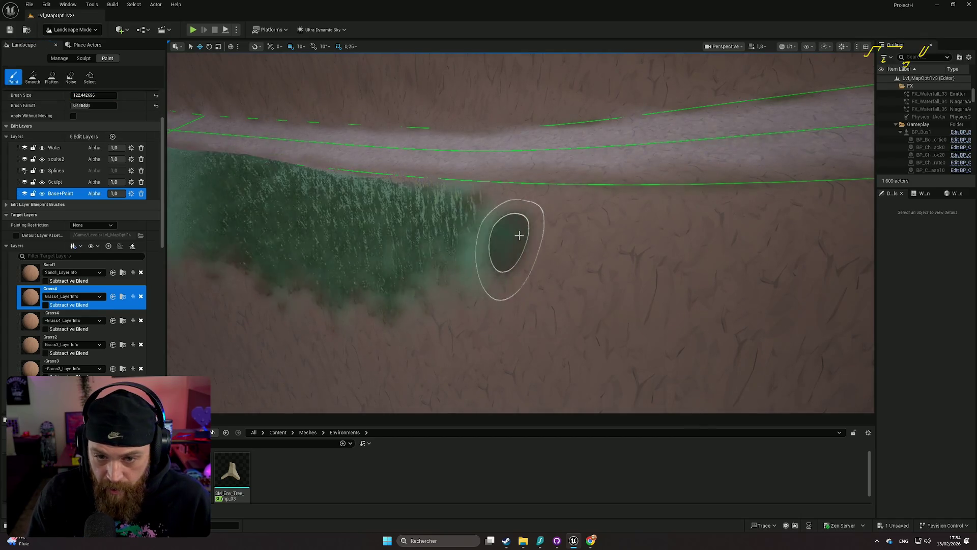
key(w)
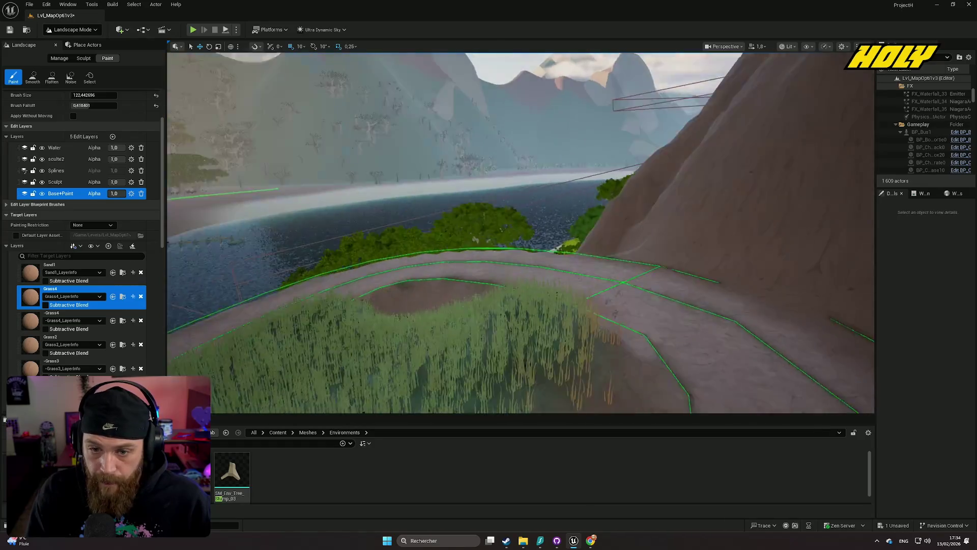
key(w)
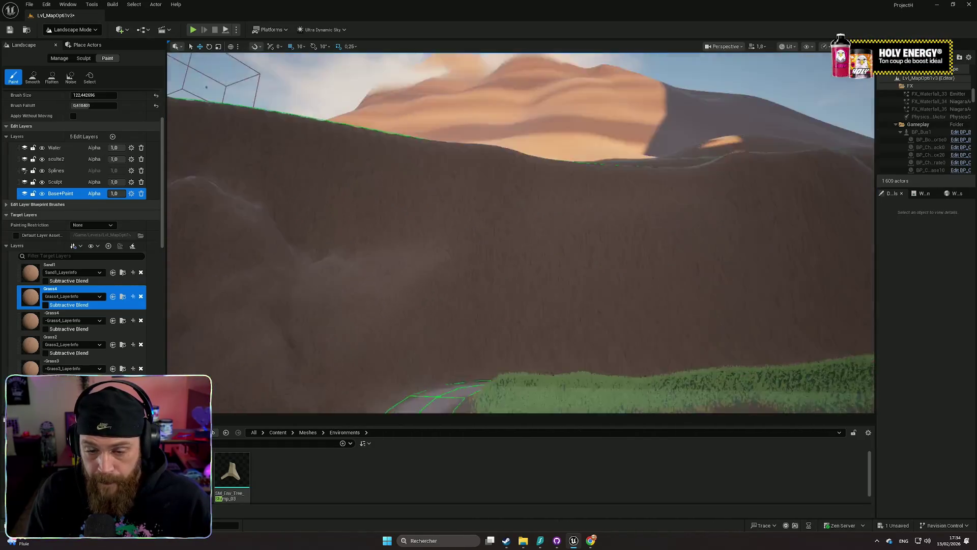
scroll(521, 232, up, 2)
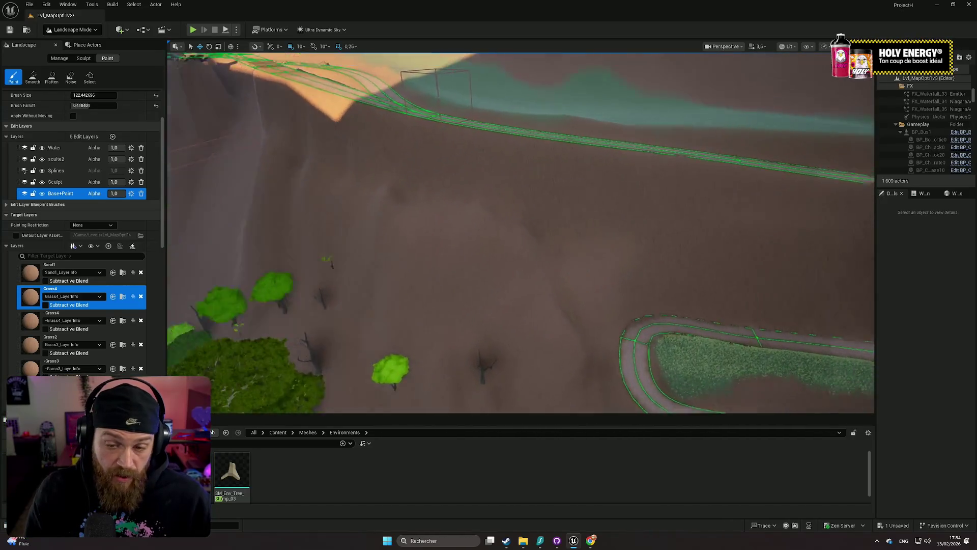
key(w)
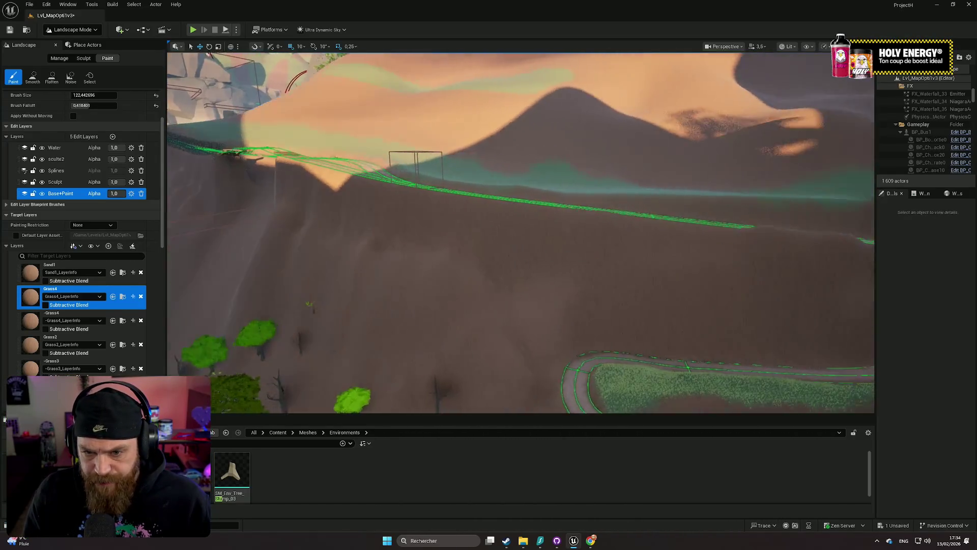
key(w)
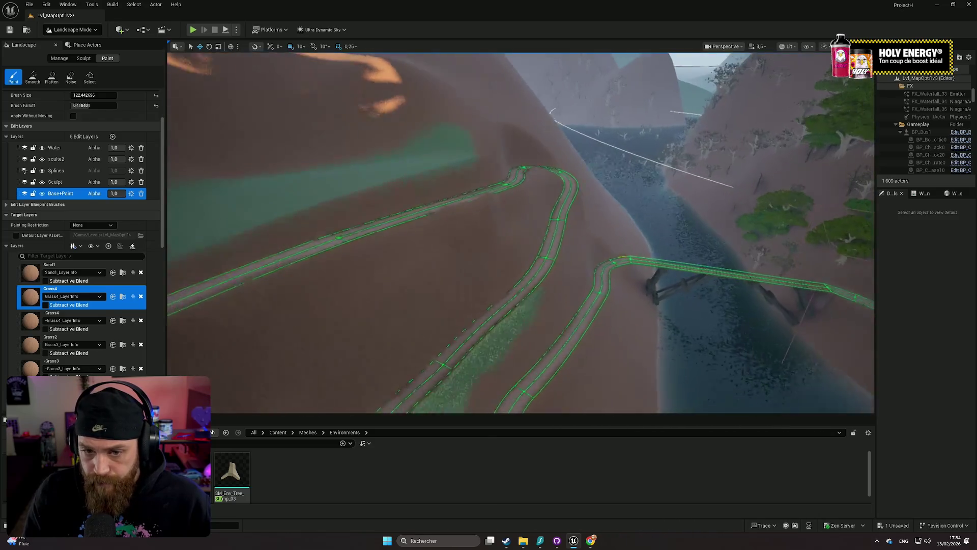
key(w)
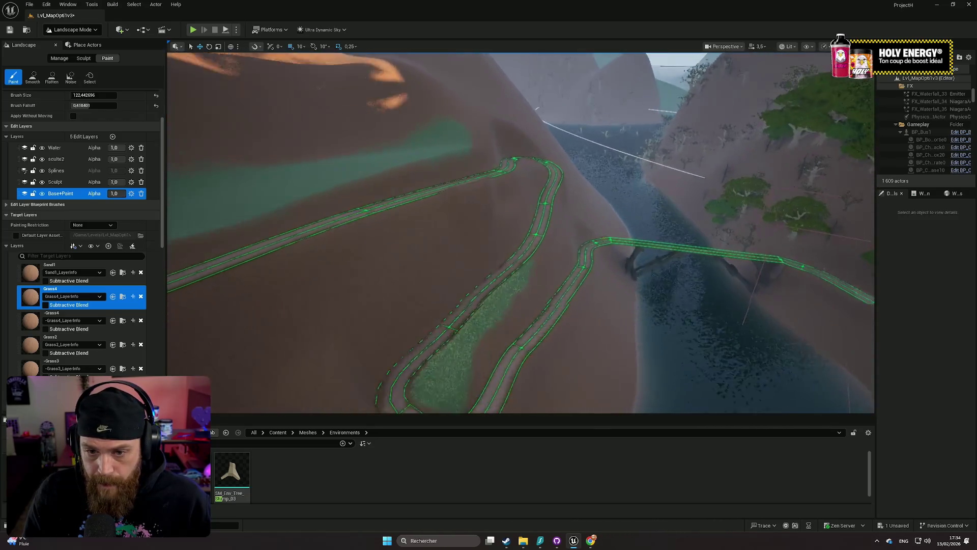
key(w)
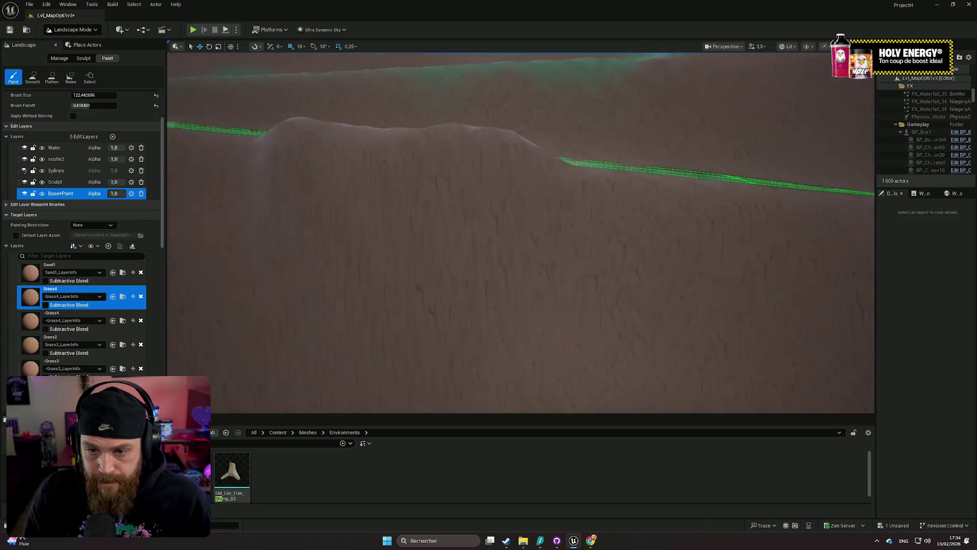
key(s)
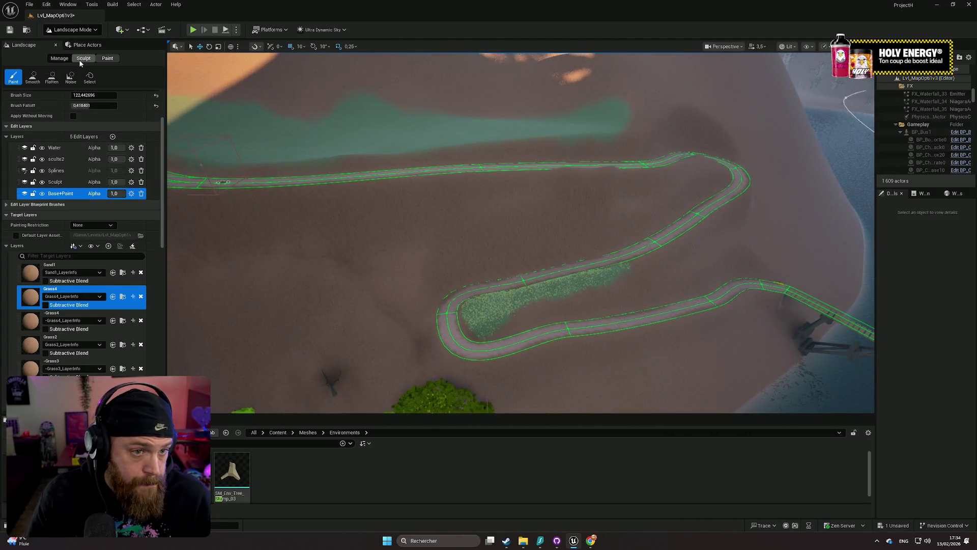
click(85, 31)
- Switch to Foliage mode and exclude one foliage type from painting
click(72, 55)
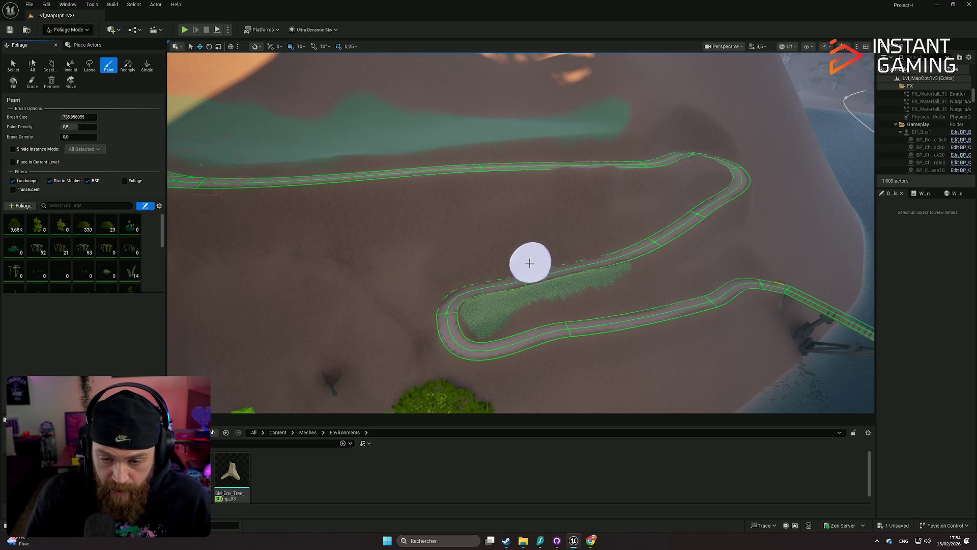
scroll(95, 275, down, 1)
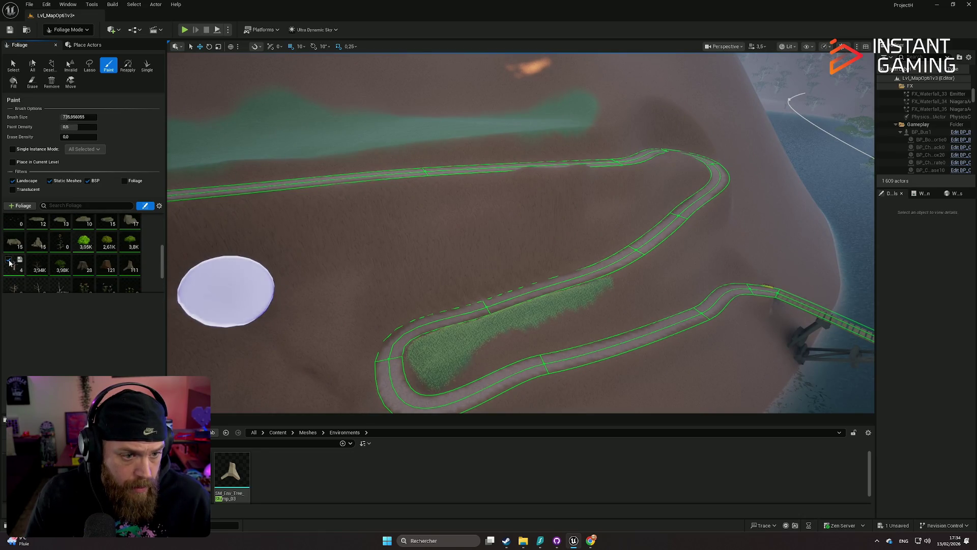
click(8, 261)
scroll(19, 268, down, 1)
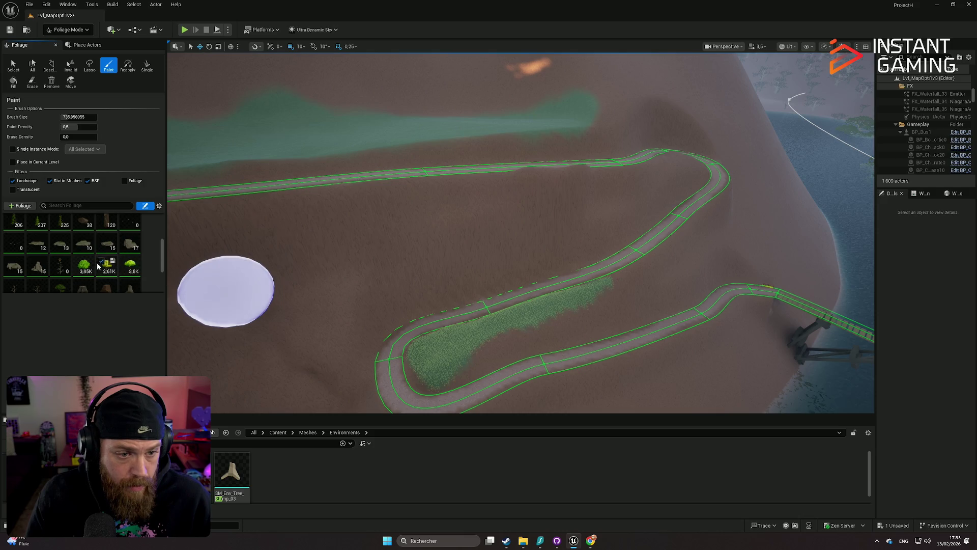
- Paint a small tree beside the trail, then undo it
mouse_move(447, 240)
mouse_down()
mouse_move(498, 249)
mouse_move(521, 235)
mouse_up()
drag(511, 314, 510, 315)
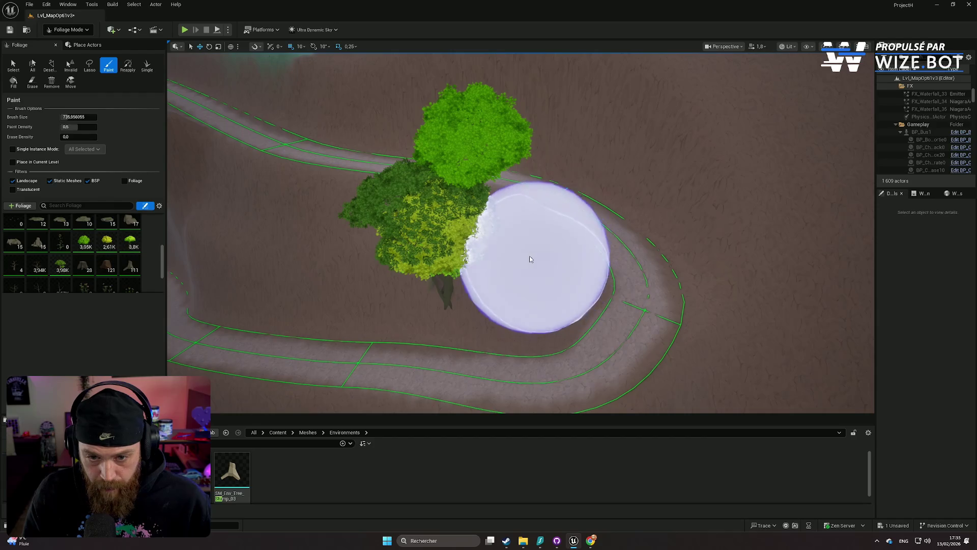
click(529, 256)
drag(435, 283, 435, 283)
mouse_move(544, 267)
mouse_down()
mouse_move(576, 256)
mouse_move(580, 313)
mouse_move(526, 258)
mouse_move(569, 239)
mouse_move(185, 182)
mouse_up()
key(ctrl+z)
- Shrink the foliage brush to about 271 and paint trees along the trail bend
drag(77, 117, 61, 116)
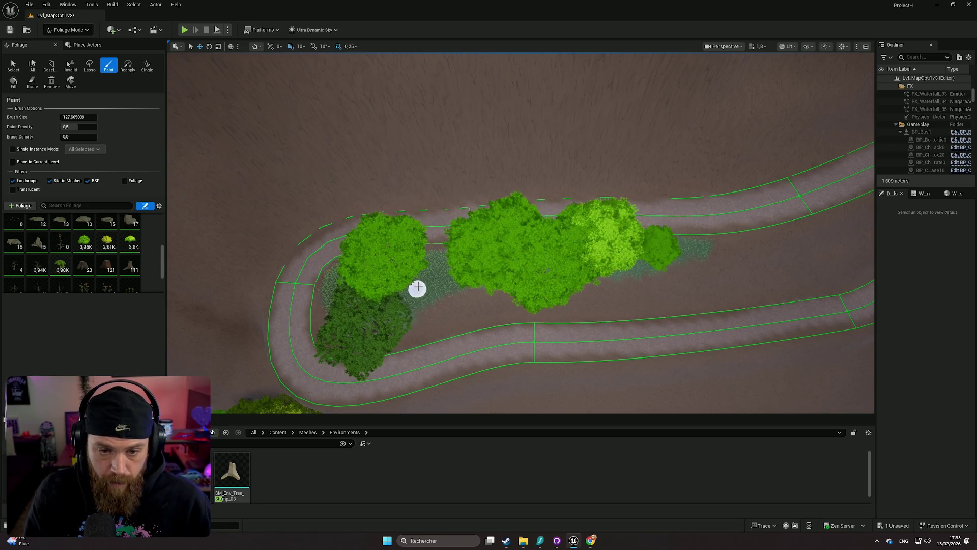
mouse_move(334, 284)
mouse_down()
mouse_move(354, 86)
mouse_move(402, 135)
mouse_up()
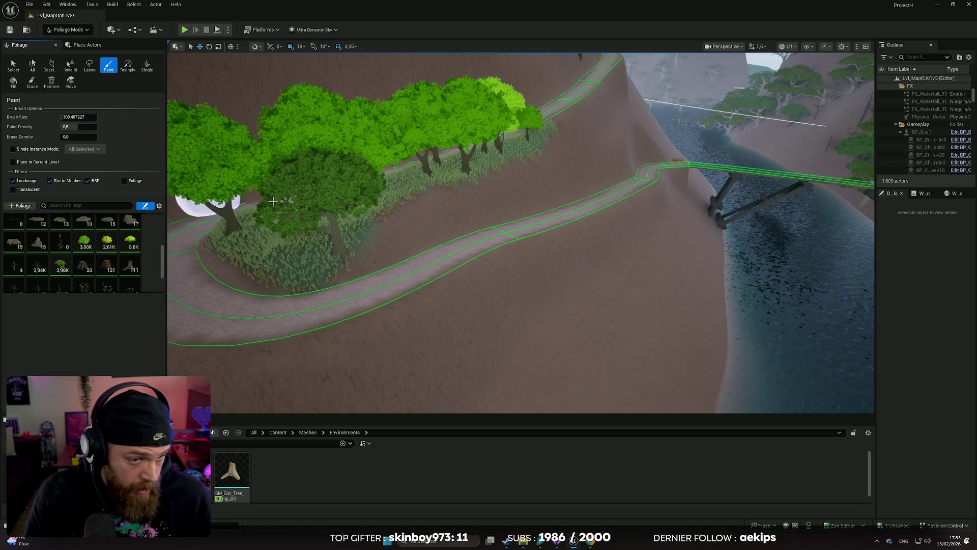
drag(458, 229, 645, 237)
mouse_move(583, 275)
mouse_down()
mouse_move(495, 321)
mouse_move(468, 360)
mouse_up()
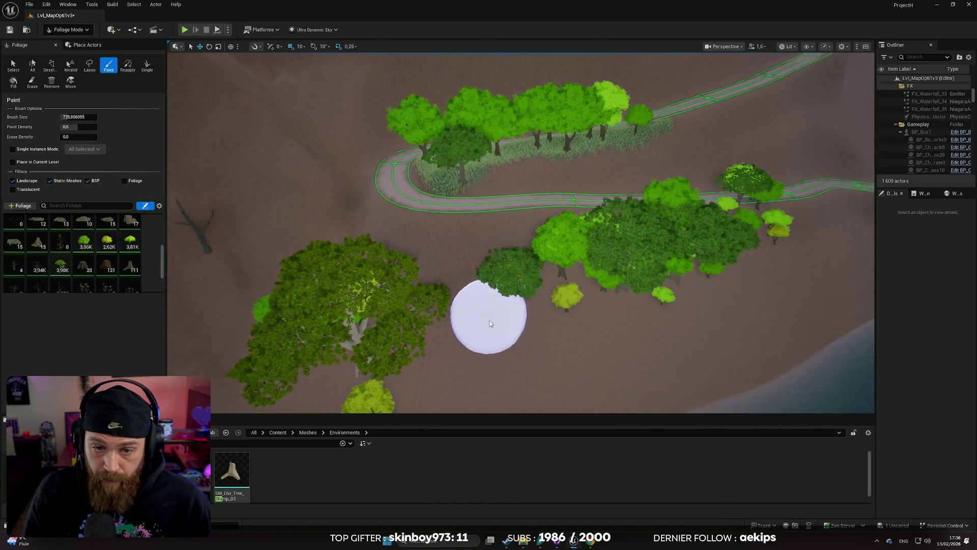
drag(490, 324, 436, 309)
drag(600, 348, 597, 270)
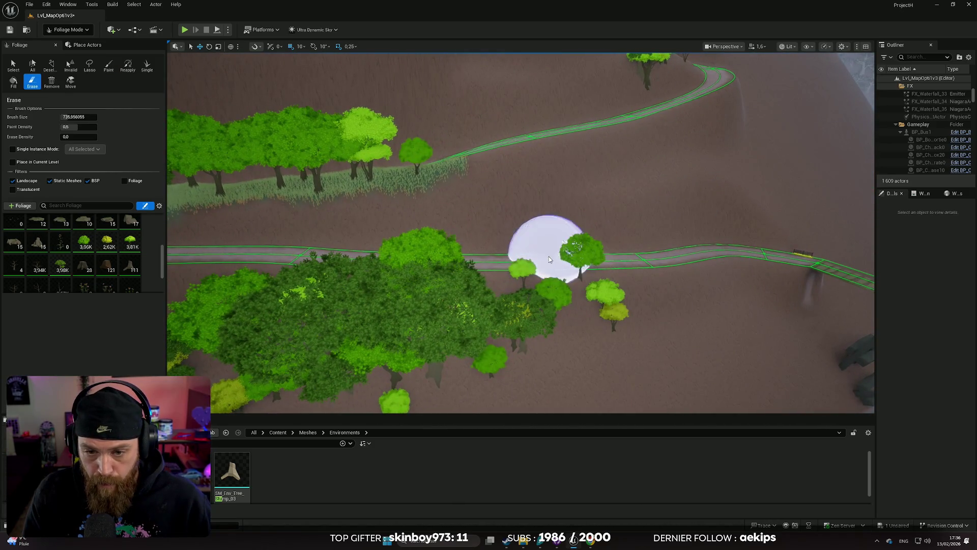
- Paint trees across the landscape to the right, toggling briefly between Erase and Paint
key(shift)
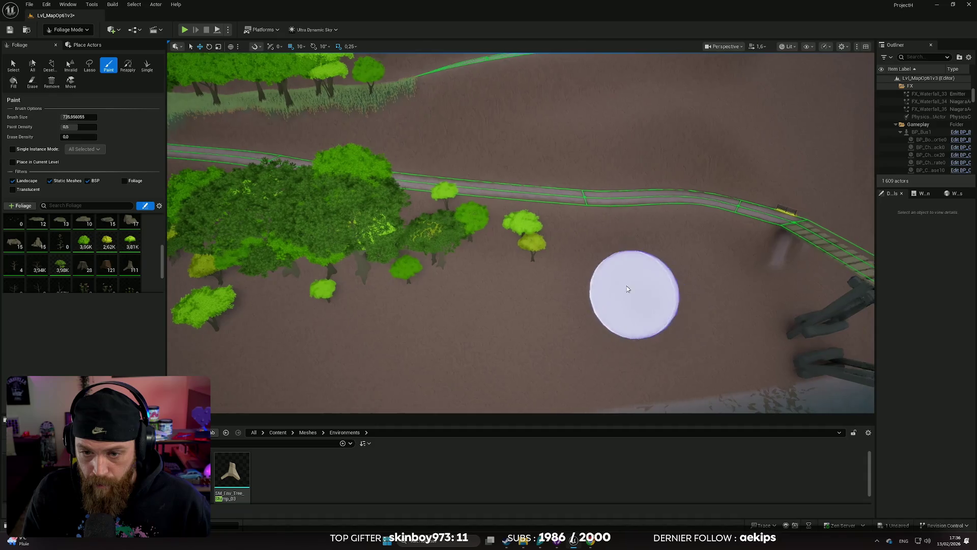
mouse_move(598, 266)
mouse_down()
mouse_move(714, 280)
mouse_move(499, 286)
mouse_move(447, 301)
mouse_up()
key(w)
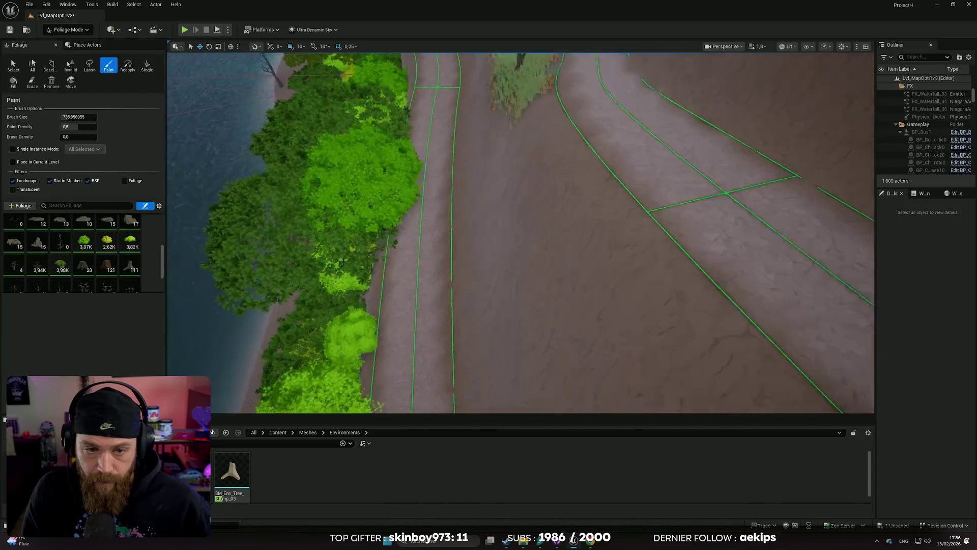
click(32, 81)
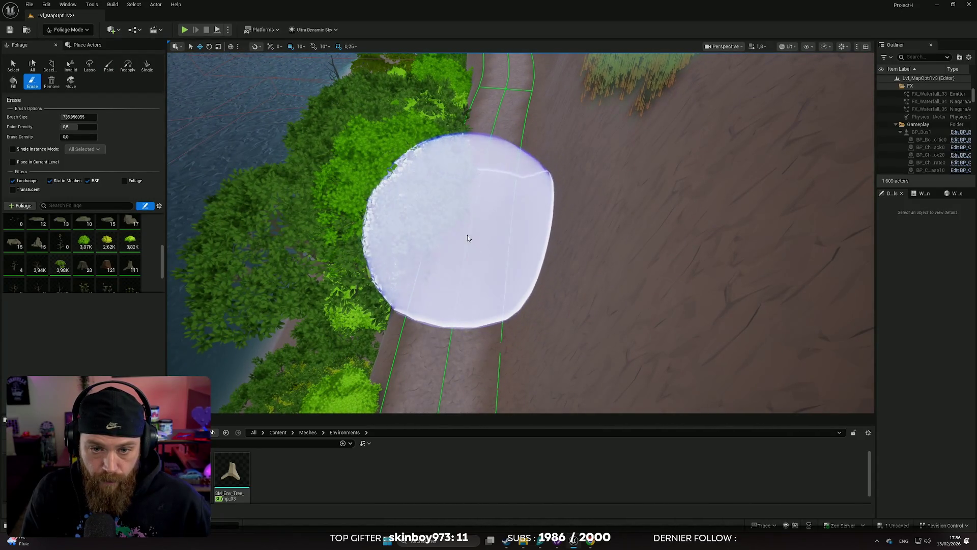
key(shift+2)
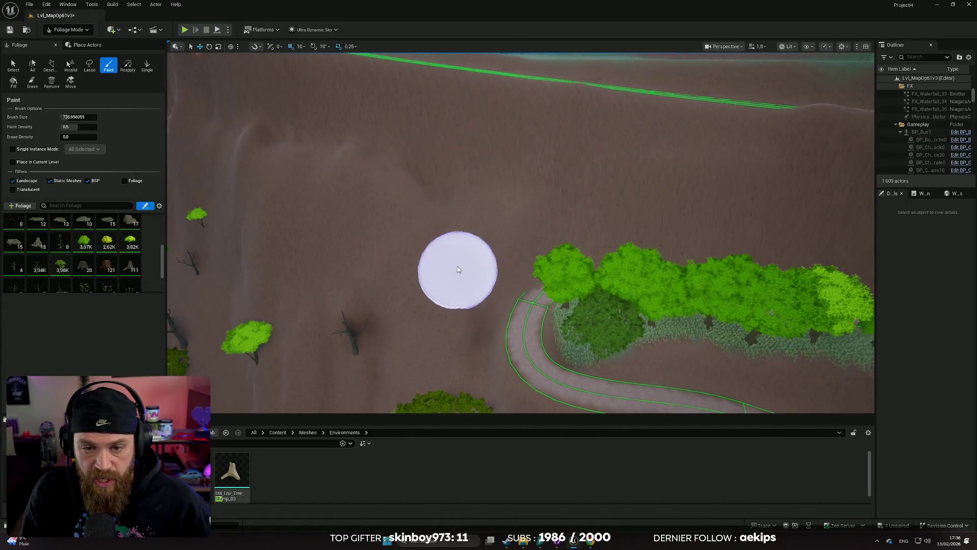
- Paint tree clusters beside the trail loop and down-left of the existing trees
mouse_move(425, 282)
mouse_down()
mouse_move(471, 308)
mouse_move(488, 245)
mouse_up()
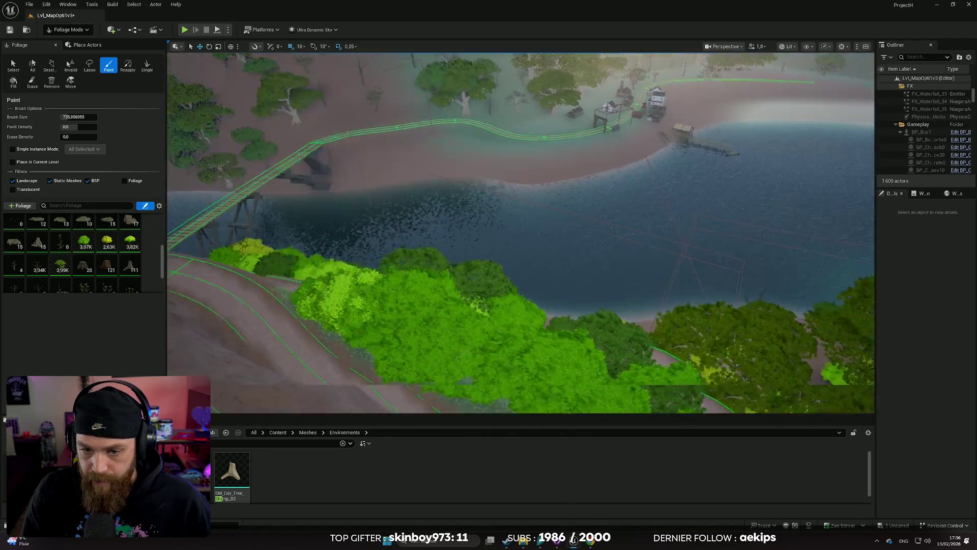
scroll(520, 232, up, 2)
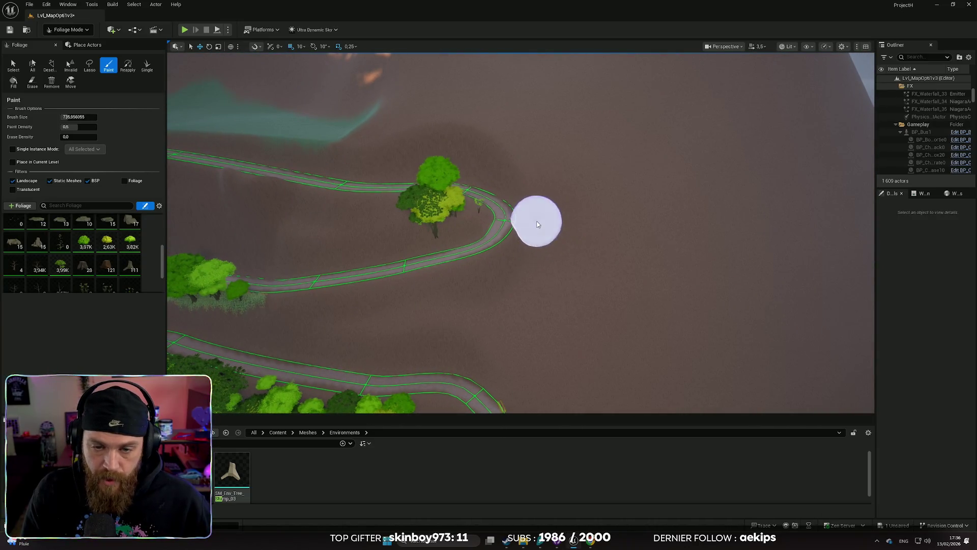
drag(602, 269, 532, 274)
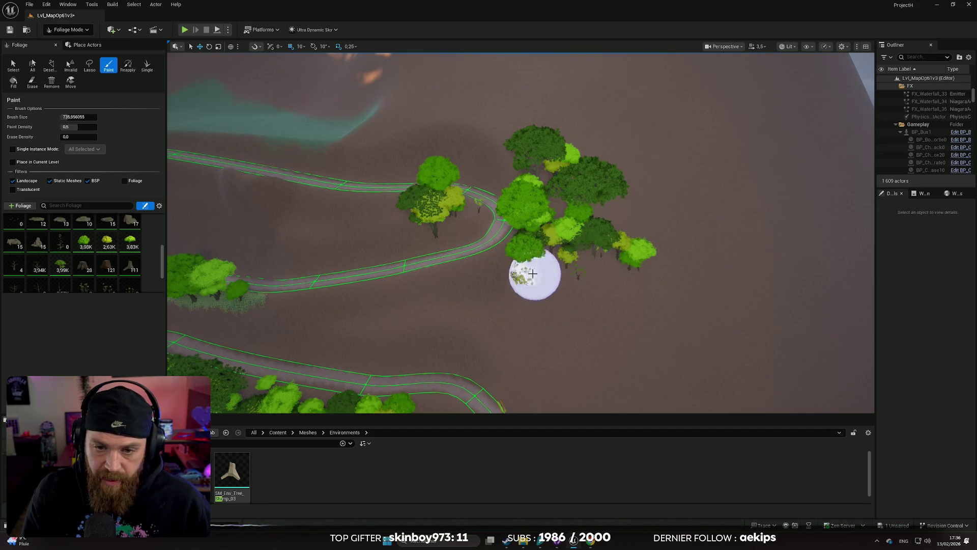
drag(478, 307, 393, 332)
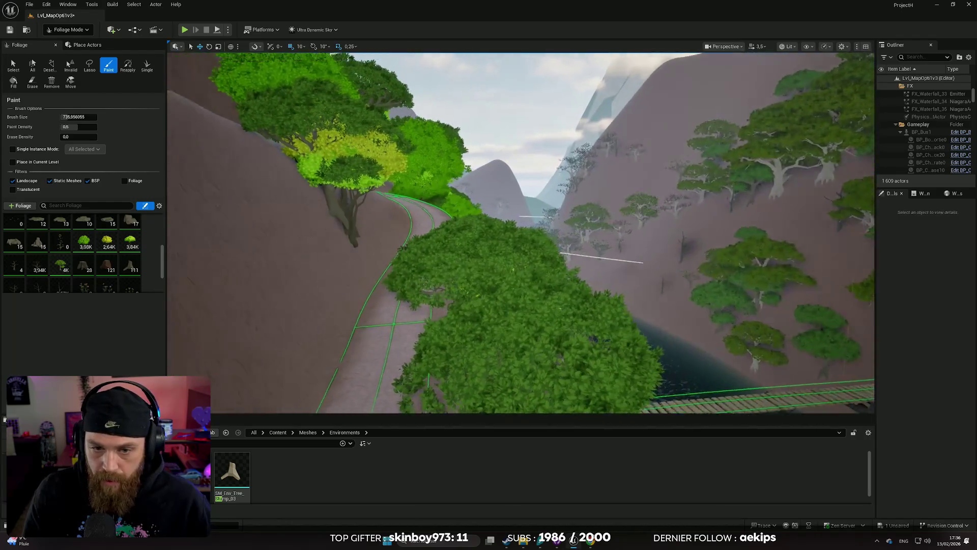
- Erase a few stray trees, then paint trees over the bare slope
key(e)
mouse_move(456, 286)
mouse_down()
mouse_move(480, 262)
mouse_move(462, 349)
mouse_up()
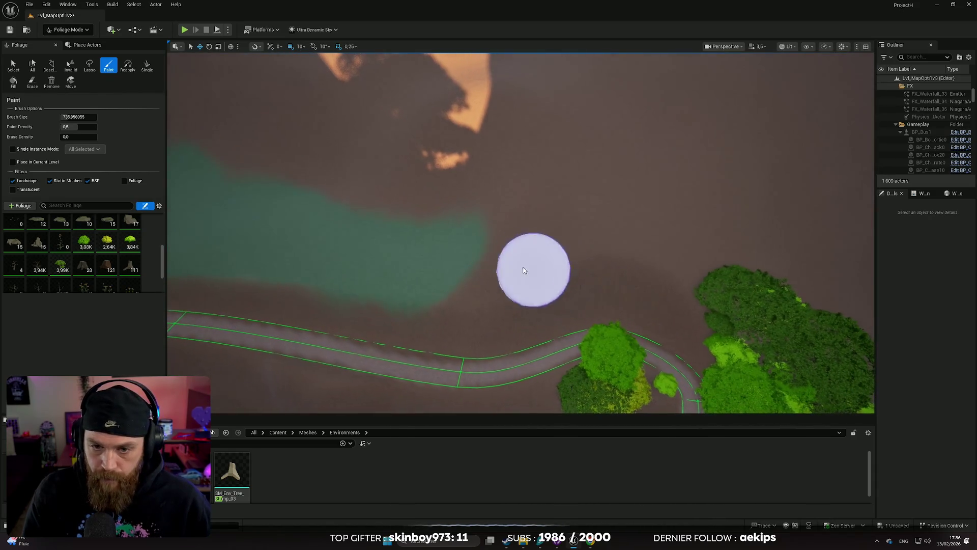
mouse_move(474, 288)
mouse_down()
mouse_move(517, 240)
mouse_move(611, 247)
mouse_up()
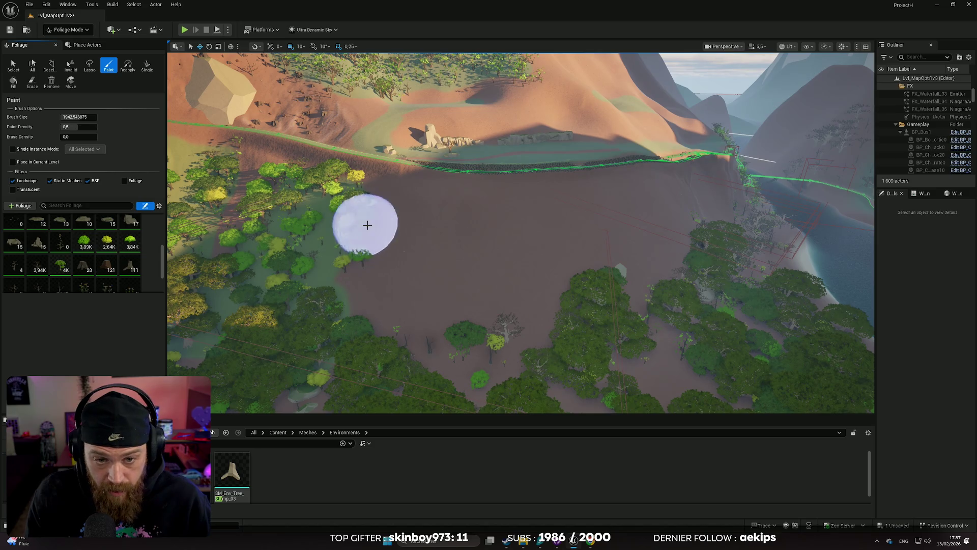
mouse_move(442, 257)
mouse_down()
mouse_move(491, 233)
mouse_move(484, 277)
mouse_move(535, 286)
mouse_move(515, 253)
mouse_up()
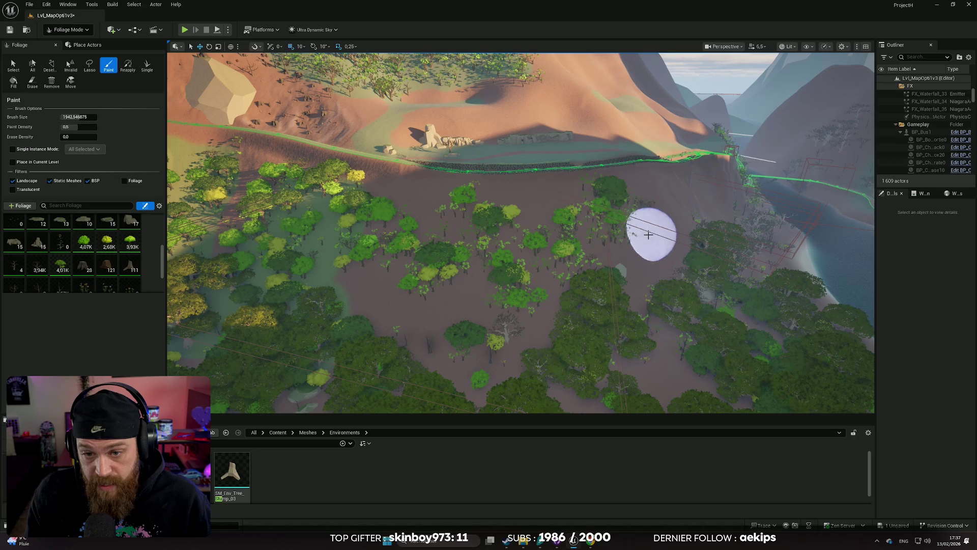
- Paint more trees across the bare slope and fly over the denser forest toward the hills
drag(584, 257, 585, 204)
drag(462, 214, 462, 257)
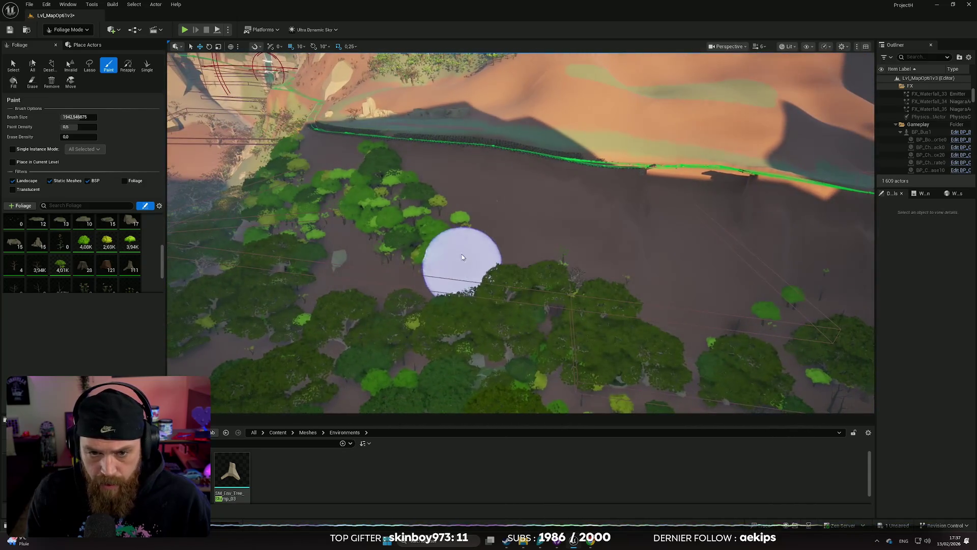
mouse_move(522, 228)
mouse_down()
mouse_move(580, 209)
mouse_move(611, 265)
mouse_move(488, 265)
mouse_move(458, 255)
mouse_up()
mouse_move(517, 305)
mouse_down()
mouse_move(647, 284)
mouse_move(585, 234)
mouse_up()
drag(430, 219, 430, 219)
scroll(430, 219, down, 1)
scroll(430, 219, down, 1)
scroll(430, 219, down, 1)
drag(556, 283, 560, 280)
- Switch from Foliage to Landscape mode and undo a stray landscape paint stroke
click(71, 31)
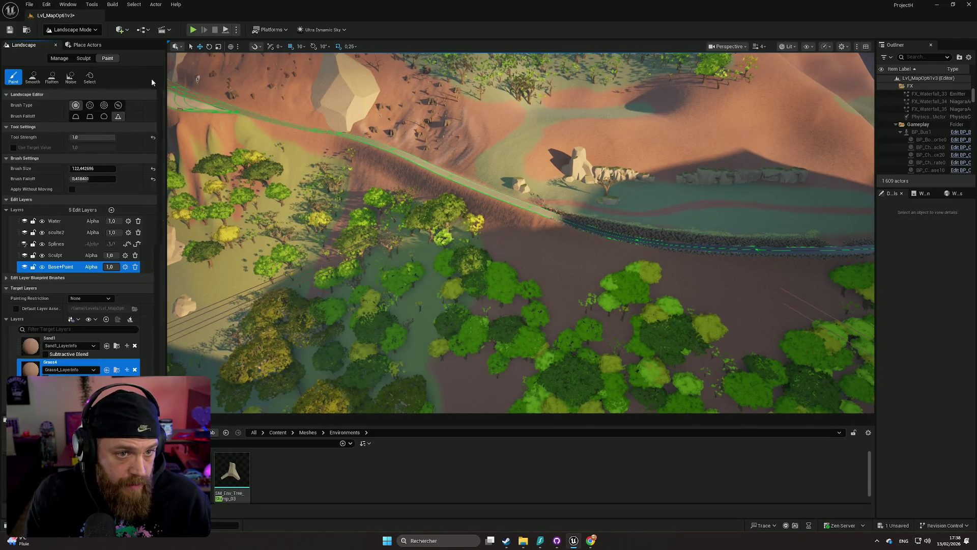
drag(524, 258, 524, 258)
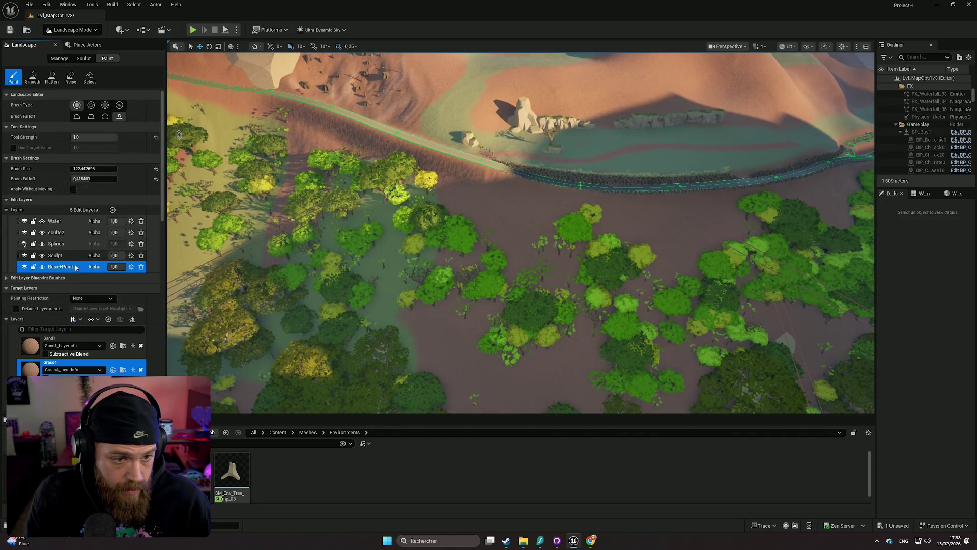
drag(179, 134, 101, 144)
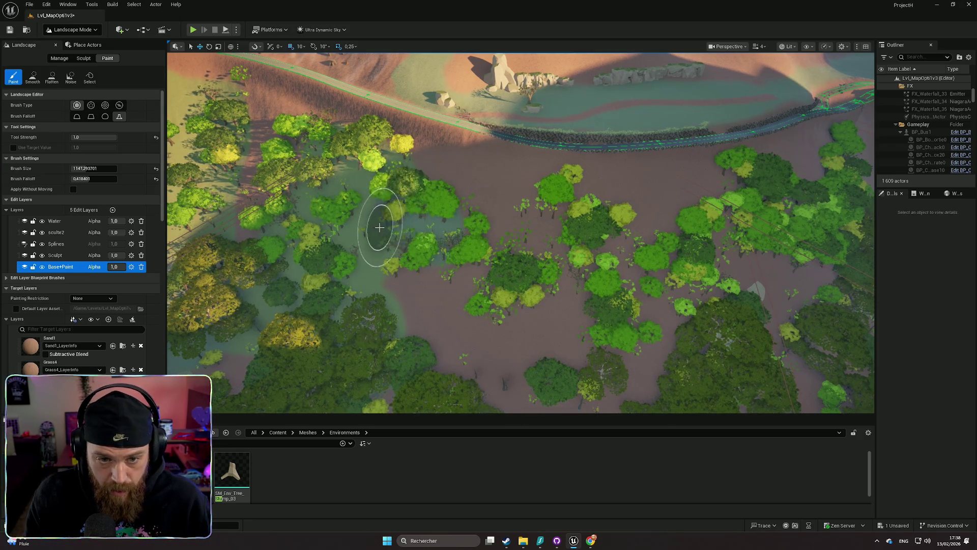
scroll(379, 227, up, 5)
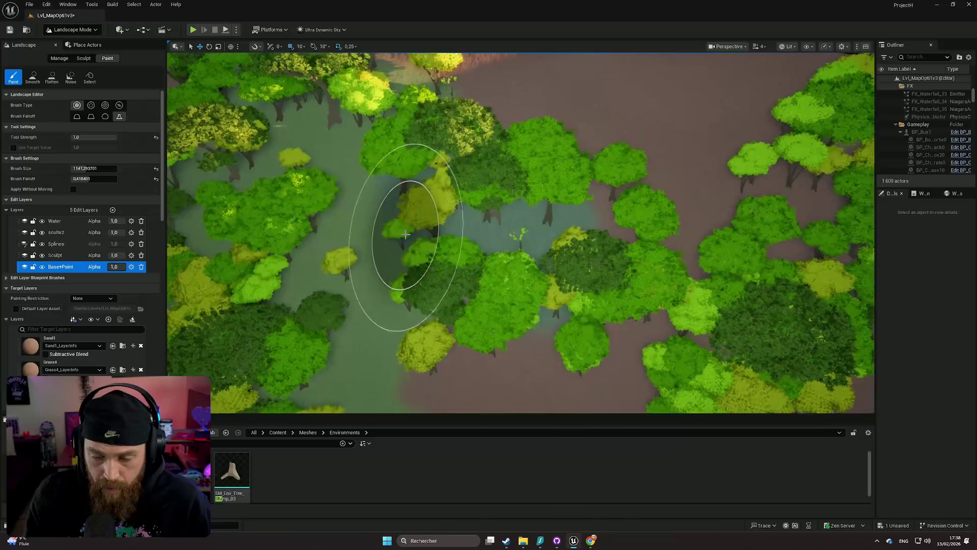
key(ctrl+z)
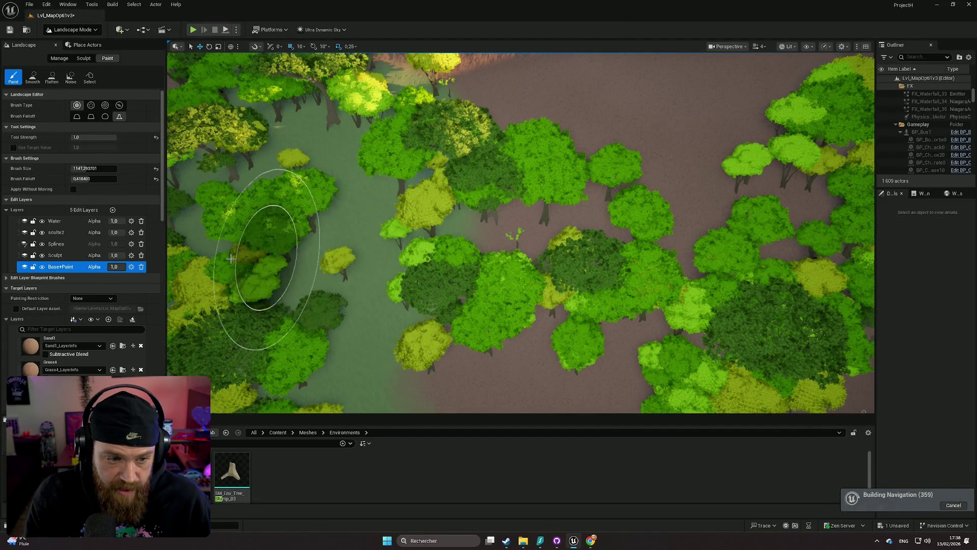
scroll(108, 361, down, 2)
- Select the -Grass3 target layer, test-paint it under the trees, and undo the stroke
click(108, 361)
scroll(106, 363, down, 1)
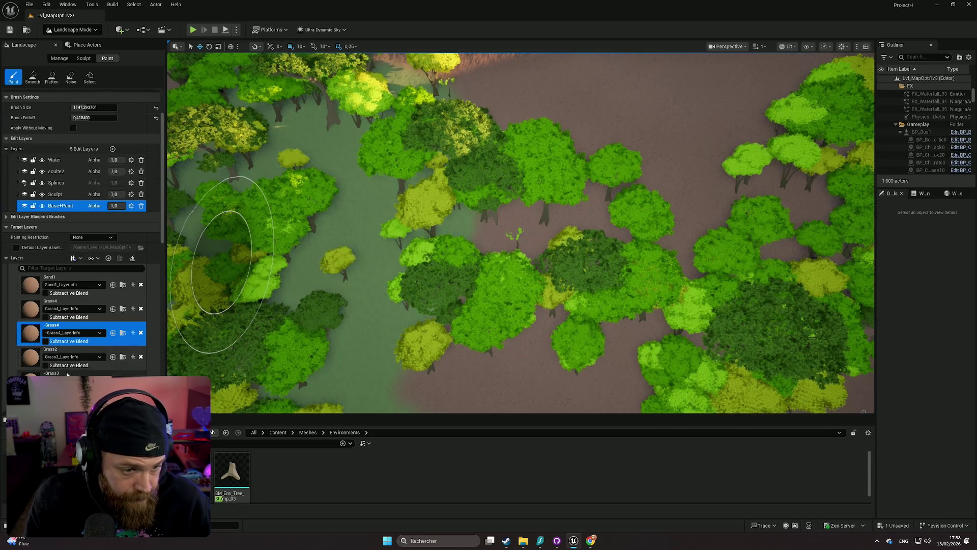
click(97, 374)
mouse_move(493, 252)
mouse_down()
mouse_move(565, 305)
mouse_move(545, 303)
mouse_up()
key(ctrl+z)
scroll(92, 333, down, 5)
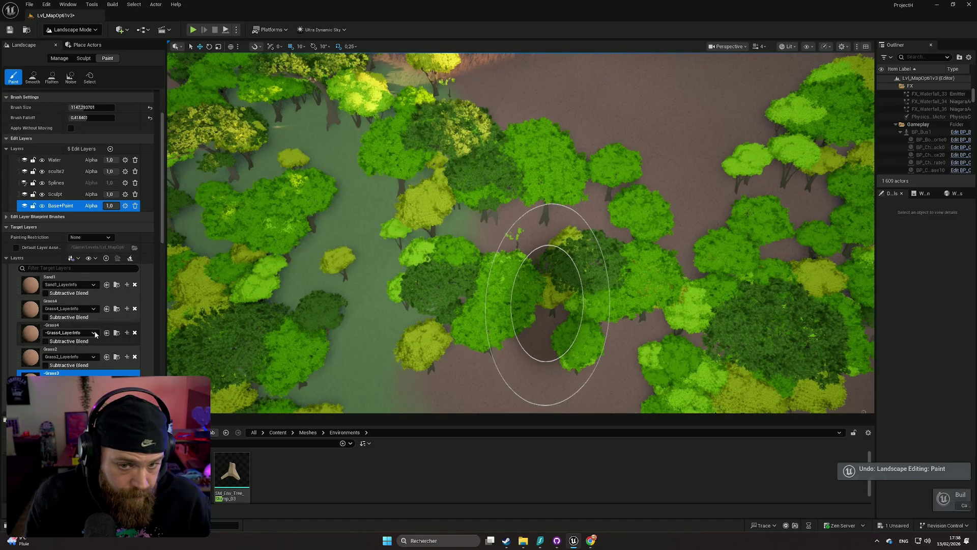
scroll(81, 346, down, 1)
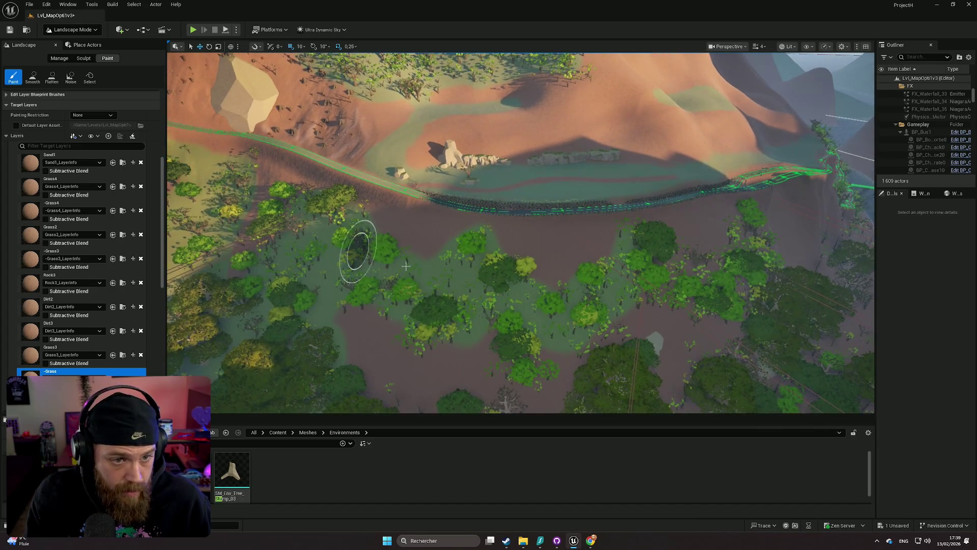
scroll(405, 265, up, 5)
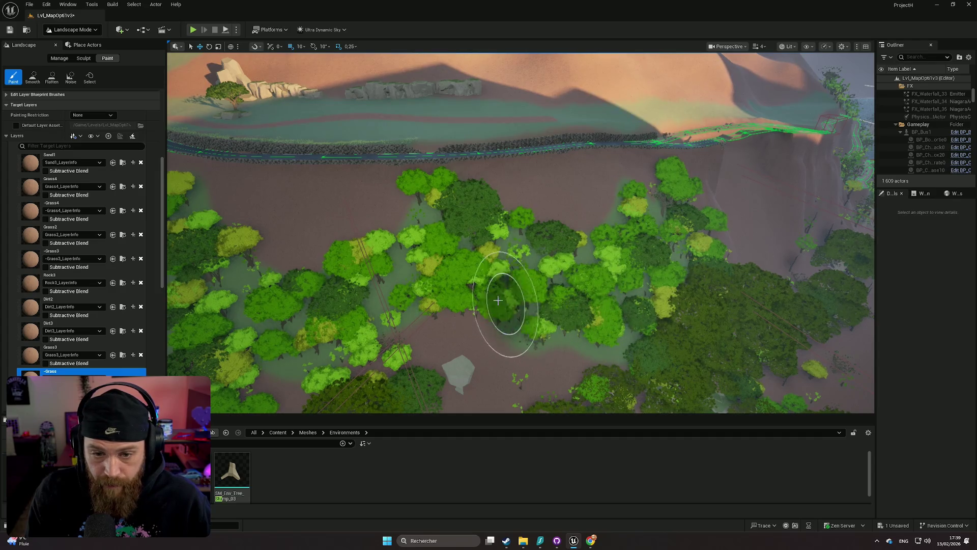
scroll(382, 349, down, 3)
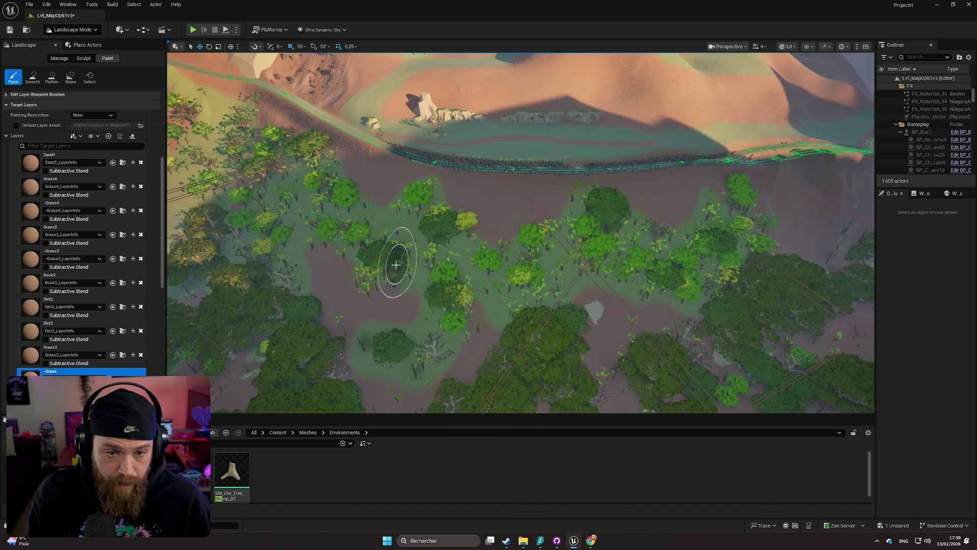
scroll(395, 265, up, 3)
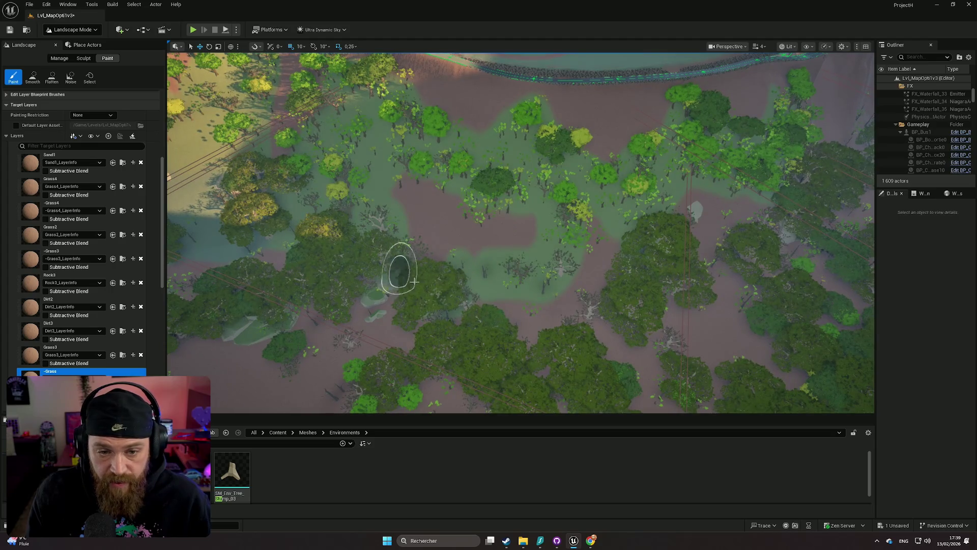
scroll(467, 303, up, 5)
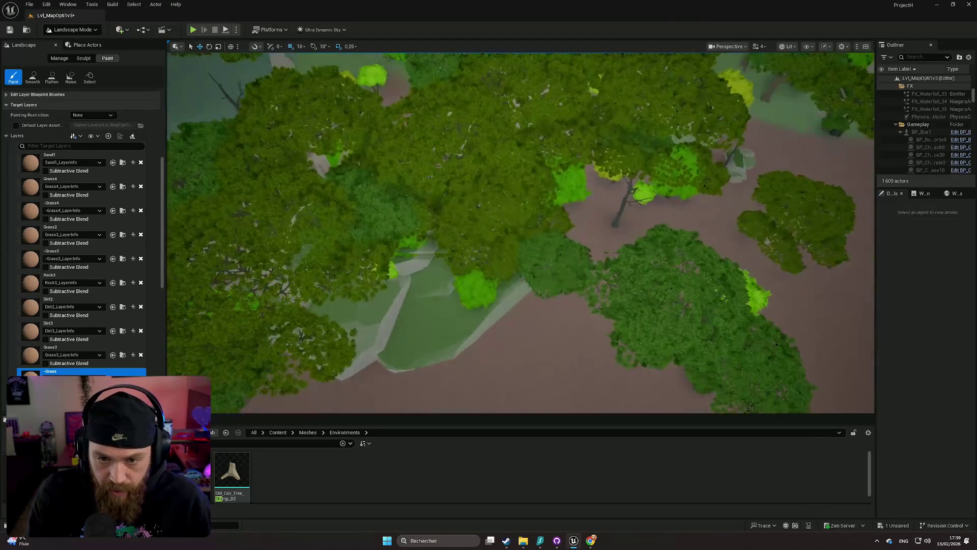
scroll(521, 233, down, 5)
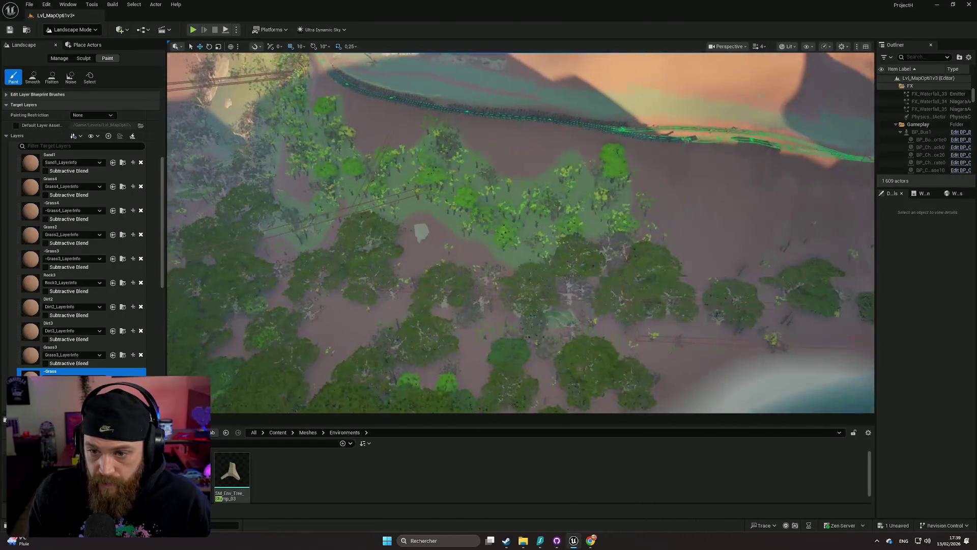
scroll(446, 202, down, 2)
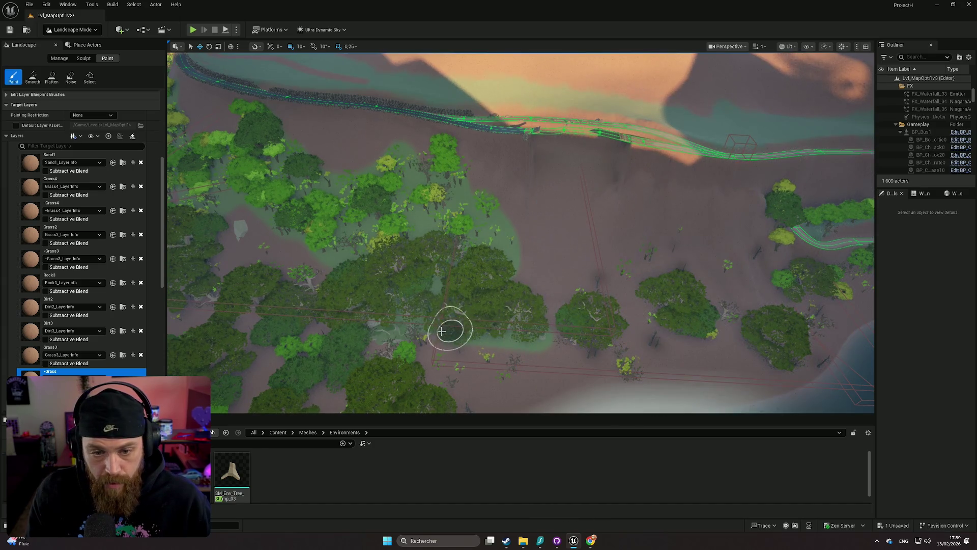
scroll(398, 323, up, 3)
scroll(519, 316, down, 5)
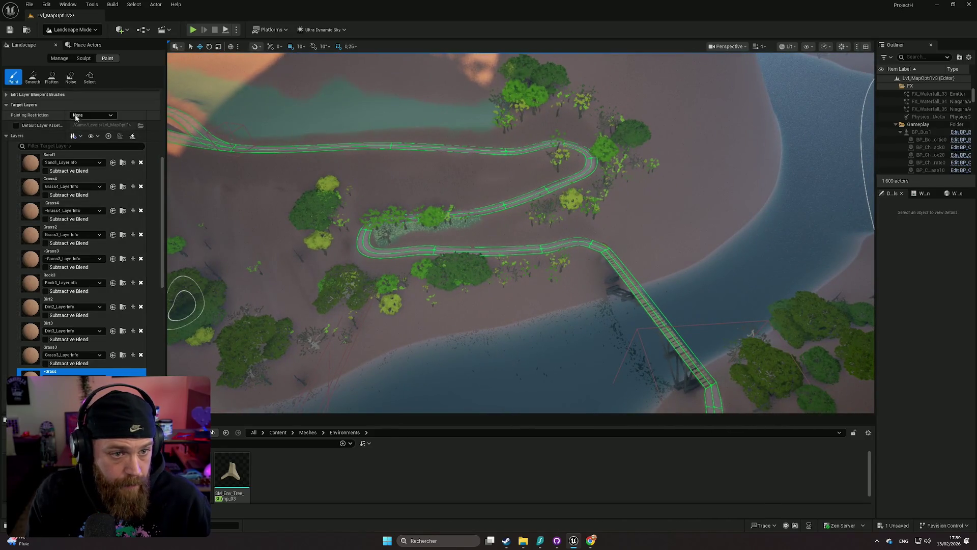
scroll(136, 190, up, 5)
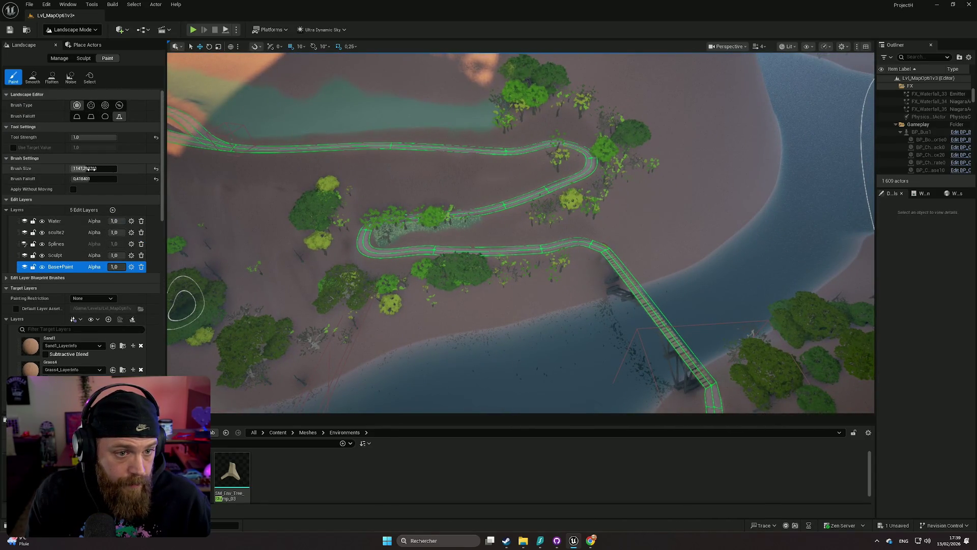
- Enlarge the landscape paint brush and paint a grass streak along the trail
drag(73, 168, 94, 169)
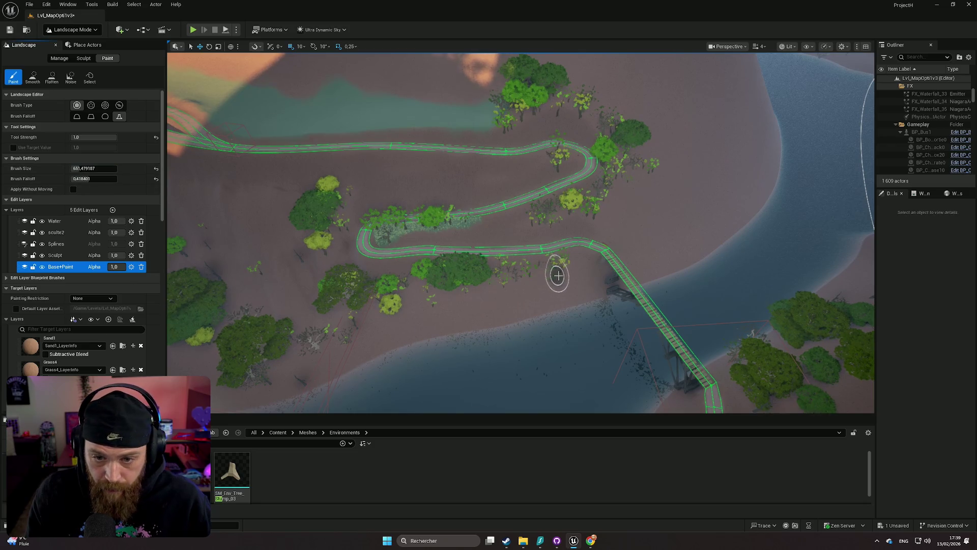
mouse_move(523, 277)
mouse_down()
mouse_move(451, 274)
mouse_move(422, 284)
mouse_move(429, 300)
mouse_move(395, 283)
mouse_move(378, 302)
mouse_up()
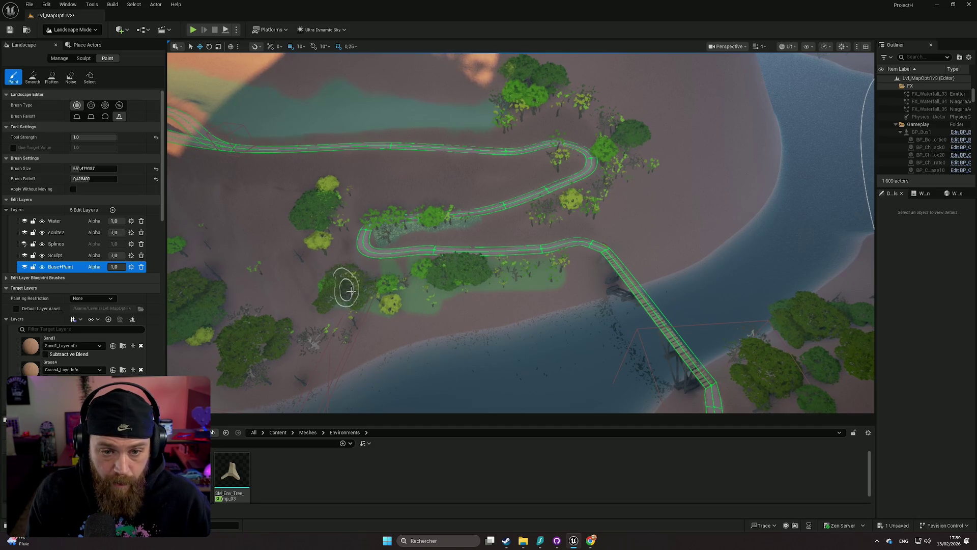
scroll(350, 290, up, 10)
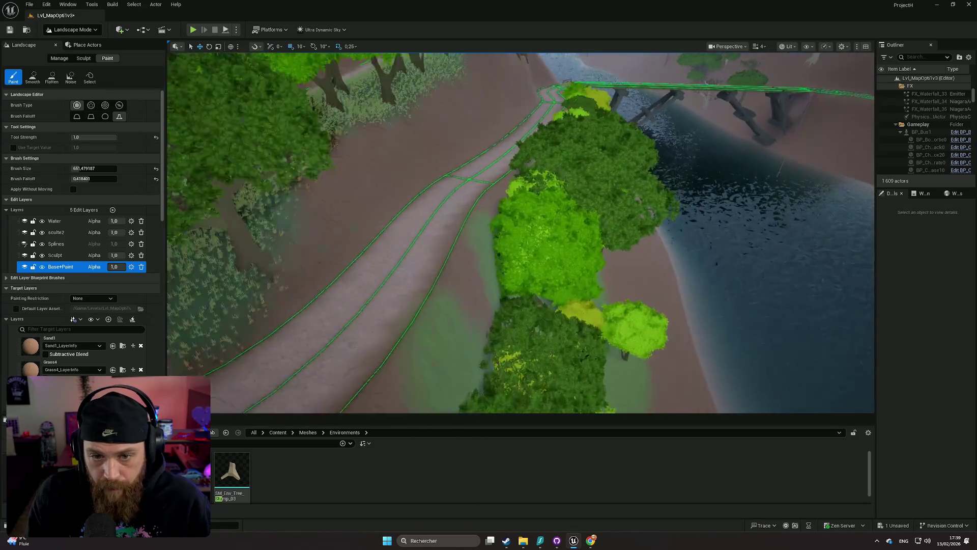
scroll(520, 233, down, 5)
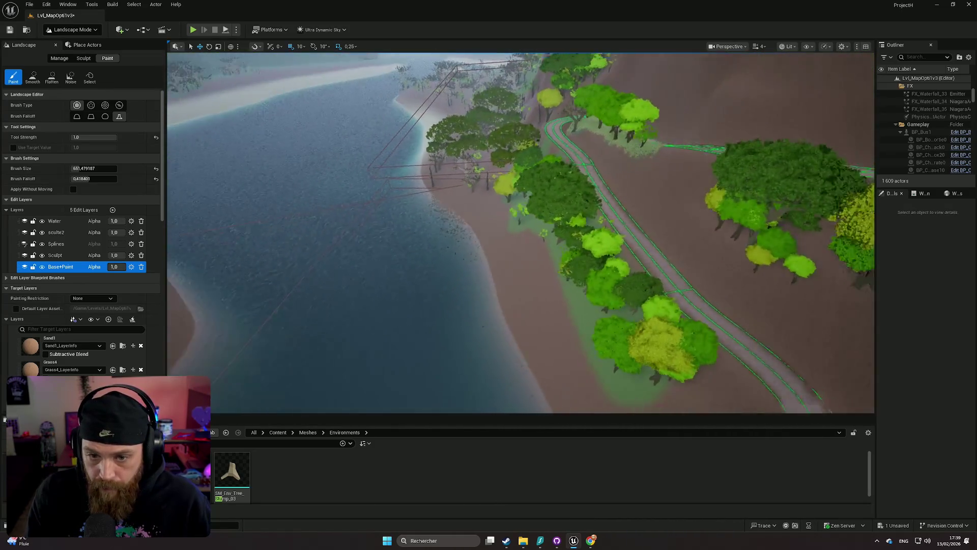
scroll(520, 233, down, 5)
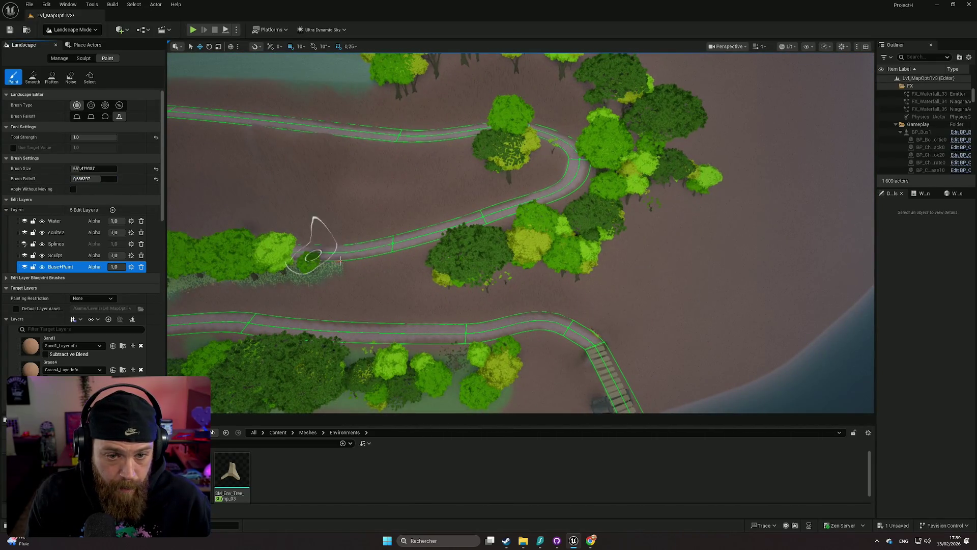
- Increase the brush falloff and paint grass around the small tree and under the trees
drag(76, 178, 86, 168)
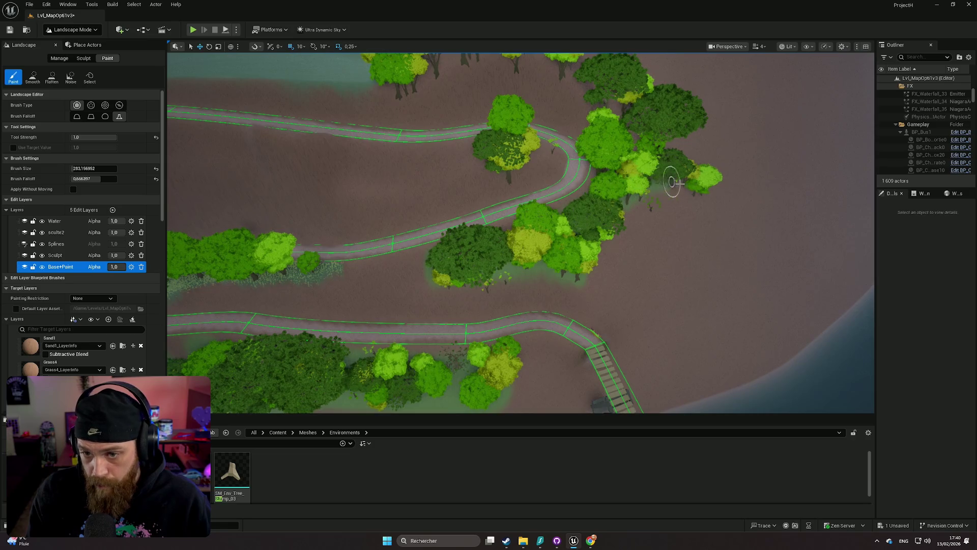
scroll(615, 212, down, 5)
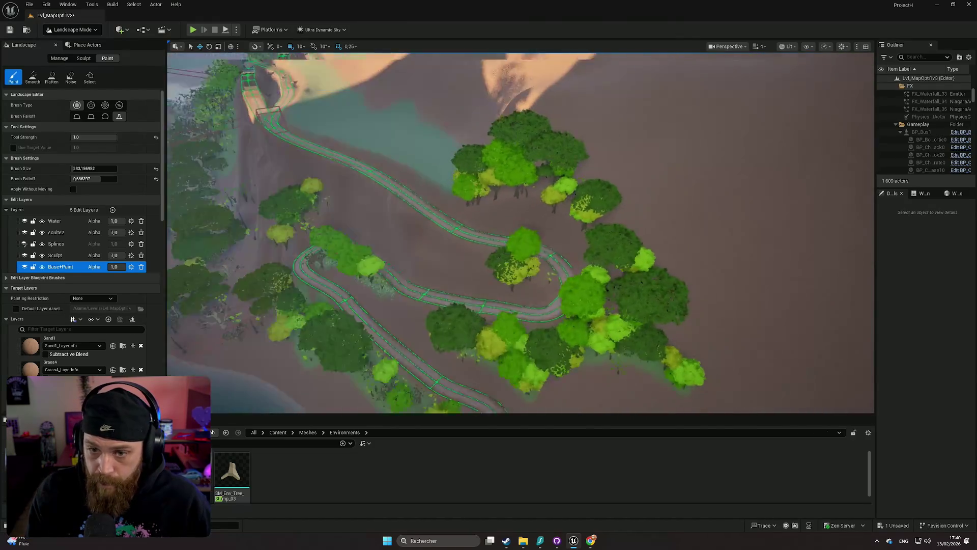
scroll(615, 212, up, 8)
click(545, 247)
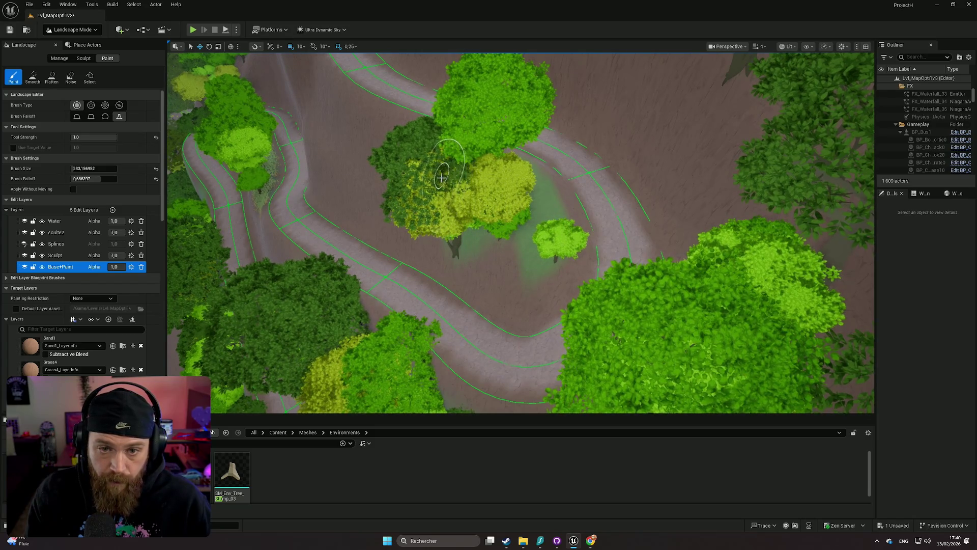
scroll(442, 178, down, 10)
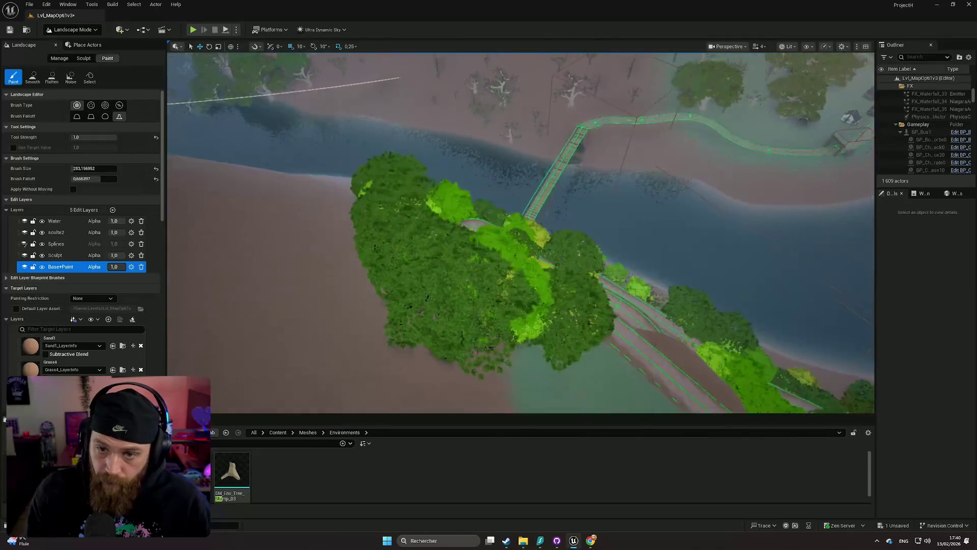
scroll(520, 232, up, 10)
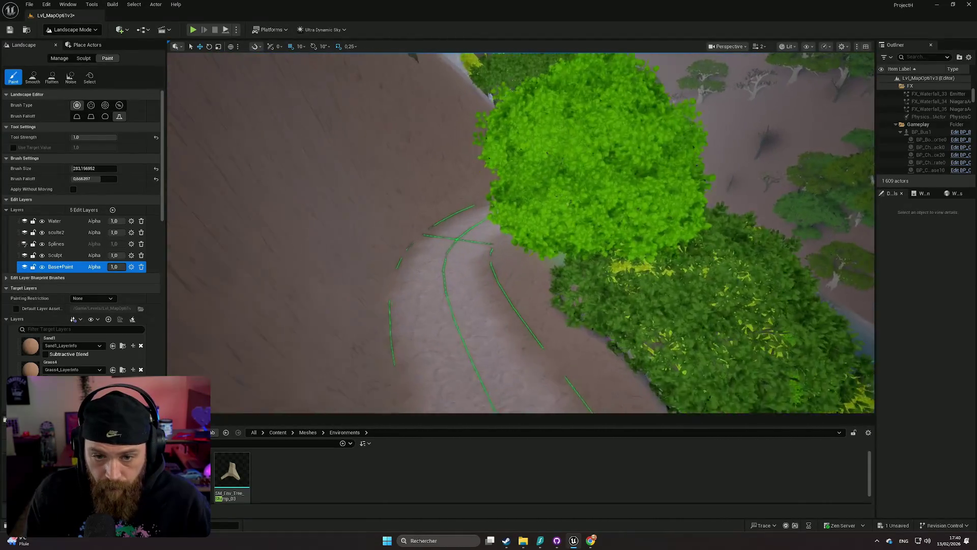
scroll(520, 233, down, 5)
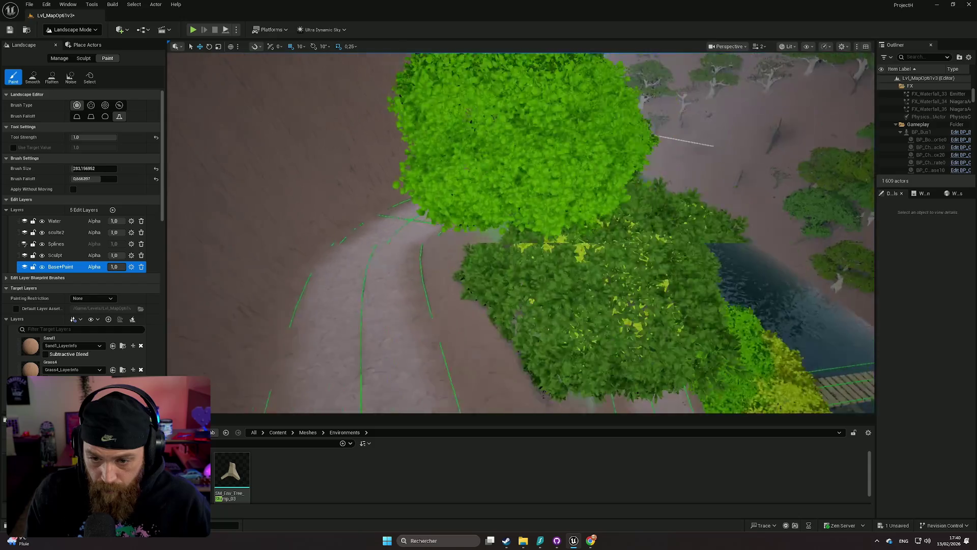
scroll(492, 238, down, 3)
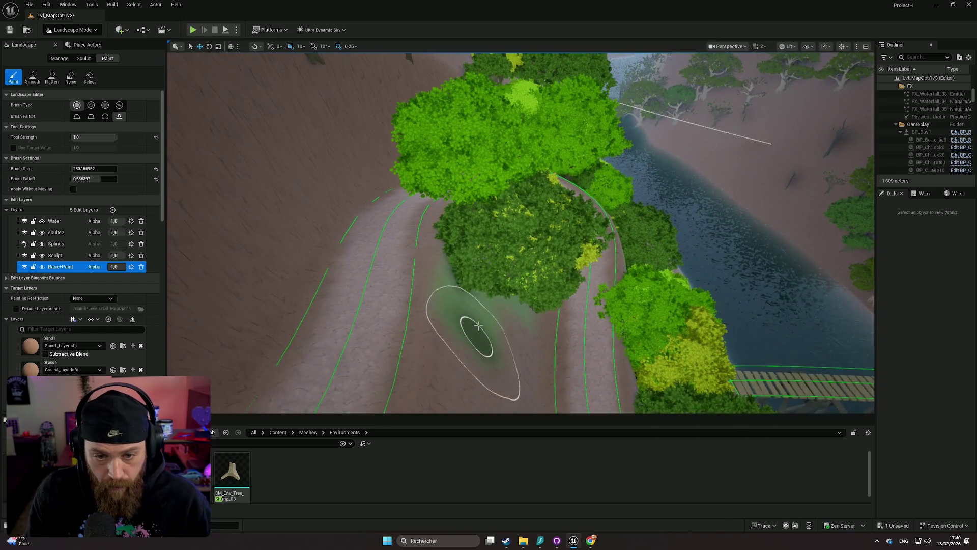
scroll(476, 330, up, 5)
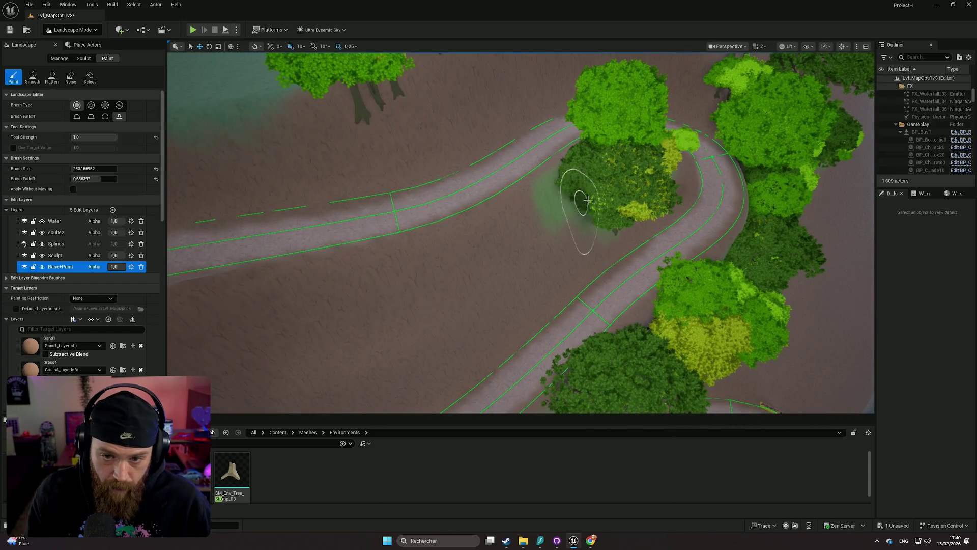
scroll(576, 216, down, 5)
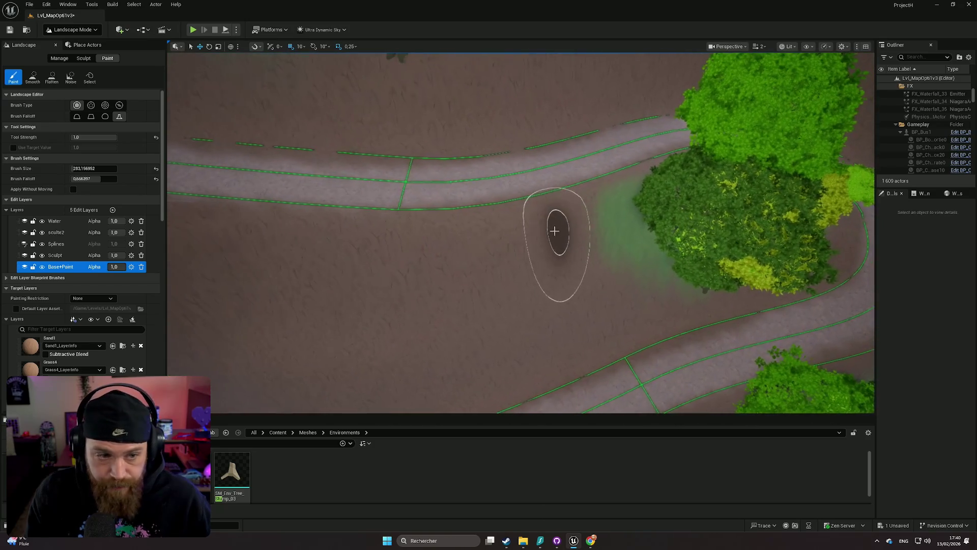
scroll(520, 232, up, 5)
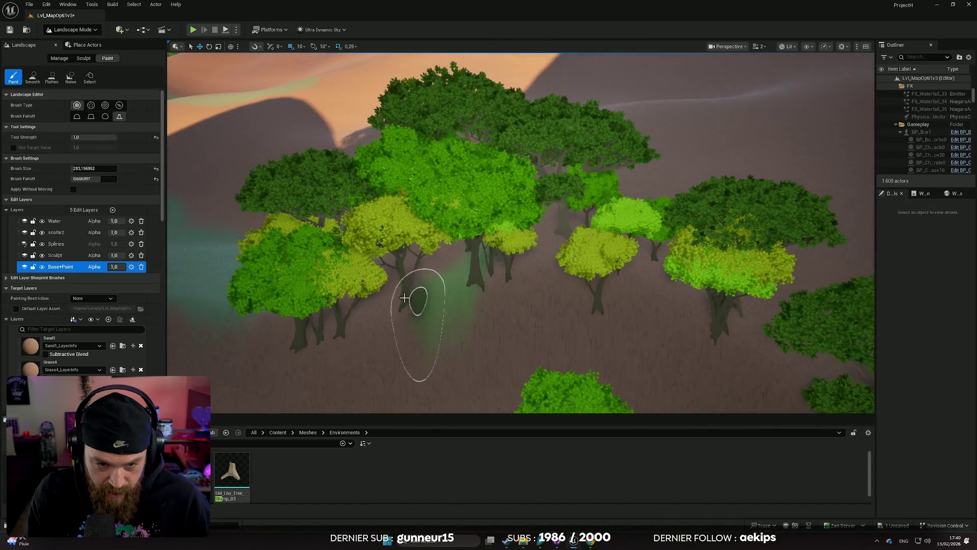
mouse_move(350, 303)
mouse_down()
mouse_move(301, 325)
mouse_move(358, 290)
mouse_up()
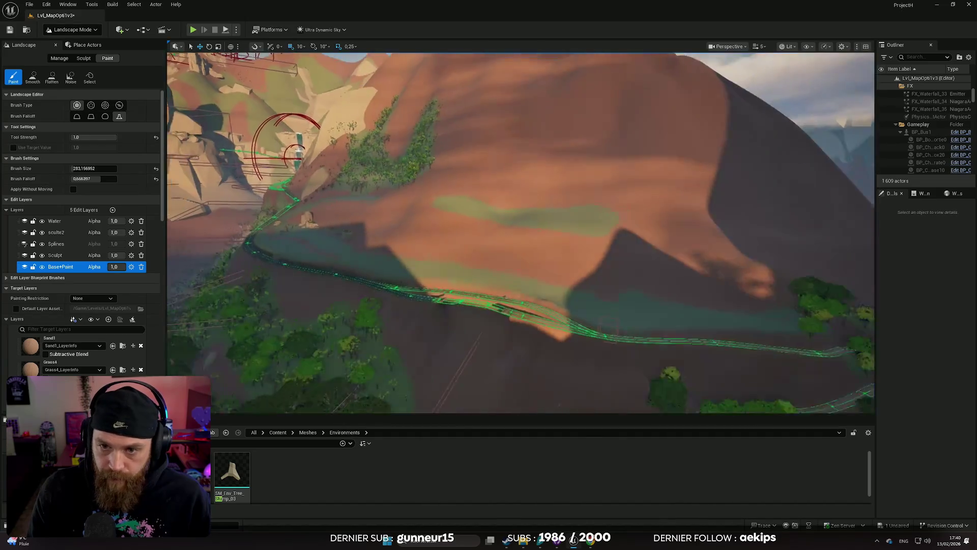
- Fly the camera toward the rock wall above the trail and show the editor modes list
scroll(623, 276, up, 2)
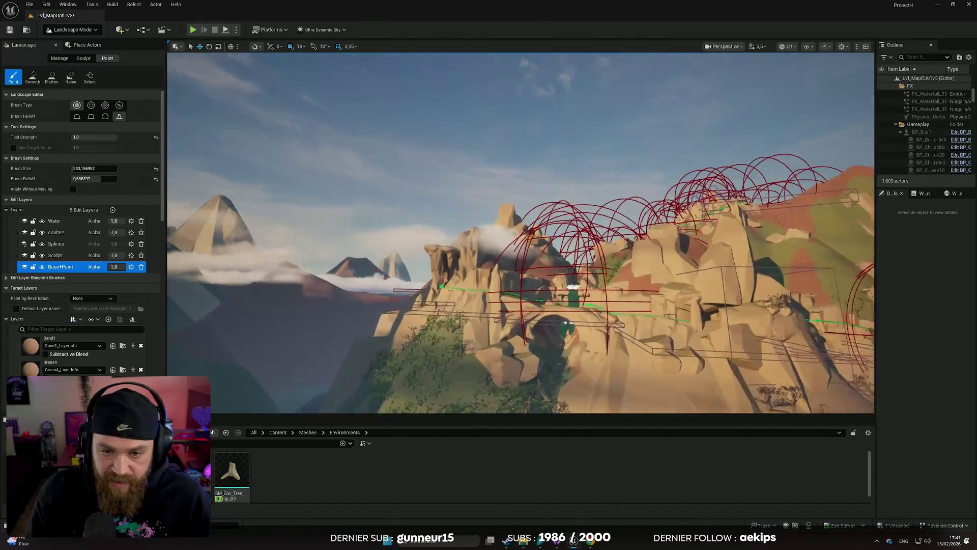
key(w)
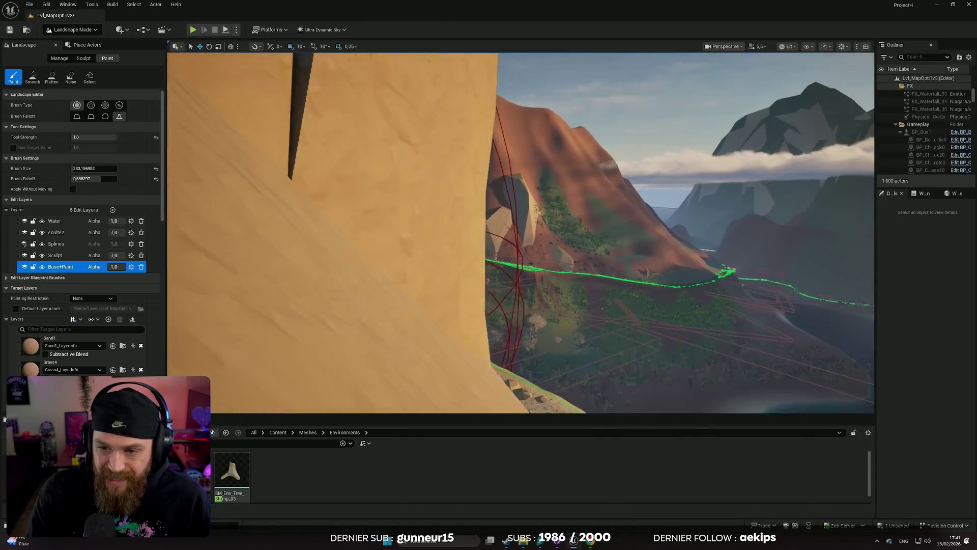
scroll(228, 256, up, 2)
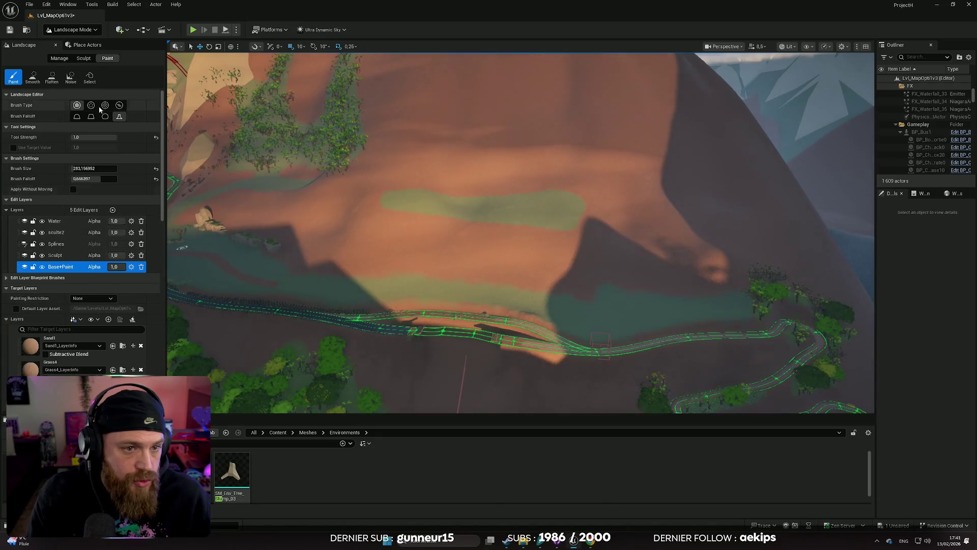
click(81, 31)
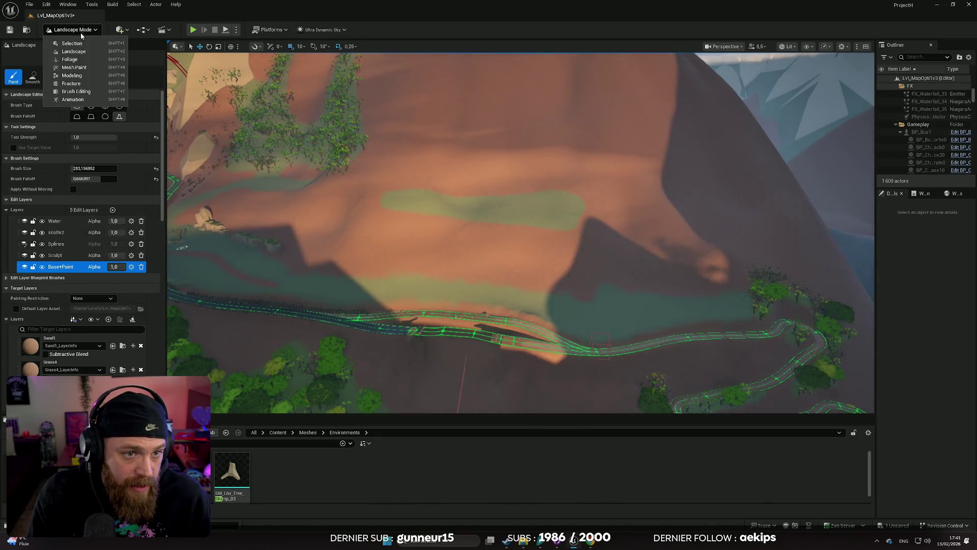
- Switch to Foliage mode and scroll through the available foliage types
click(78, 60)
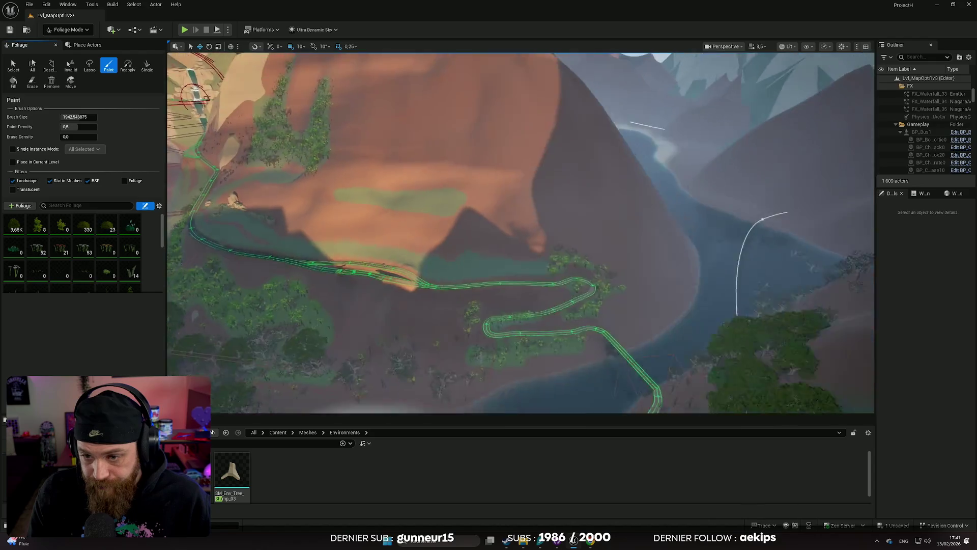
scroll(520, 232, down, 1)
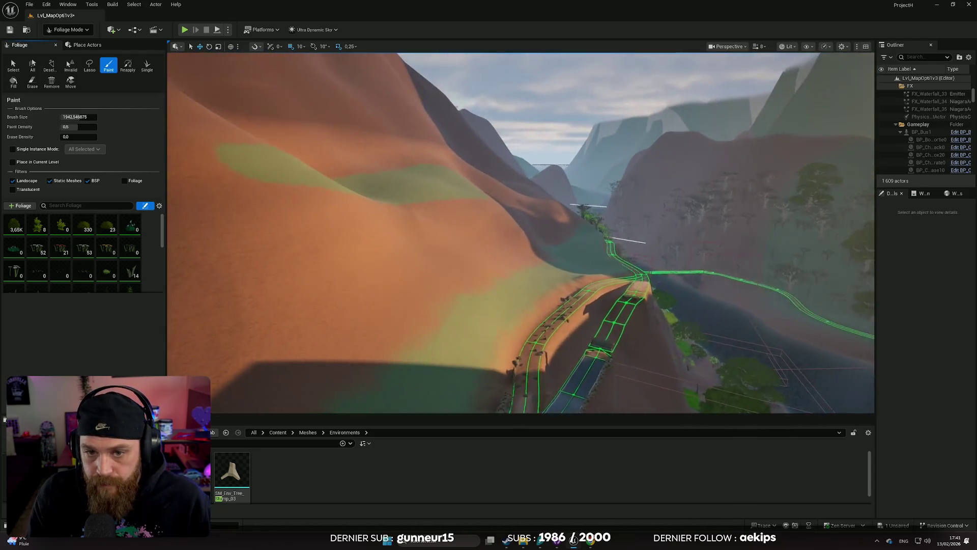
scroll(240, 163, up, 3)
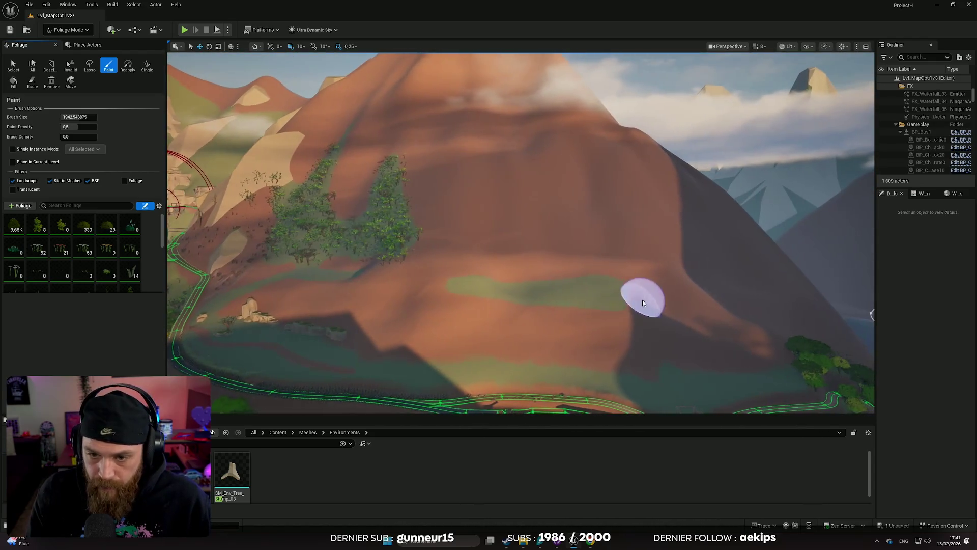
scroll(66, 232, down, 5)
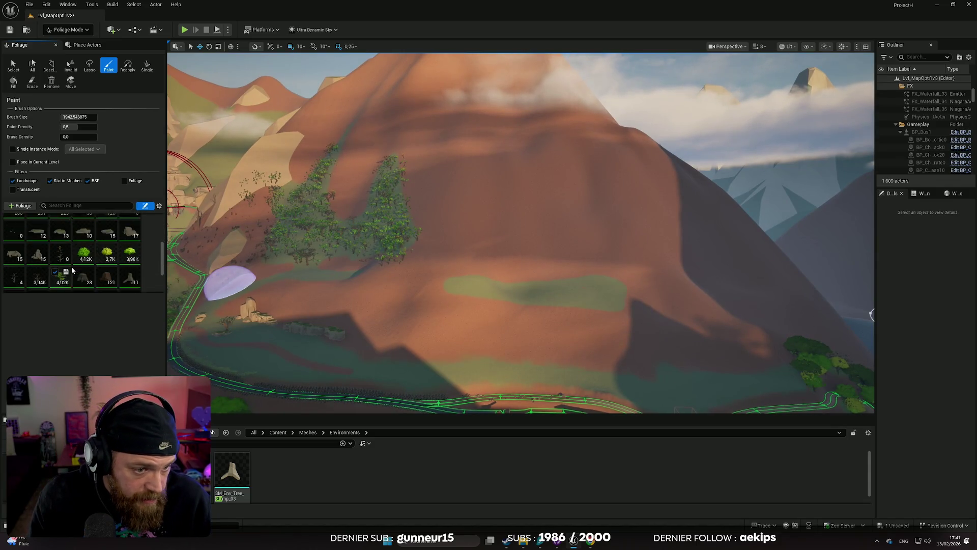
scroll(13, 256, down, 1)
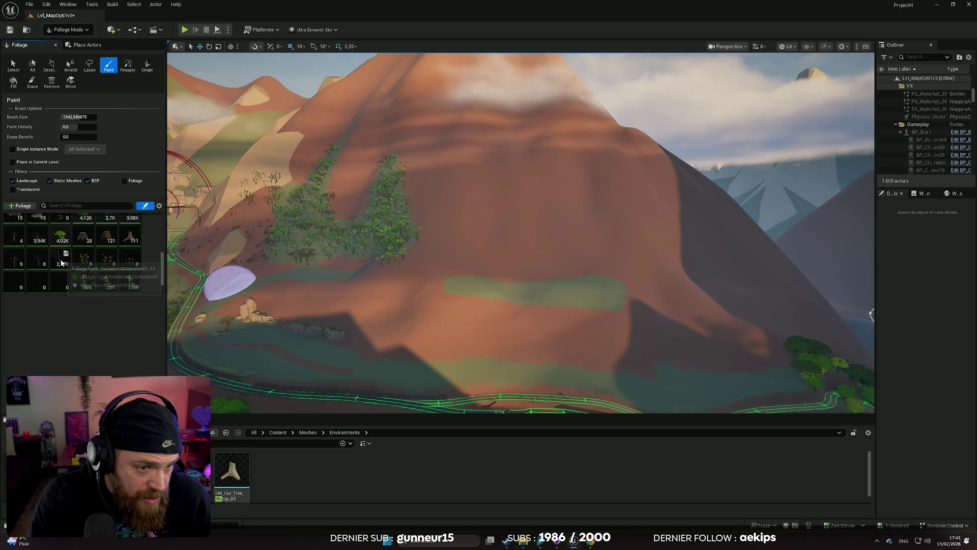
scroll(61, 263, up, 1)
scroll(82, 265, up, 1)
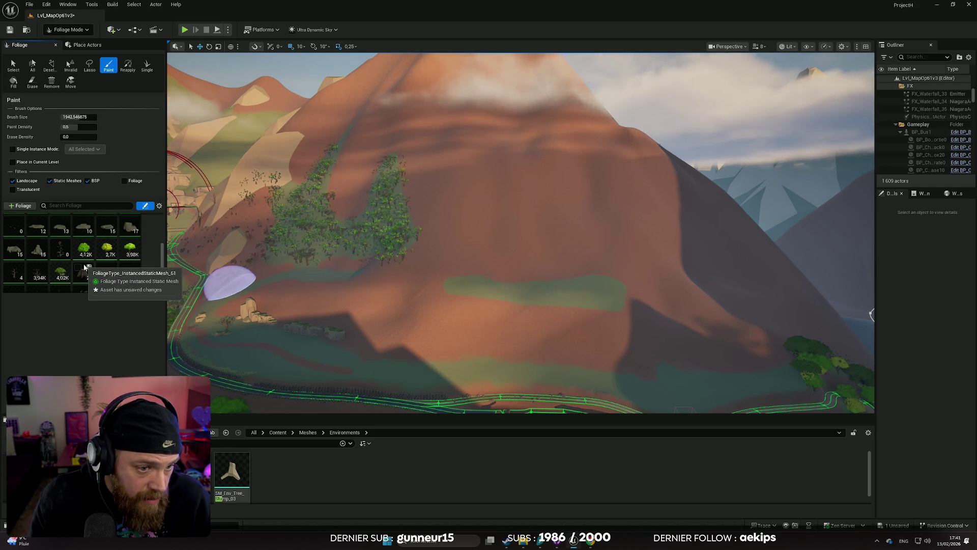
scroll(135, 281, up, 1)
scroll(101, 267, up, 3)
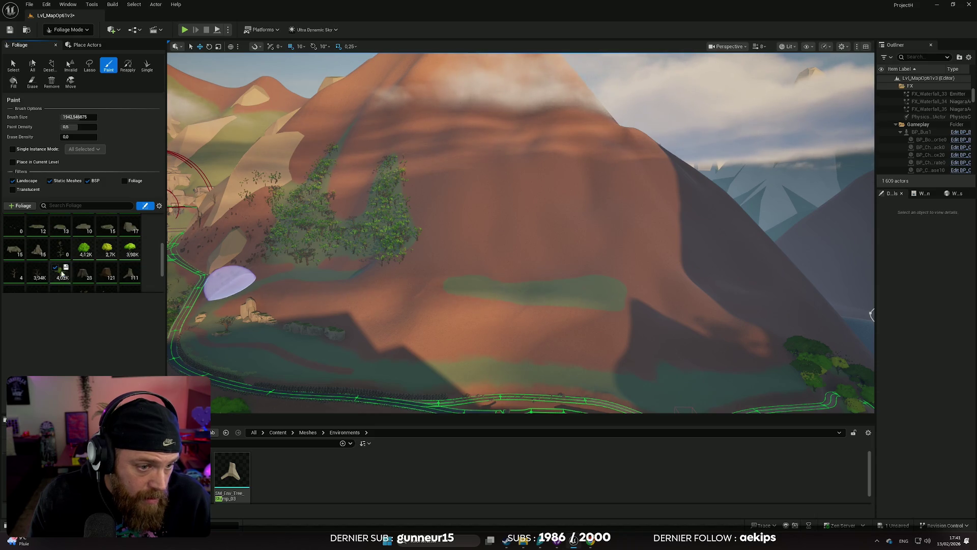
scroll(97, 270, up, 2)
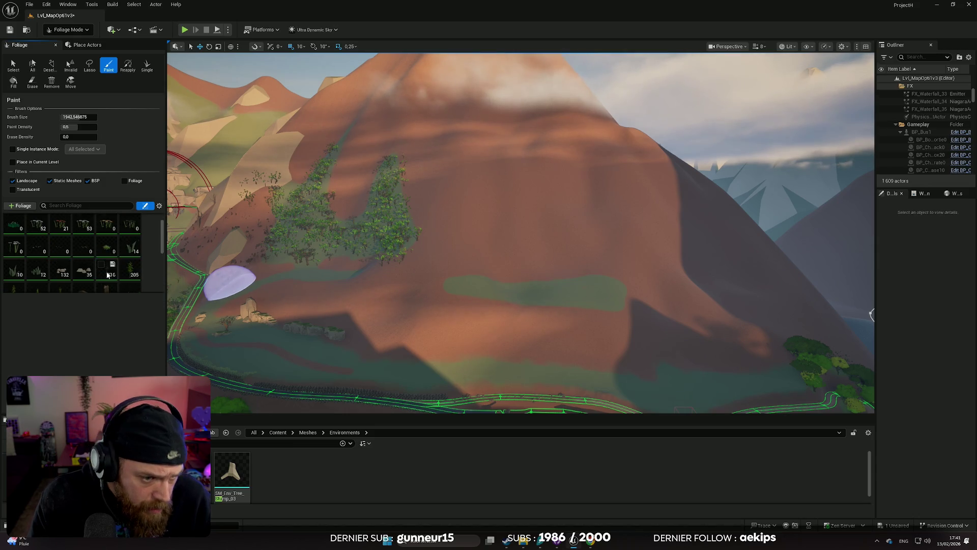
scroll(101, 266, down, 5)
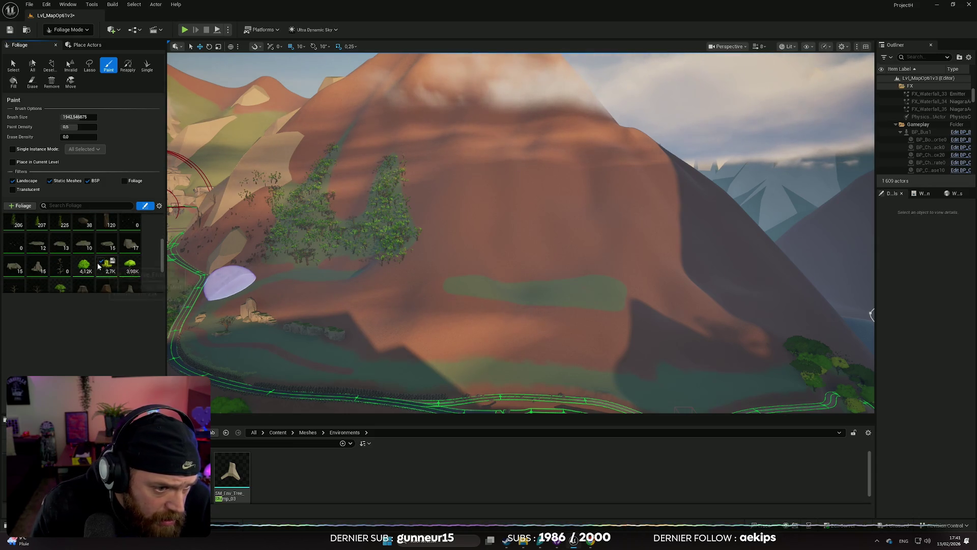
scroll(102, 263, down, 2)
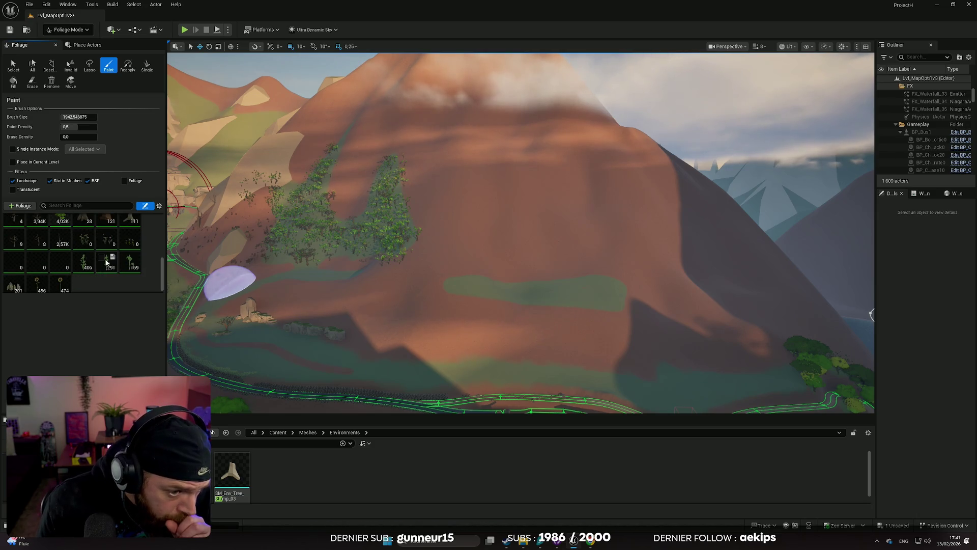
scroll(105, 260, up, 1)
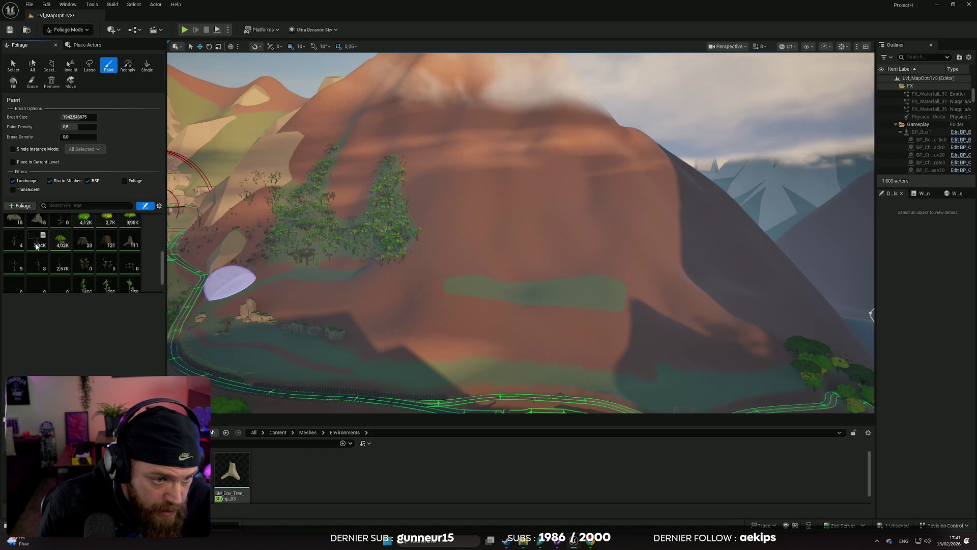
scroll(105, 258, up, 3)
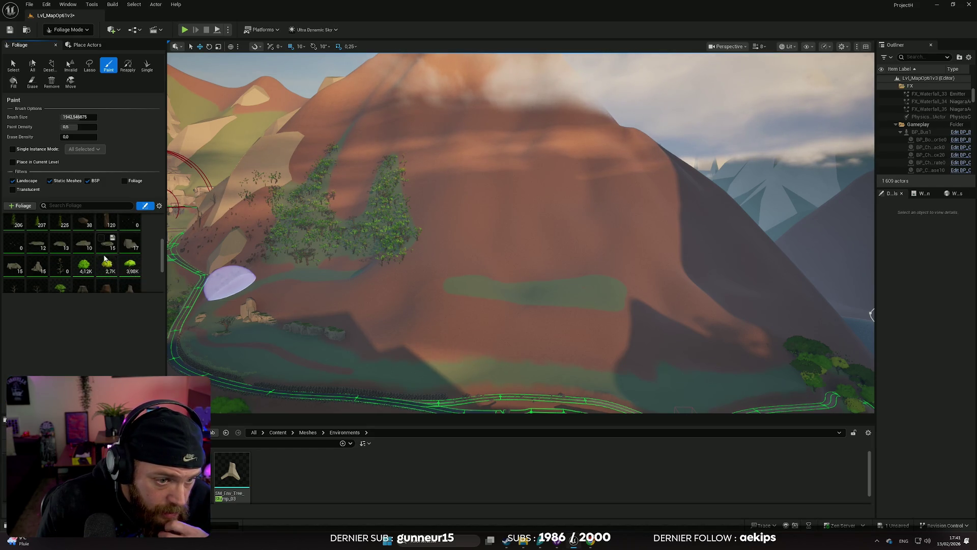
scroll(104, 260, up, 2)
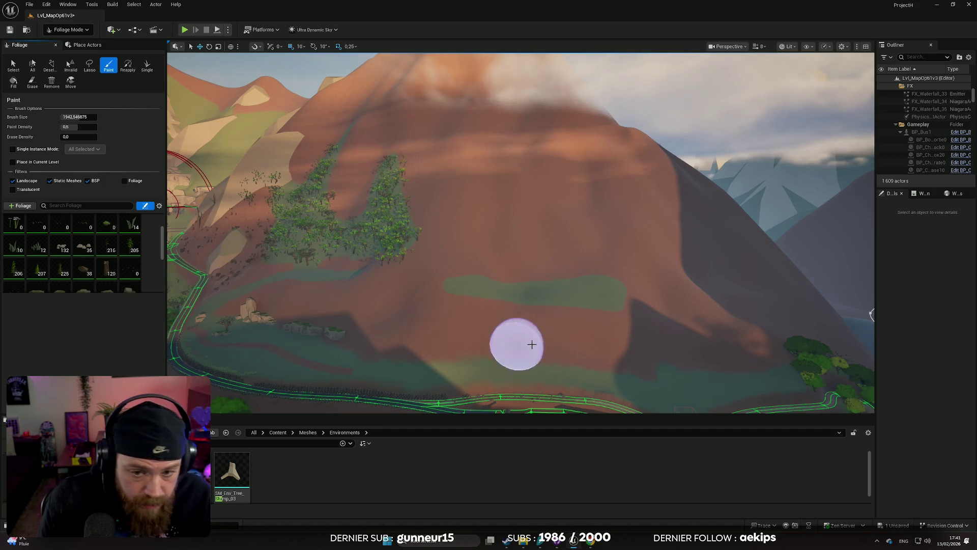